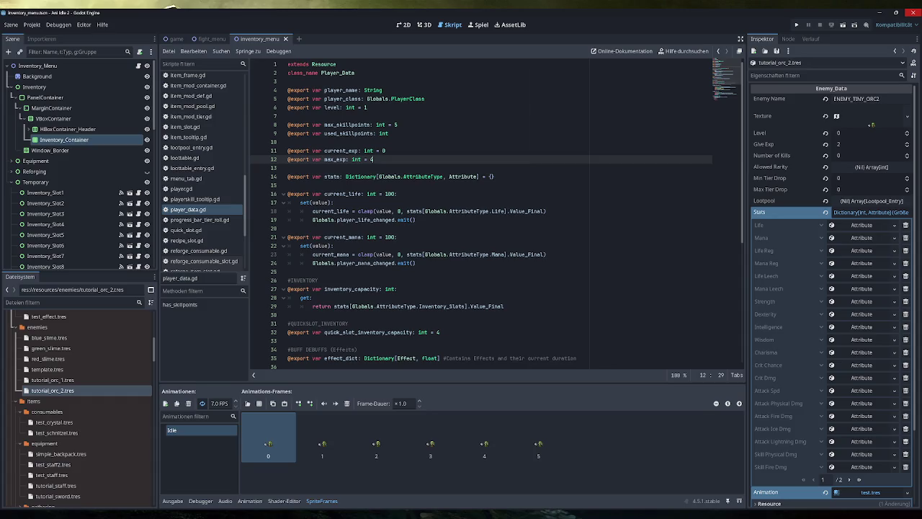
- Open player.gd and unfold the getXP function
mouse_move(416, 210)
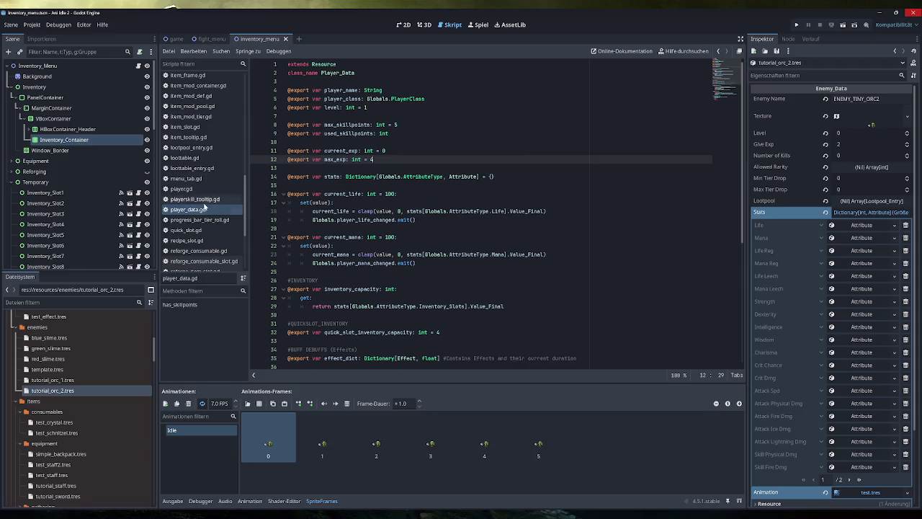
scroll(253, 209, down, 3)
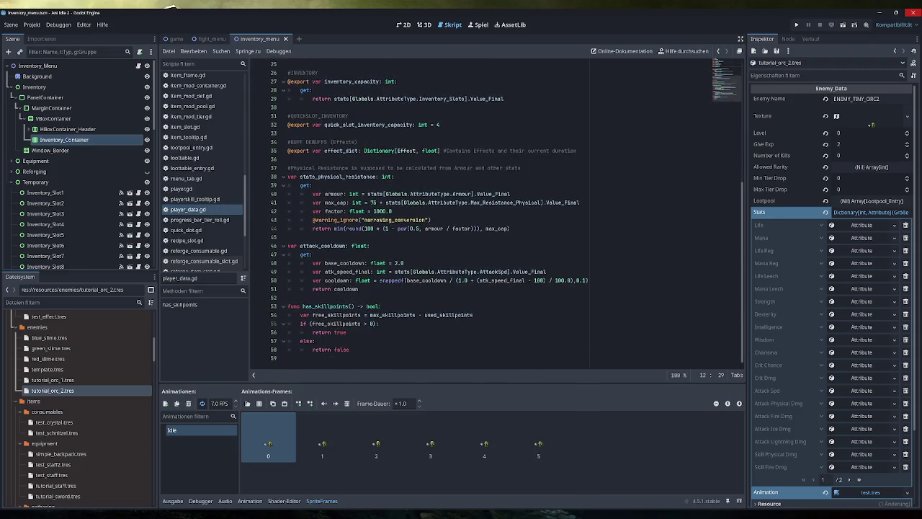
click(180, 188)
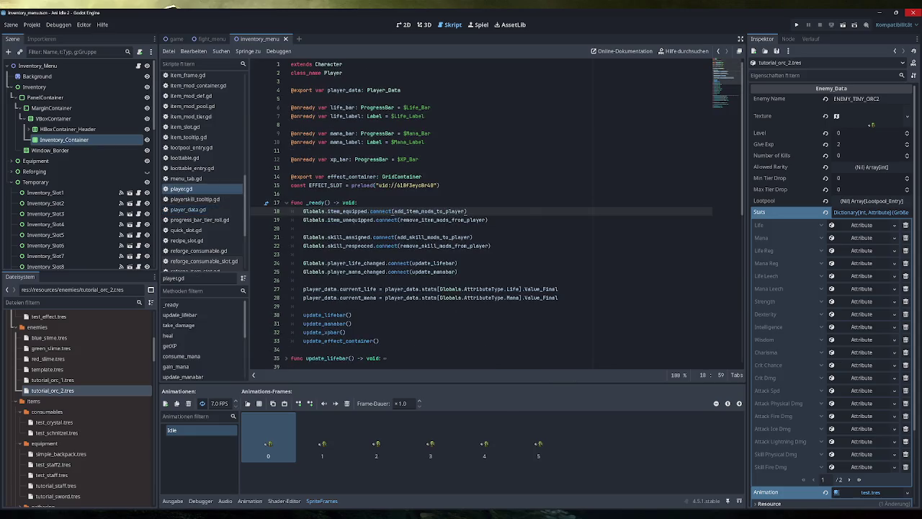
scroll(497, 216, down, 6)
scroll(497, 216, down, 2)
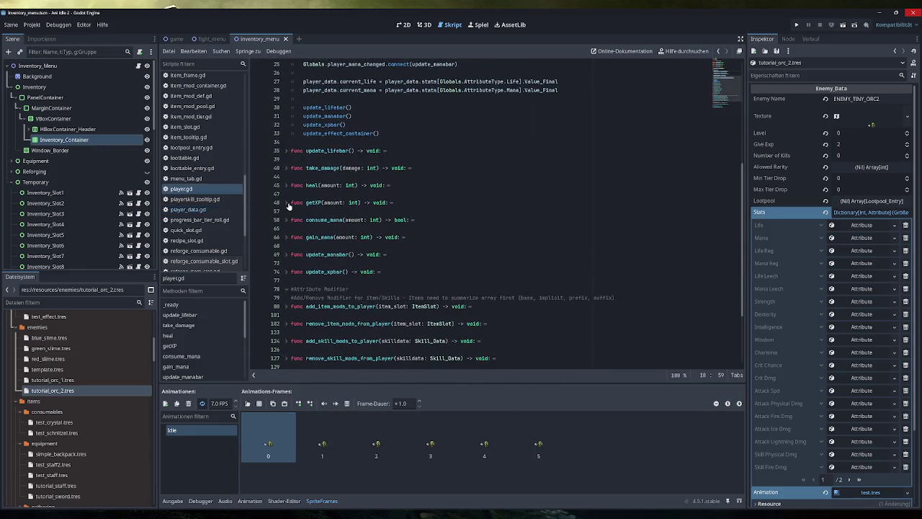
click(286, 202)
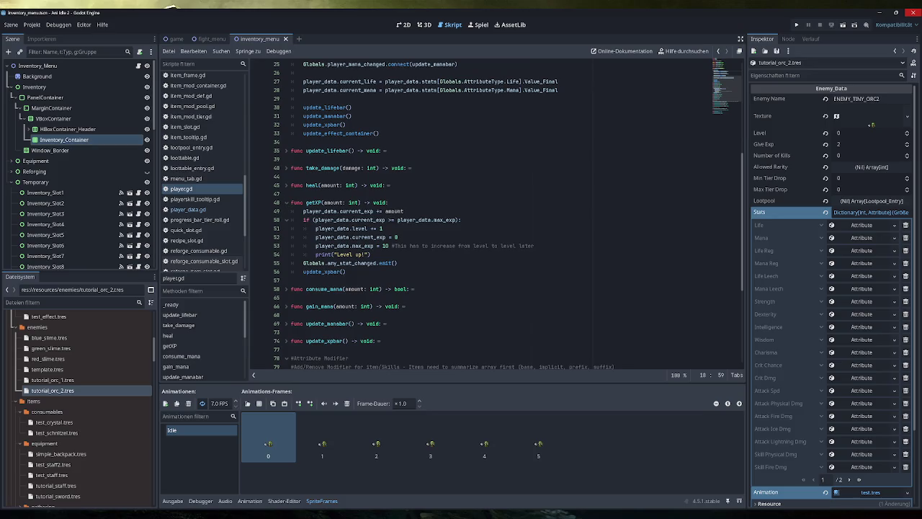
- Insert an empty line after print("Level up!") on line 54
drag(370, 254, 292, 254)
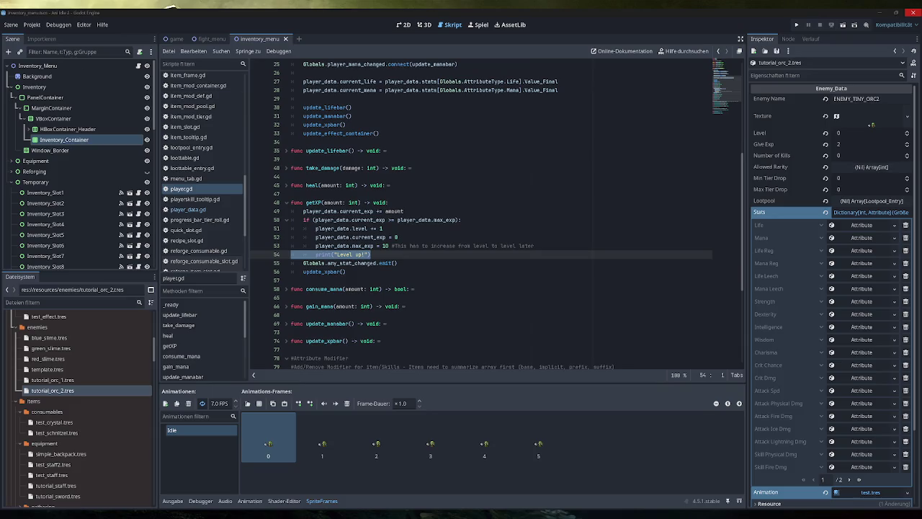
click(370, 254)
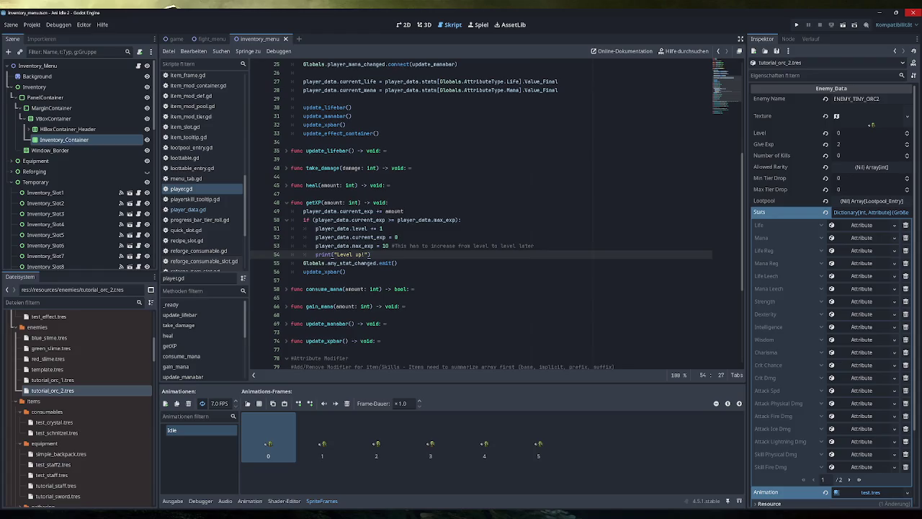
drag(533, 246, 352, 245)
click(518, 245)
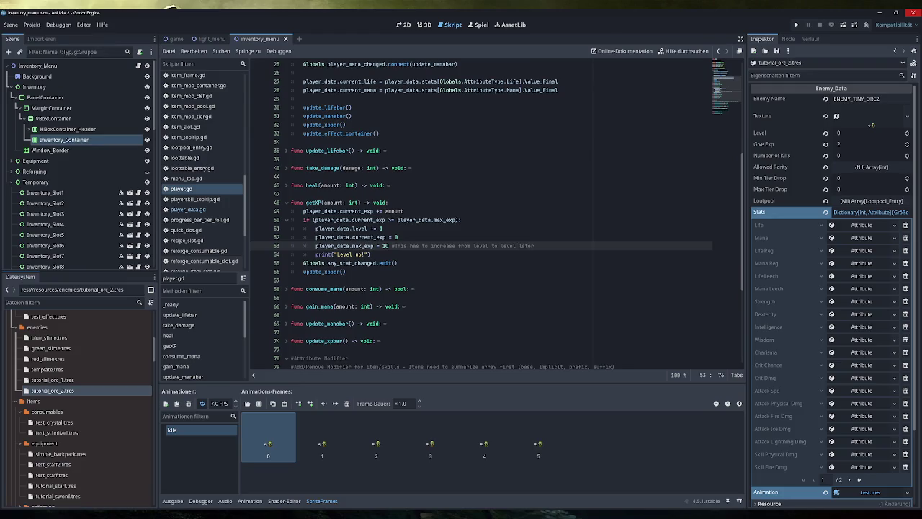
drag(316, 255, 370, 254)
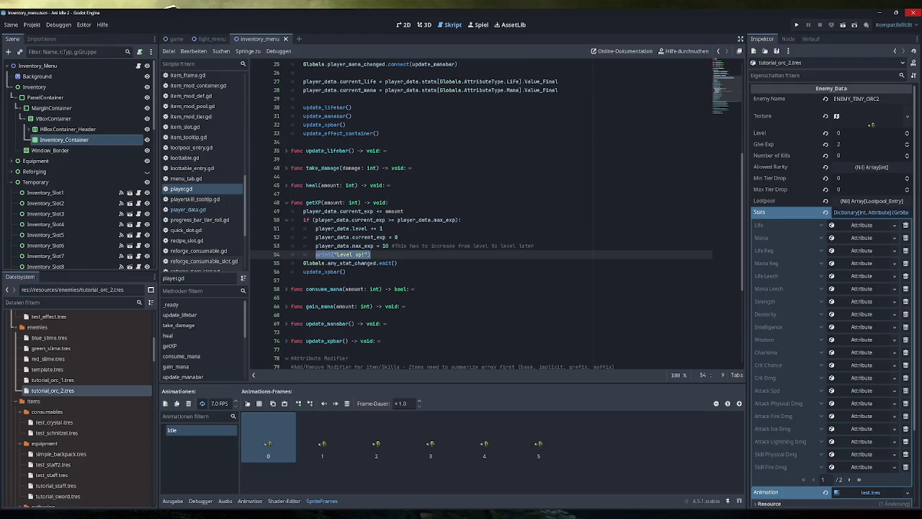
click(521, 246)
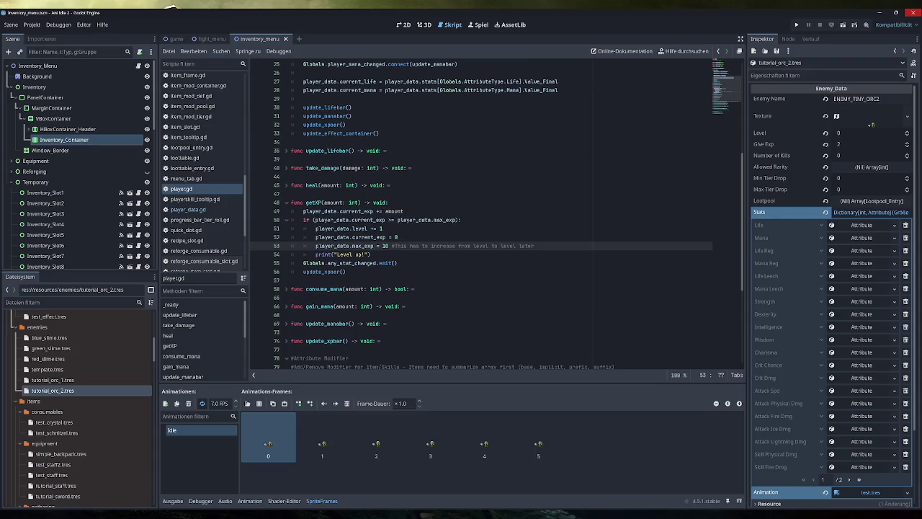
mouse_move(369, 263)
mouse_move(347, 271)
mouse_down()
mouse_move(303, 272)
mouse_move(362, 278)
mouse_move(331, 272)
mouse_up()
click(370, 255)
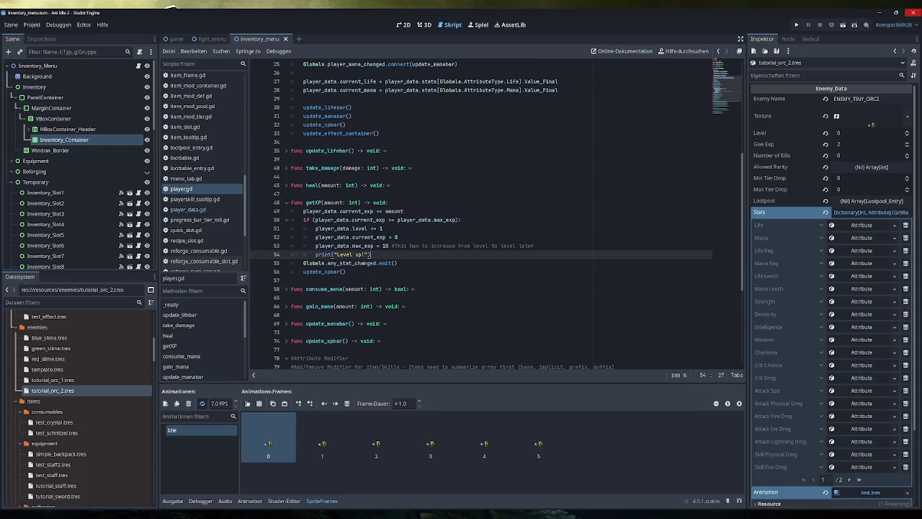
key(Return)
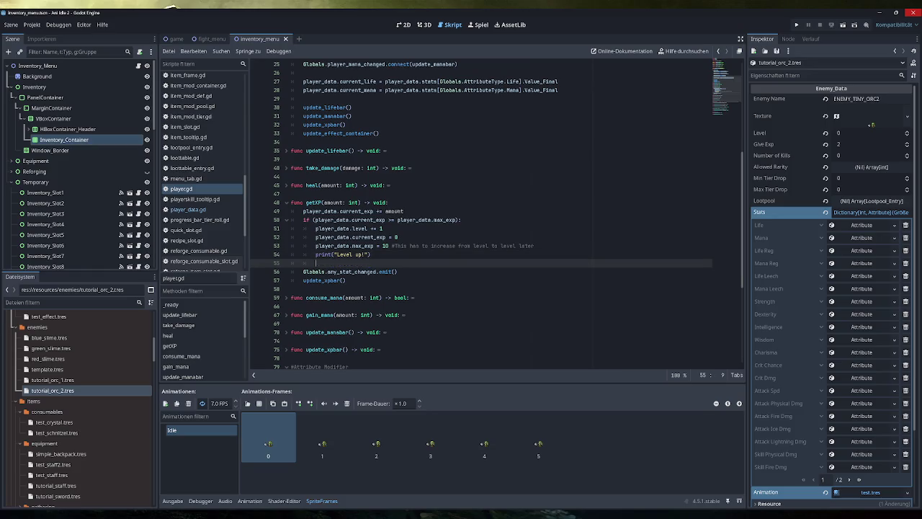
- Draft an if (player_data.level == 2): line below the level-up print
text(if ()
click(368, 228)
drag(368, 229, 316, 228)
key(ctrl+c)
click(328, 263)
key(ctrl+v)
text(== 2))
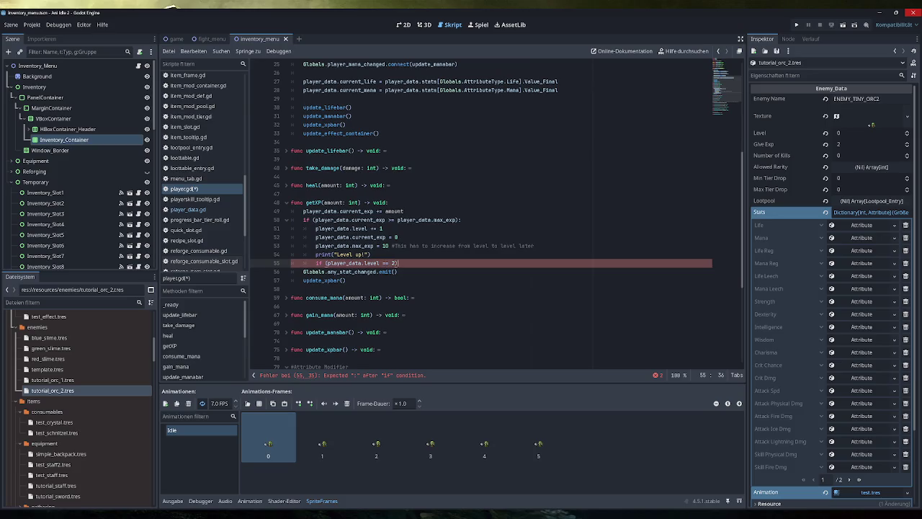
text(:)
key(Return)
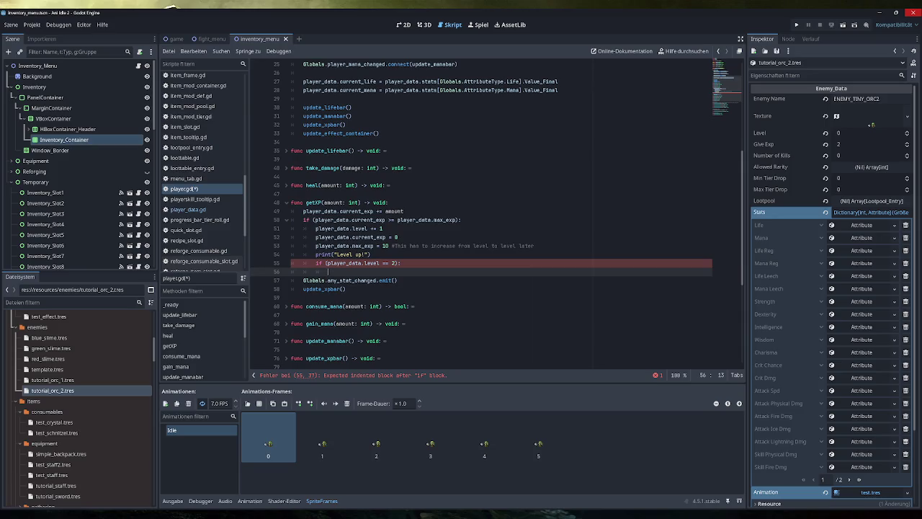
- Delete the unfinished level check and the extra blank line, restoring getXP
scroll(497, 216, down, 5)
scroll(497, 211, down, 2)
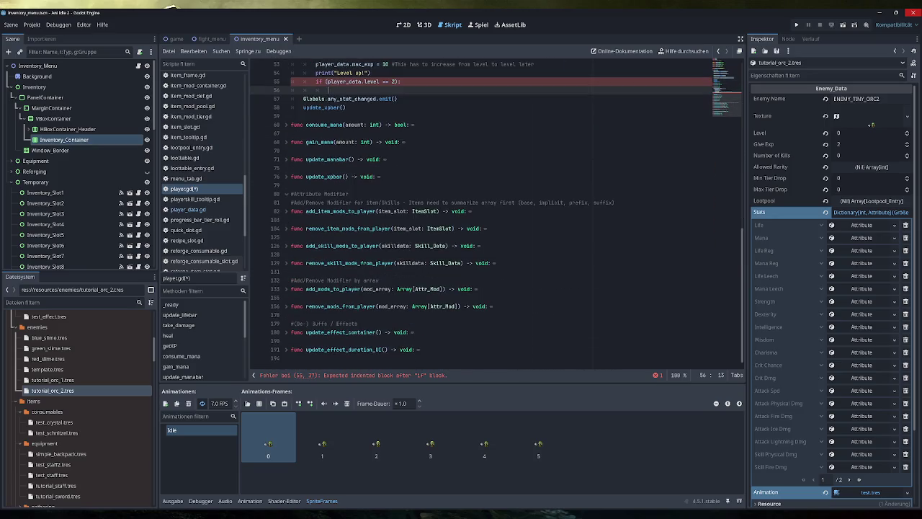
scroll(497, 216, up, 5)
scroll(497, 216, up, 5)
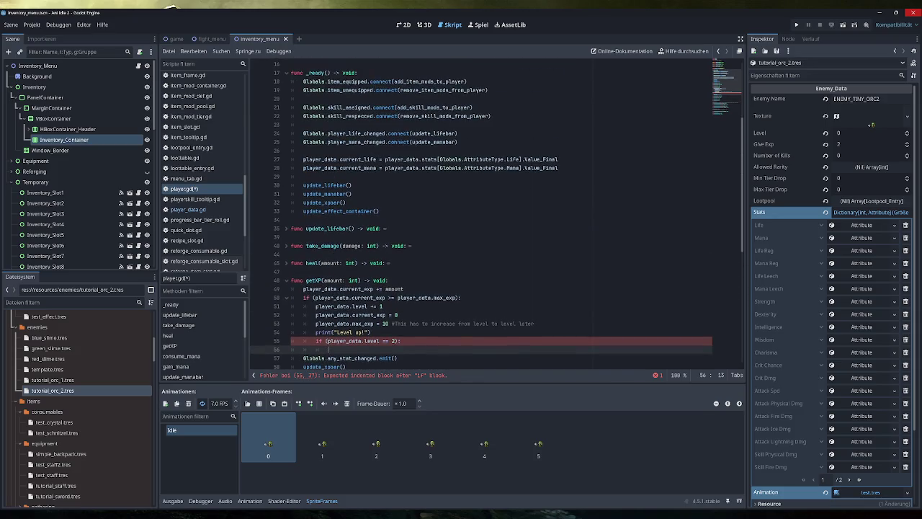
scroll(497, 216, up, 5)
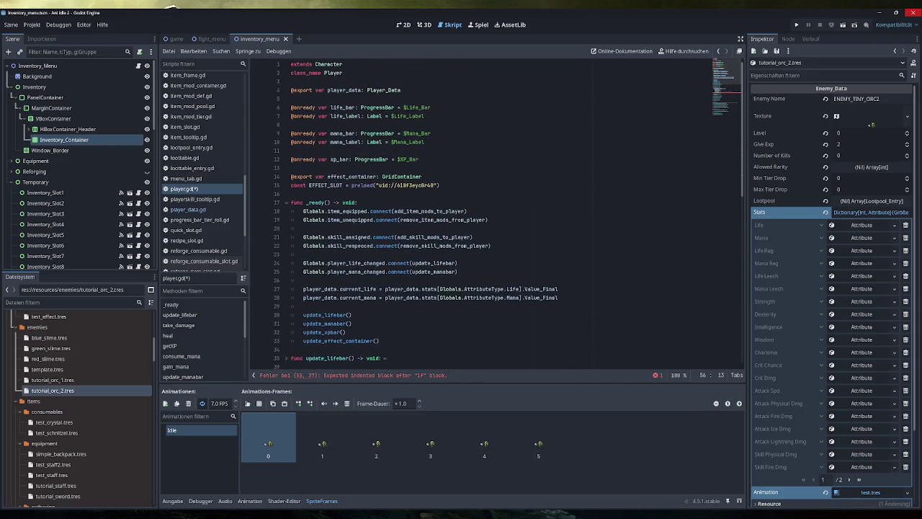
scroll(497, 216, down, 9)
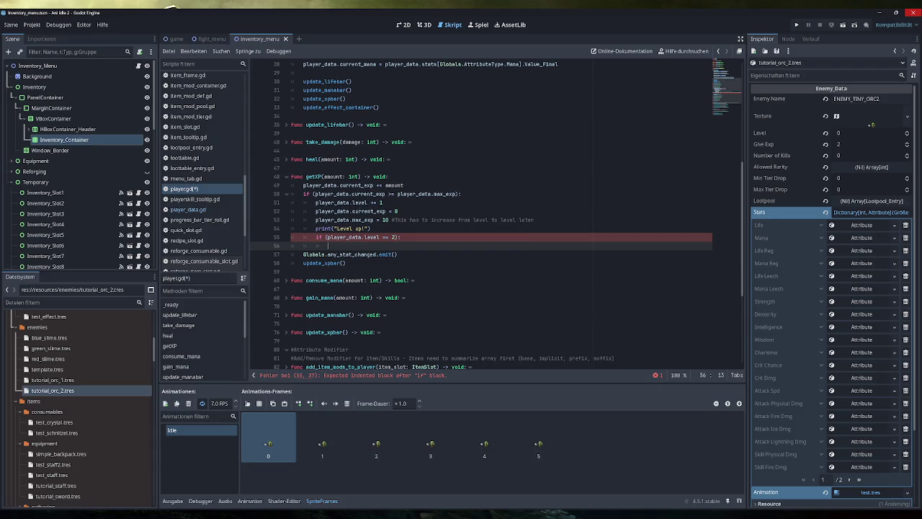
key(shift+Up)
key(shift+Up)
key(shift+End)
key(BackSpace)
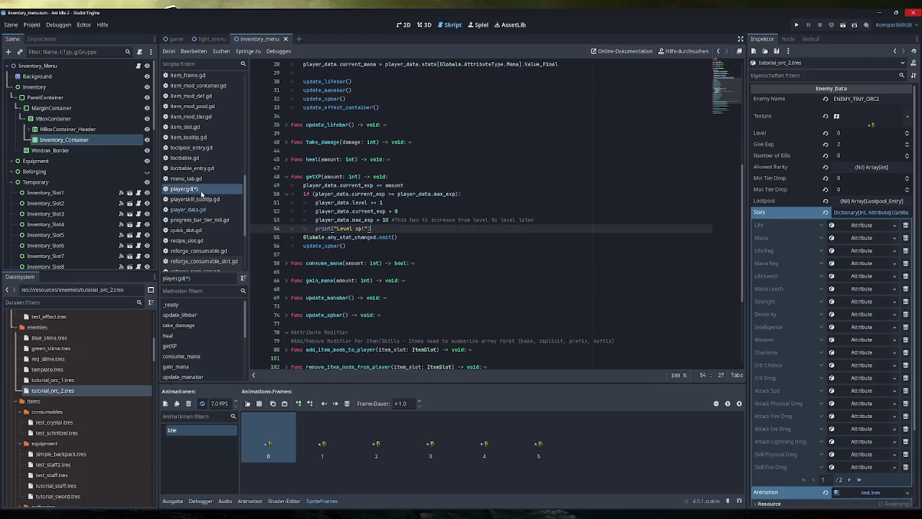
scroll(199, 172, up, 5)
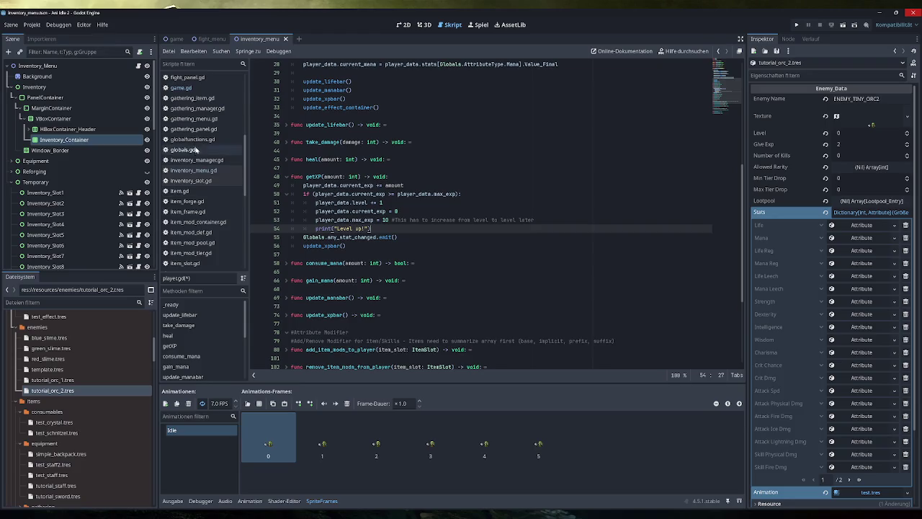
click(196, 88)
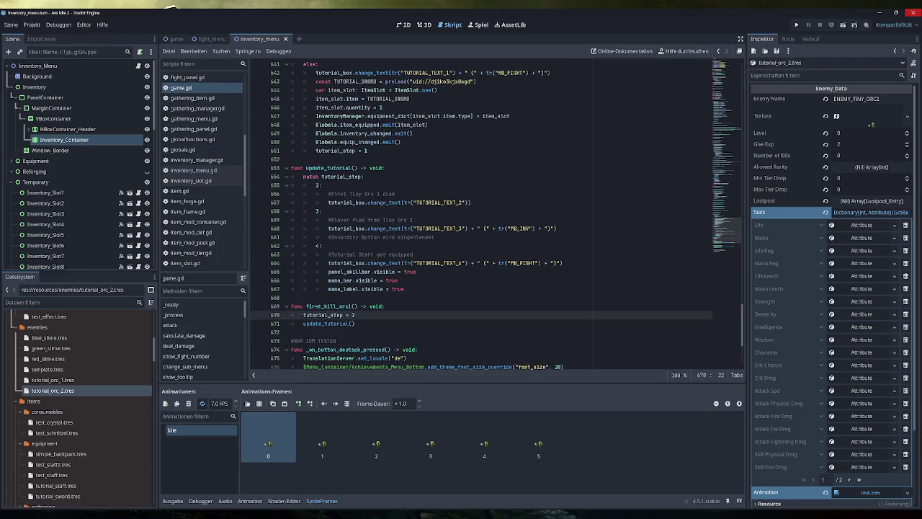
scroll(497, 216, up, 20)
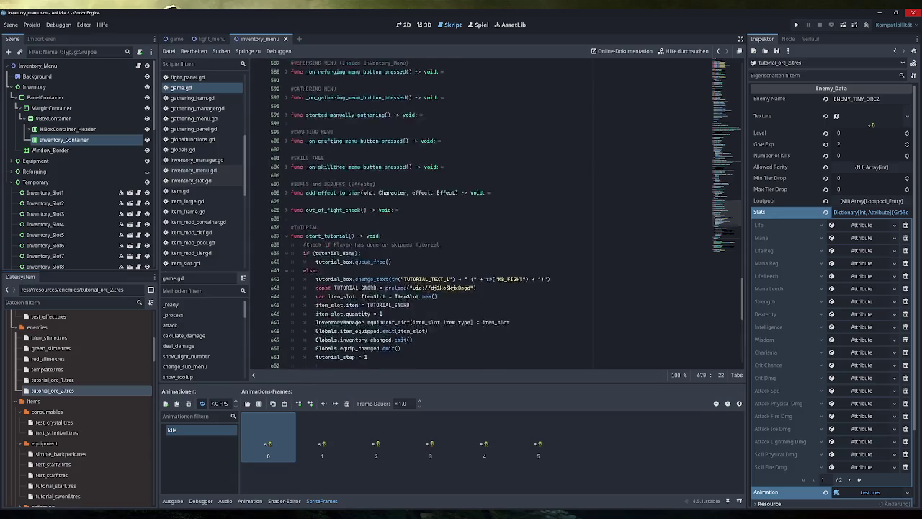
scroll(497, 217, up, 20)
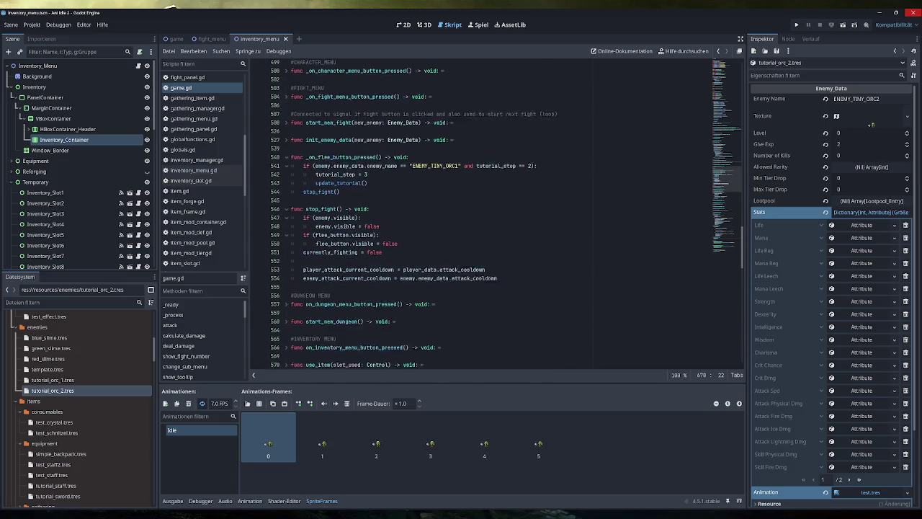
scroll(497, 216, up, 5)
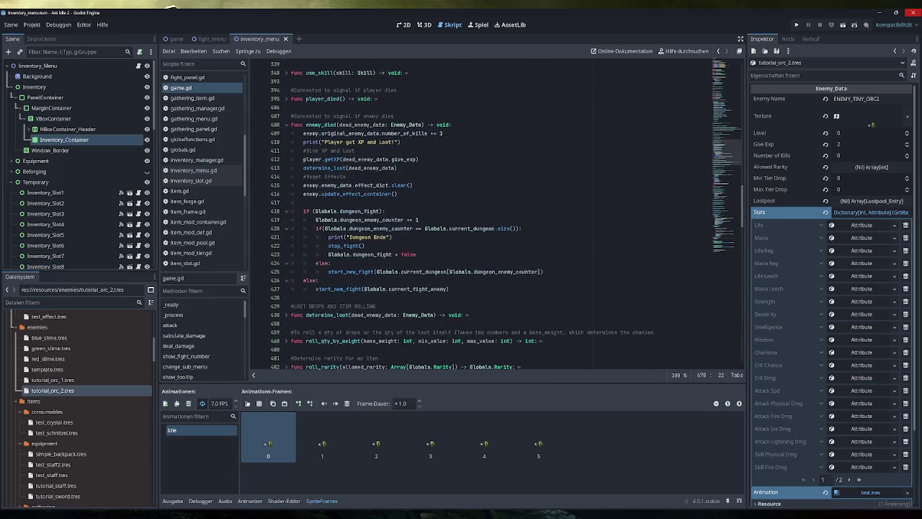
drag(419, 160, 303, 159)
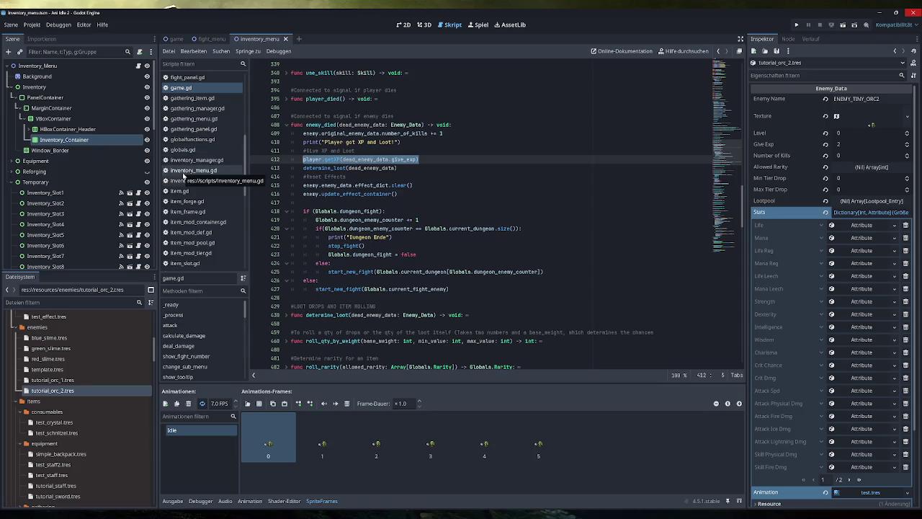
scroll(184, 175, down, 5)
click(188, 202)
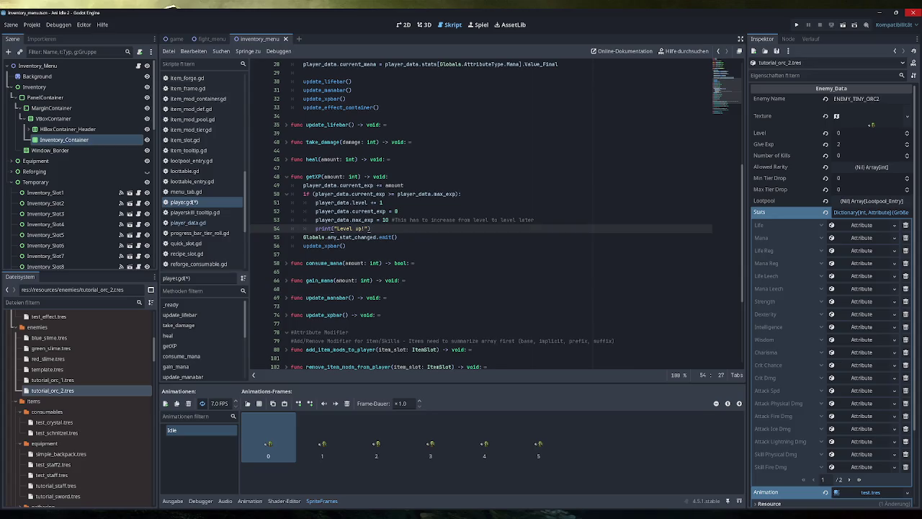
- Write match player_data.level : with a 2: pattern below print("Level up!"), body left empty
key(Return)
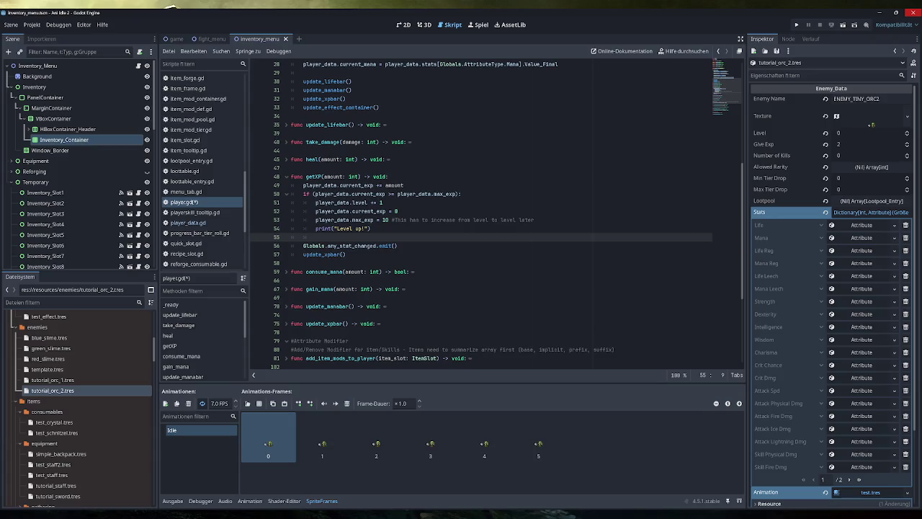
text(match)
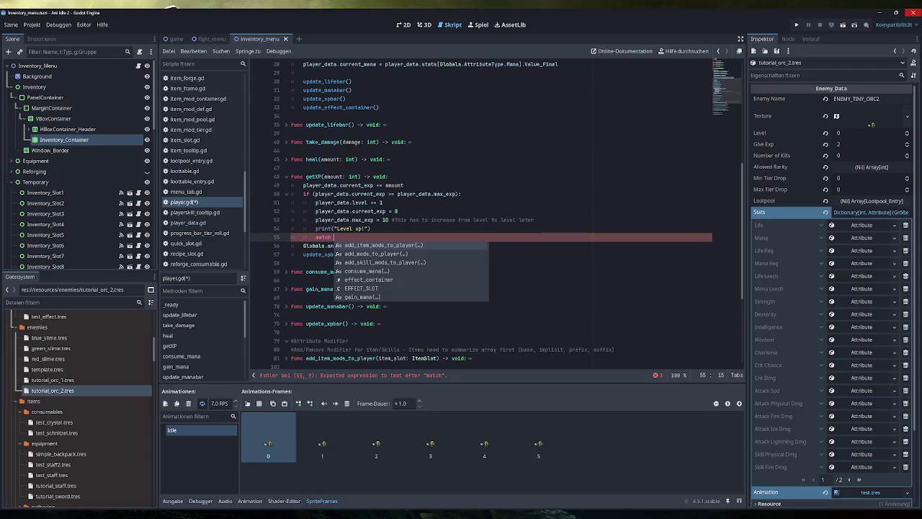
text( player_data.level )
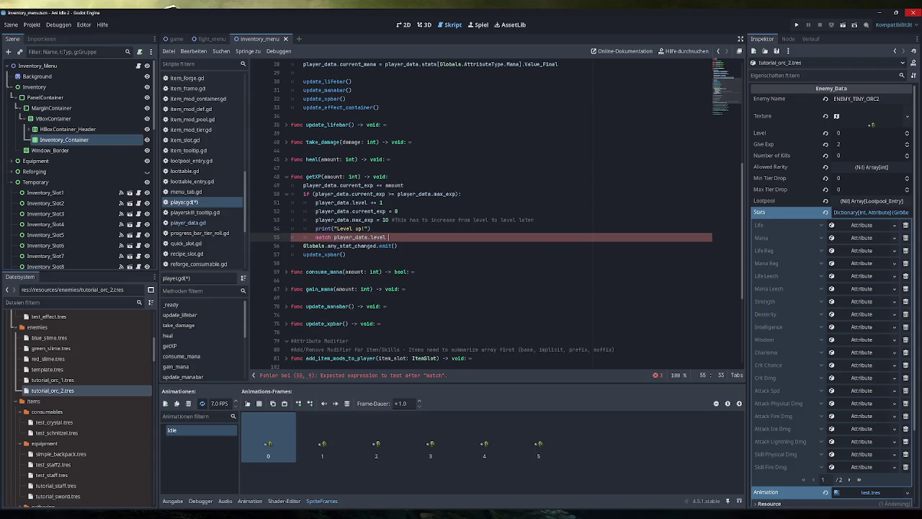
text(:)
key(Return)
text(2:)
key(Return)
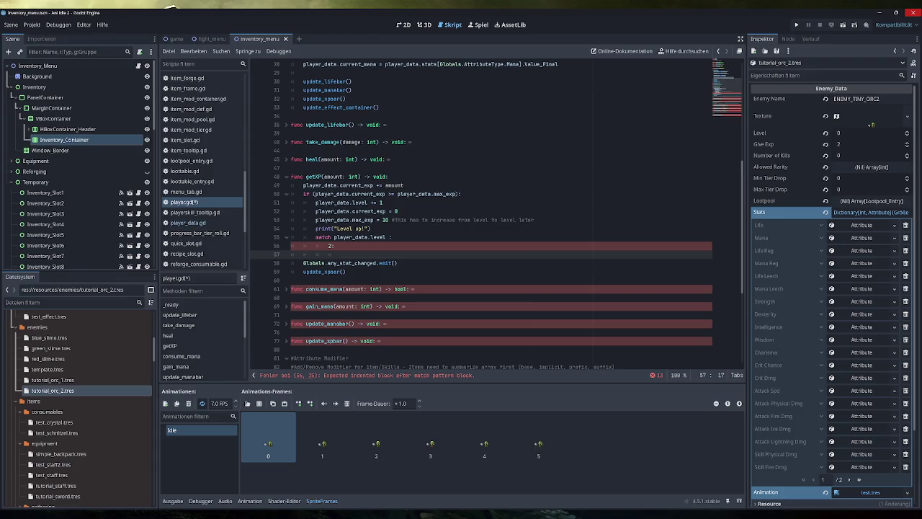
text(p)
text(Backpack)
key(BackSpace)
key(BackSpace)
key(BackSpace)
scroll(86, 410, down, 15)
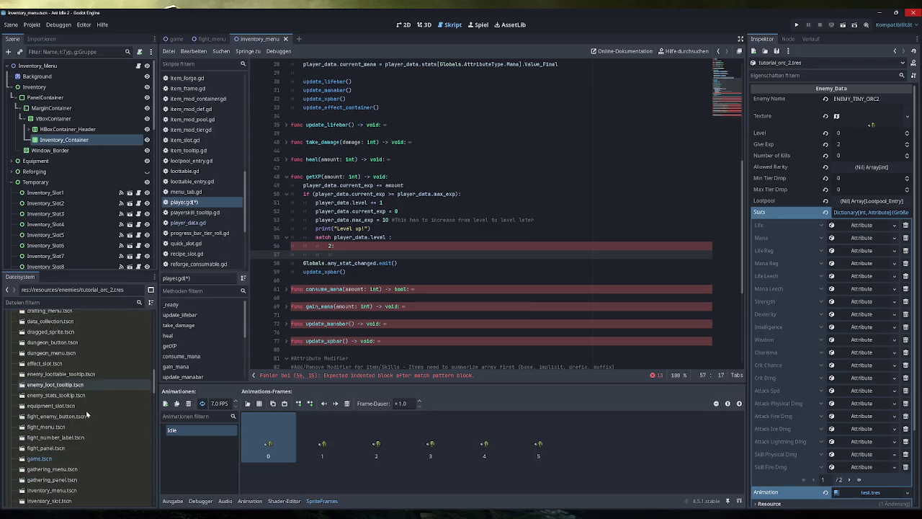
- Drag simple_backpack.tres into line 57 to create a const SIMPLE_BACKPACK preload
scroll(78, 416, down, 10)
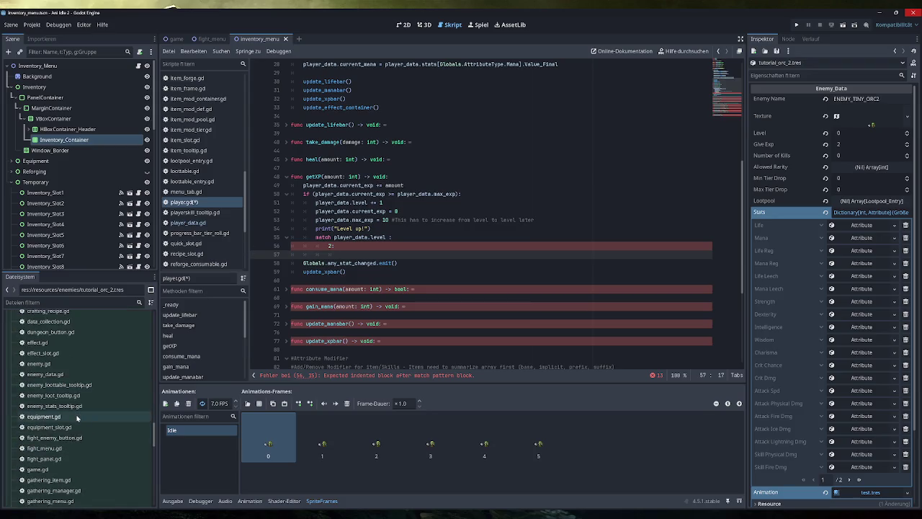
scroll(76, 418, up, 10)
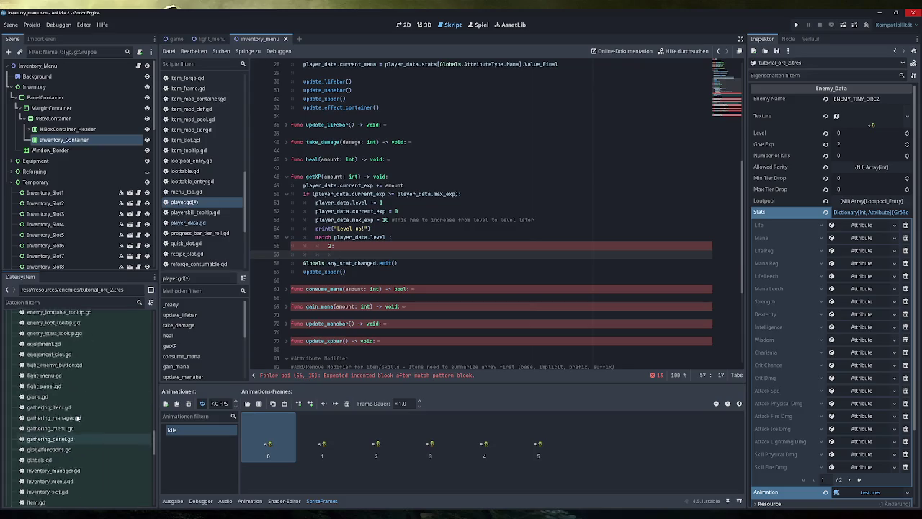
scroll(76, 414, up, 10)
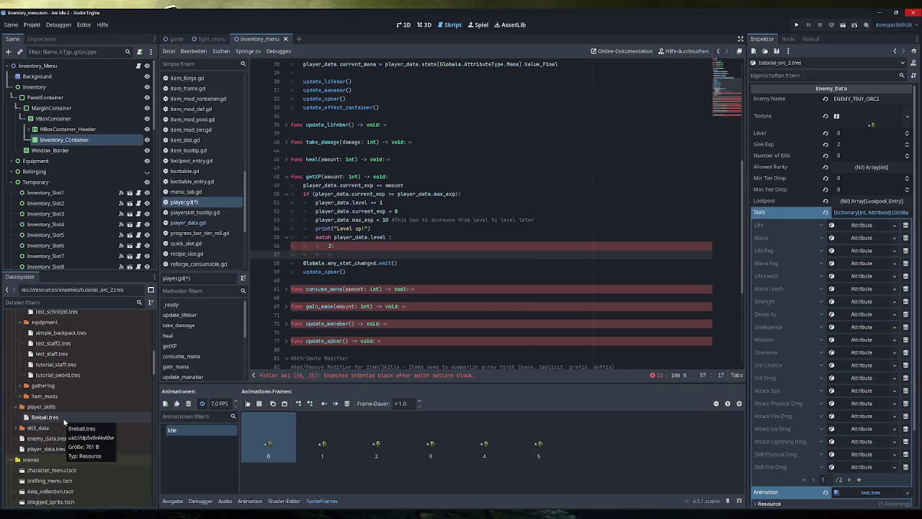
scroll(69, 418, up, 1)
click(95, 358)
drag(99, 359, 389, 257)
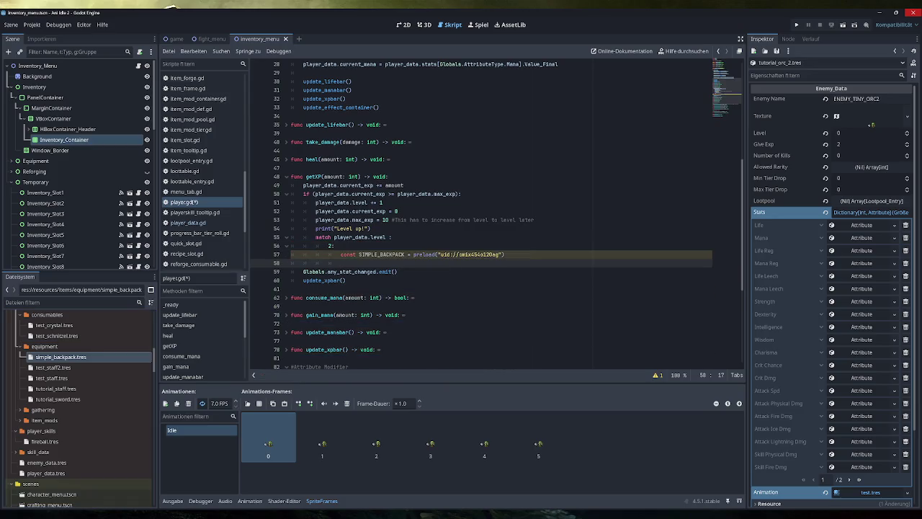
key(shift+Up)
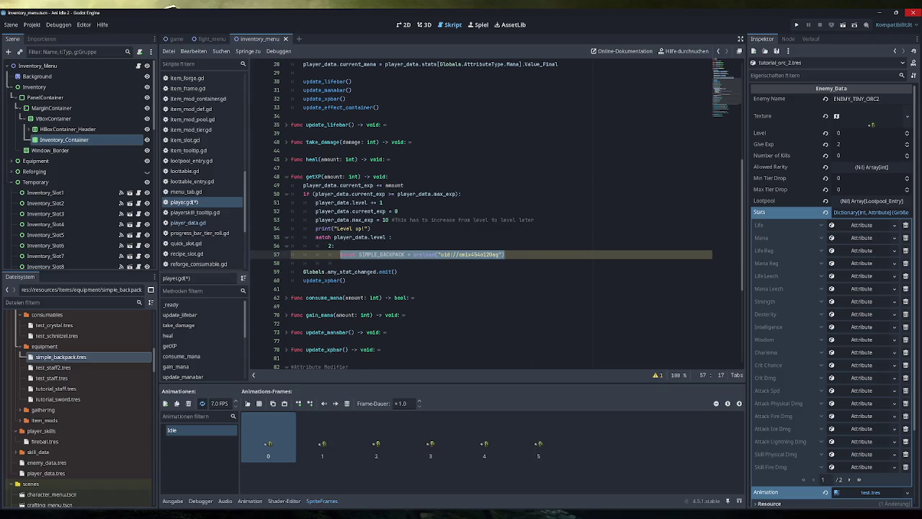
key(Down)
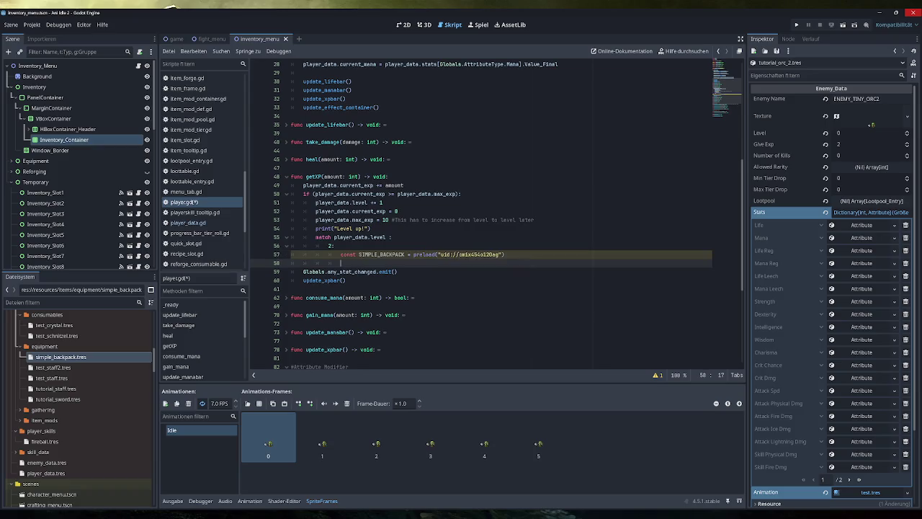
scroll(497, 216, down, 5)
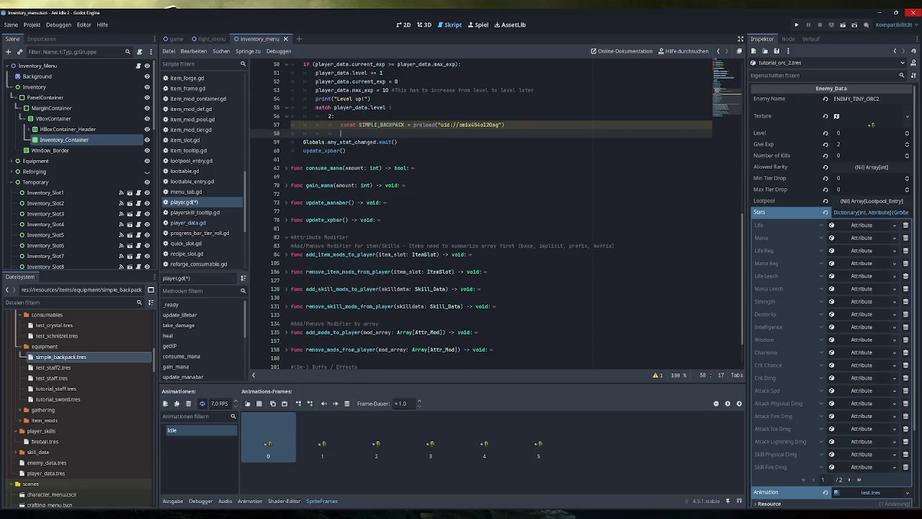
- Inspect the add_item function in inventory_manager.gd
scroll(497, 216, down, 2)
scroll(497, 216, up, 6)
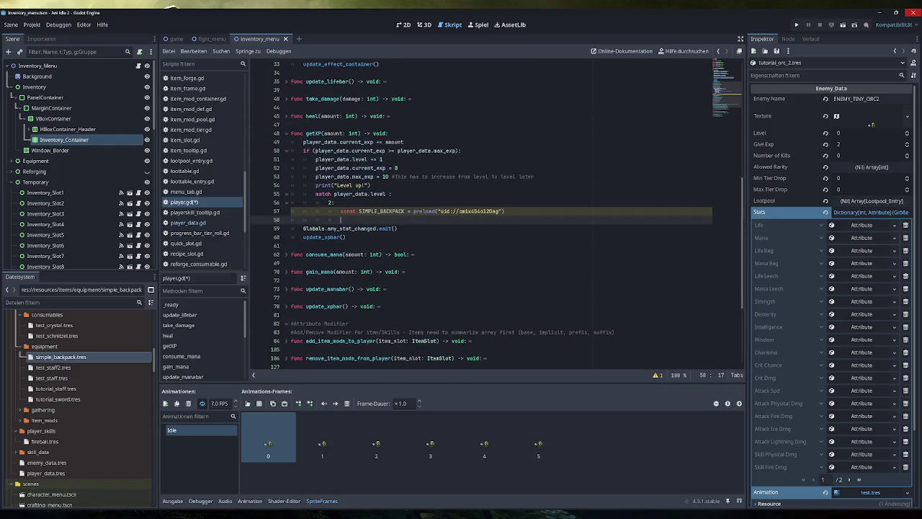
scroll(206, 226, down, 4)
scroll(207, 226, up, 6)
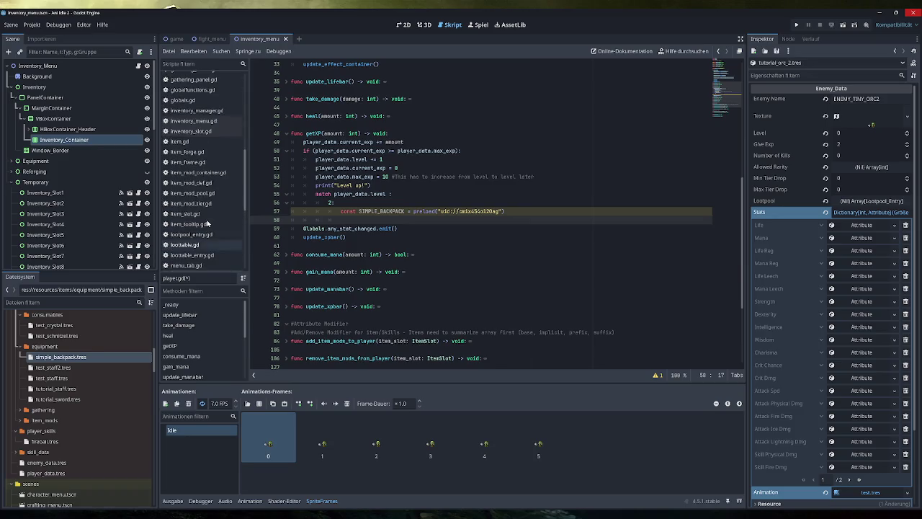
click(216, 110)
scroll(497, 216, down, 10)
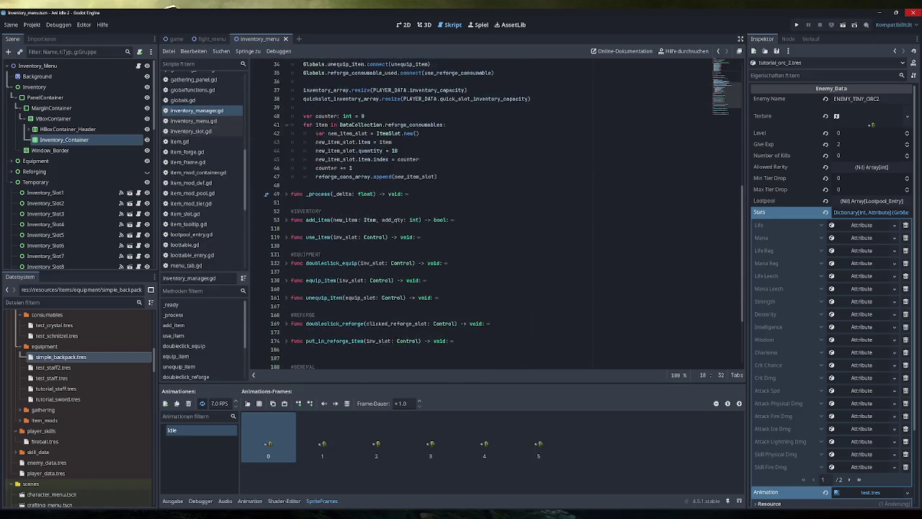
scroll(508, 216, up, 1)
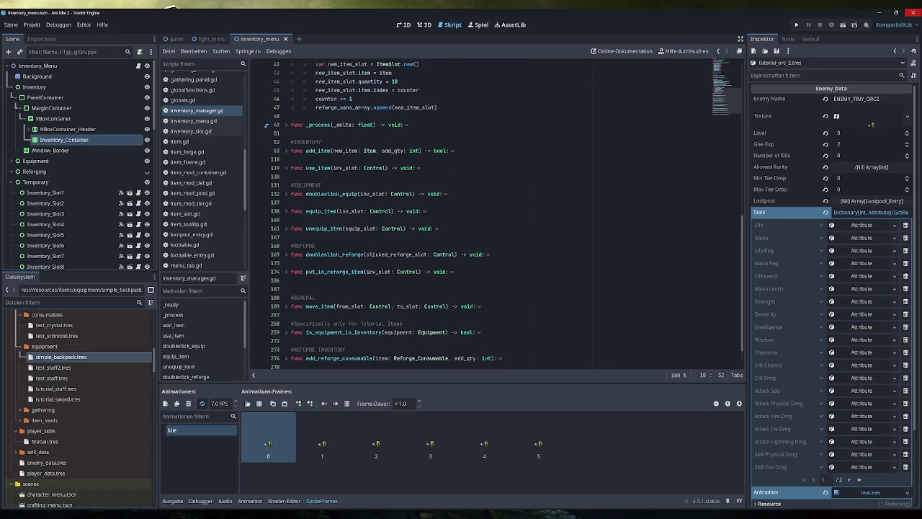
click(286, 151)
click(286, 150)
- Back in player.gd, start an InventoryManager call under the SIMPLE_BACKPACK constant
scroll(207, 187, up, 3)
scroll(207, 193, down, 5)
click(183, 226)
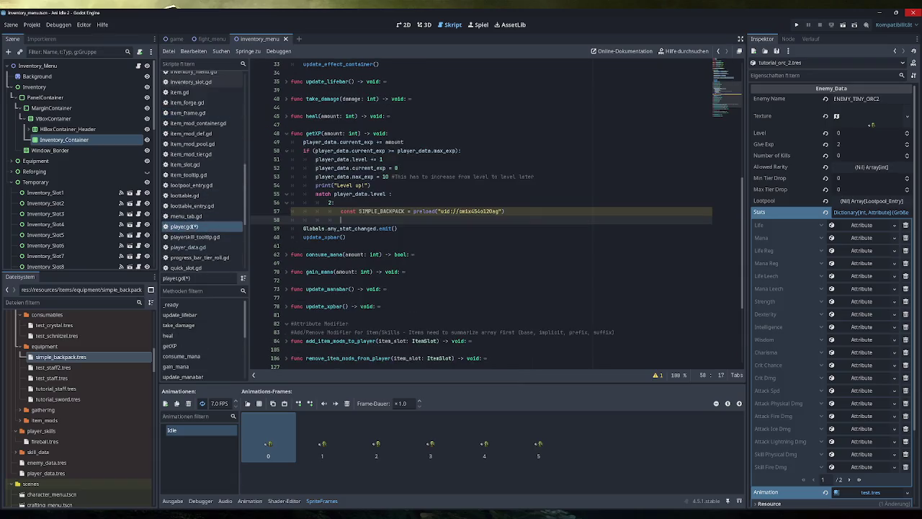
text(Invent)
key(Return)
- Add var backpack: Item = SIMPLE_BACKPACK.duplicate(true) and call InventoryManager.add_item(backpack, 1)
text(add)
key(Return)
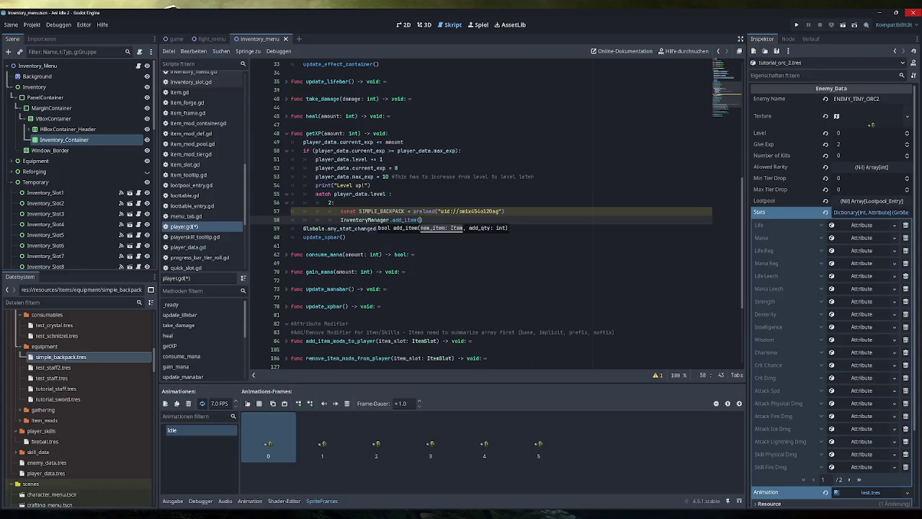
click(505, 211)
key(Return)
text(va)
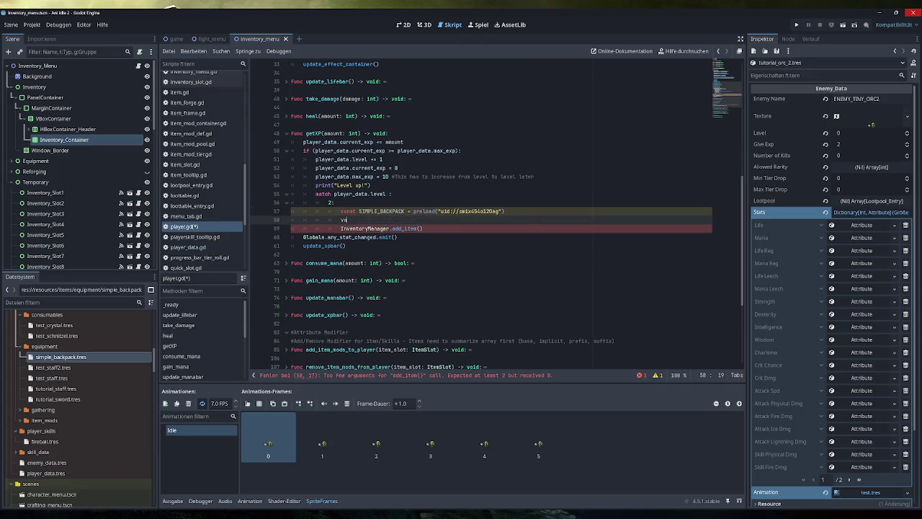
text(rback)
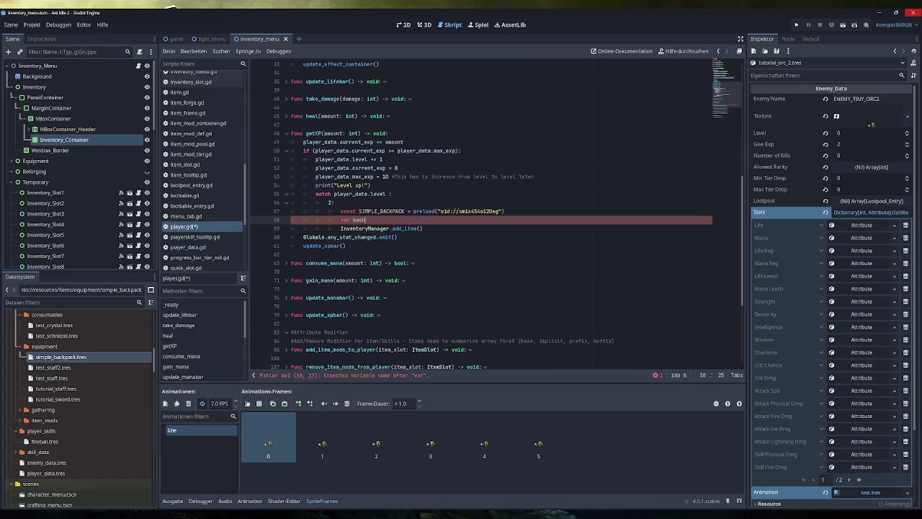
text(pack: I)
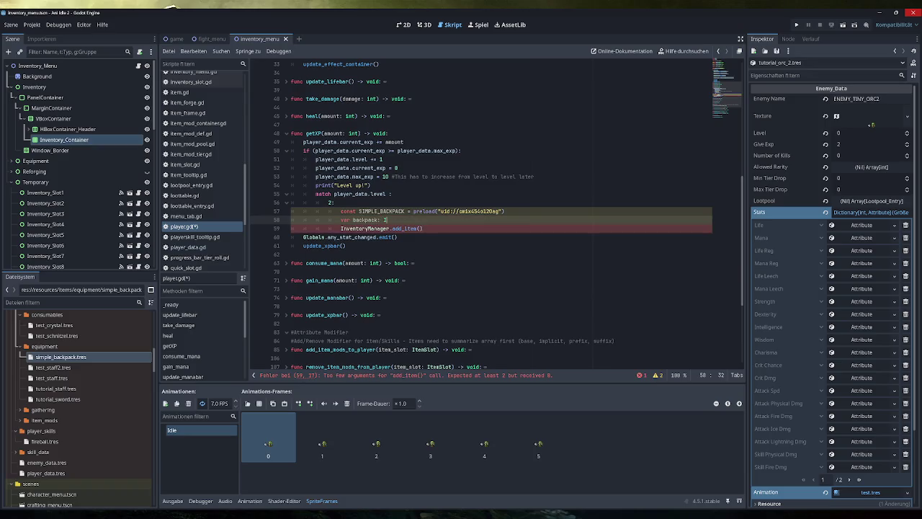
text(tem = SIMPLE_BACKPACK)
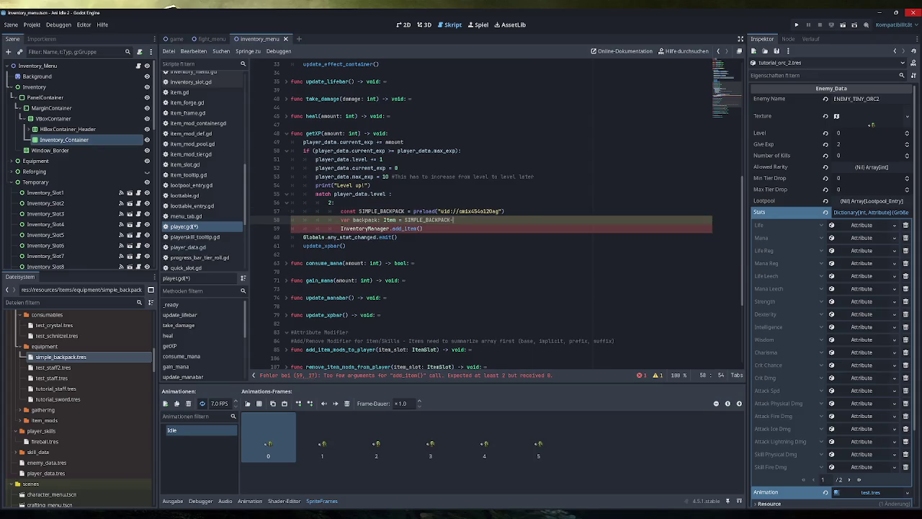
text( duplicate)
key(Return)
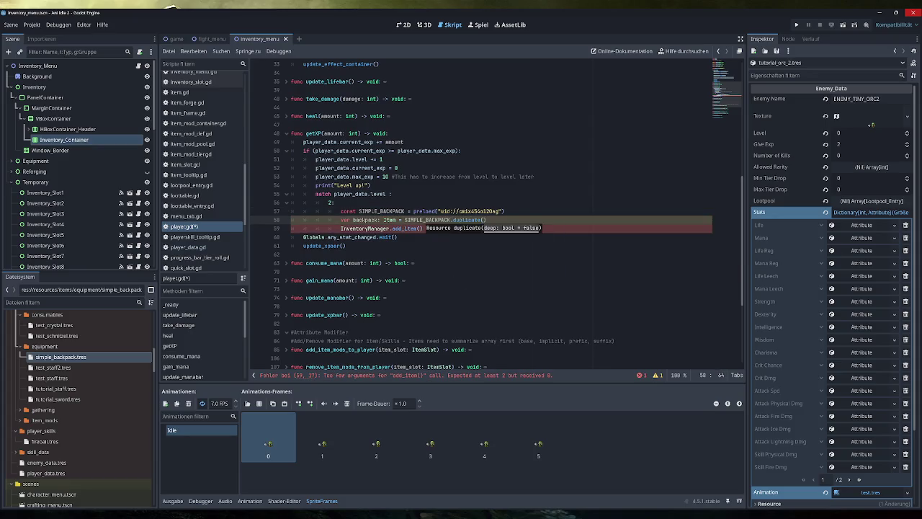
text(true)
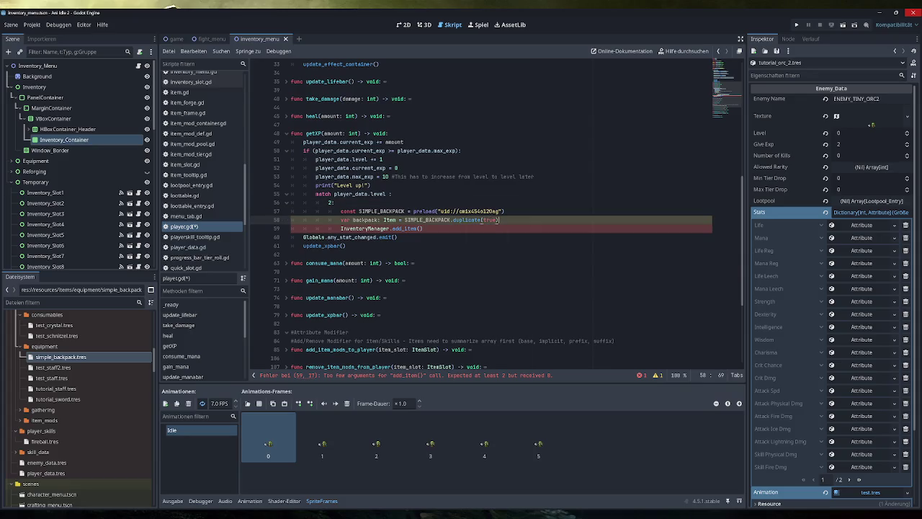
click(421, 229)
text(backpack)
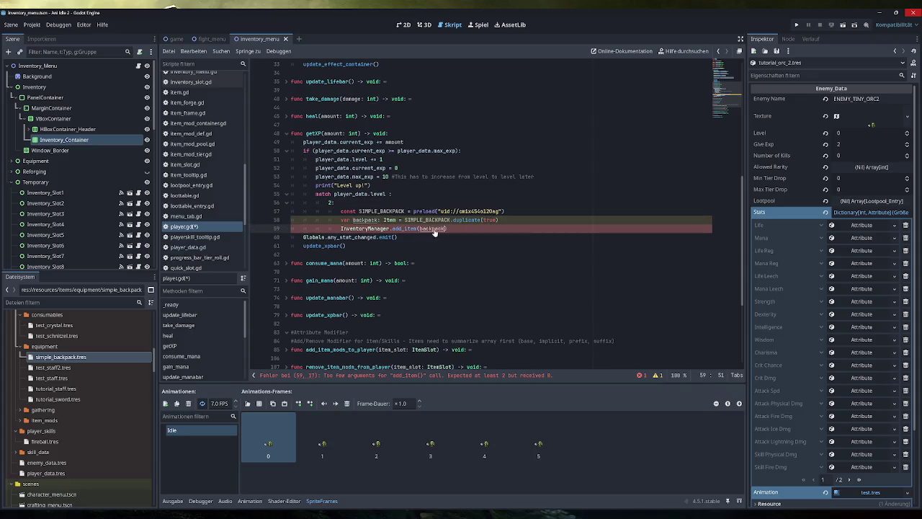
text(, 1)
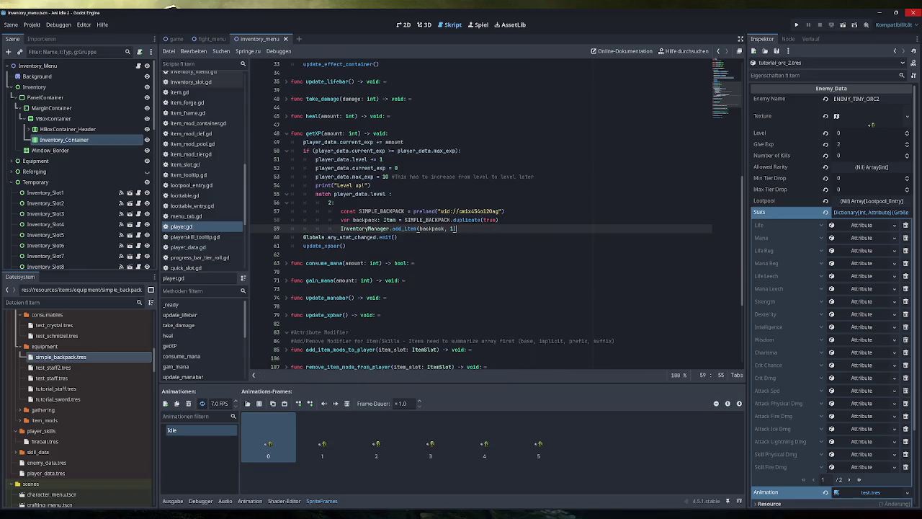
- Add the comment #Special Rewards for specific levels above the match block
click(371, 186)
key(Return)
text(#)
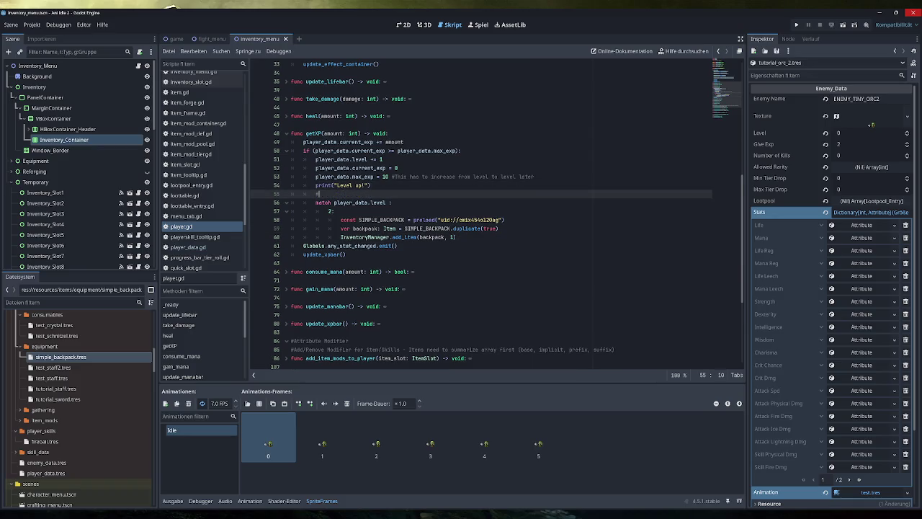
text(Special )
text(Rewards for l)
text(pecific )
text(levels)
key(ctrl+s)
- Add print("You received a simple backpack.") after add_item and indent it correctly
click(456, 237)
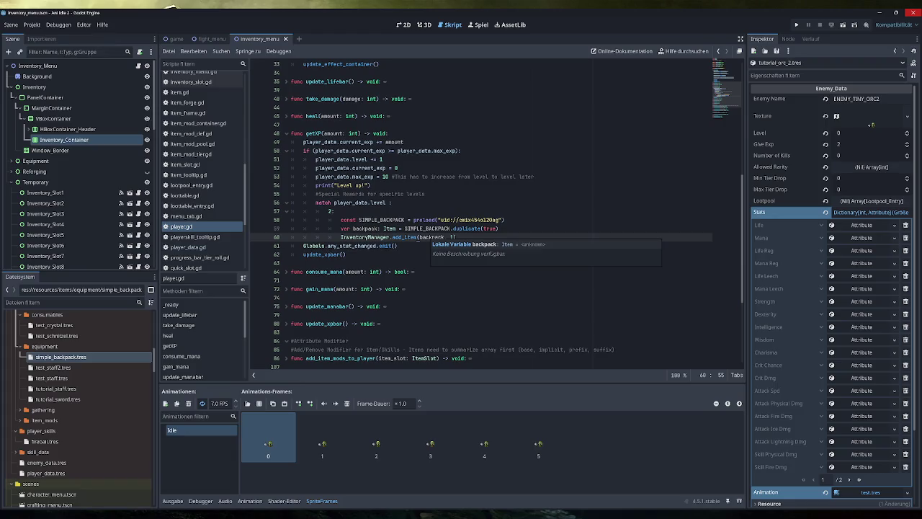
key(Return)
text(print(")
text(Y)
text(ou receive a)
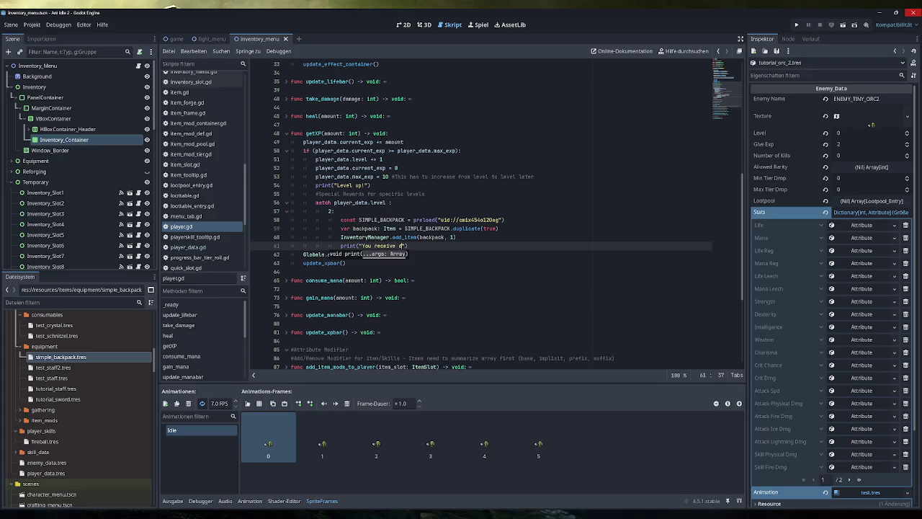
key(BackSpace)
text(d a so)
key(BackSpace)
text(imple back)
text(pack.)
key(Escape)
key(shift+Home)
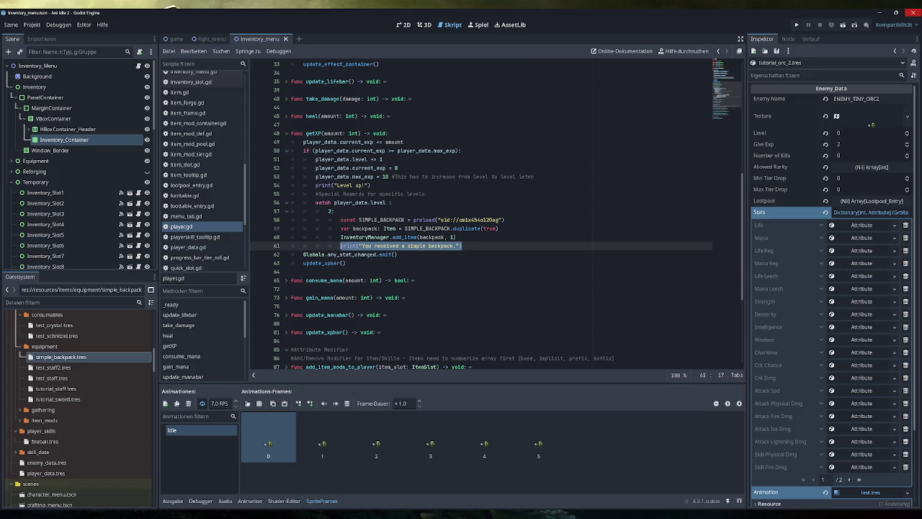
key(Tab)
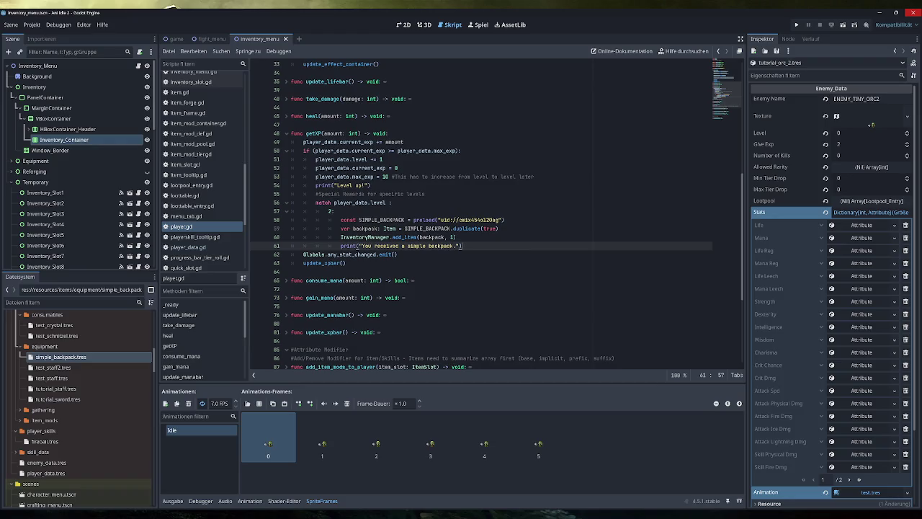
- Review enemy_died's player.getXP call in game.gd, then switch to the Obsidian tutorial notes
mouse_move(471, 229)
scroll(245, 245, down, 5)
mouse_move(246, 246)
mouse_down()
mouse_move(253, 95)
mouse_move(258, 118)
mouse_move(237, 146)
mouse_move(253, 270)
mouse_up()
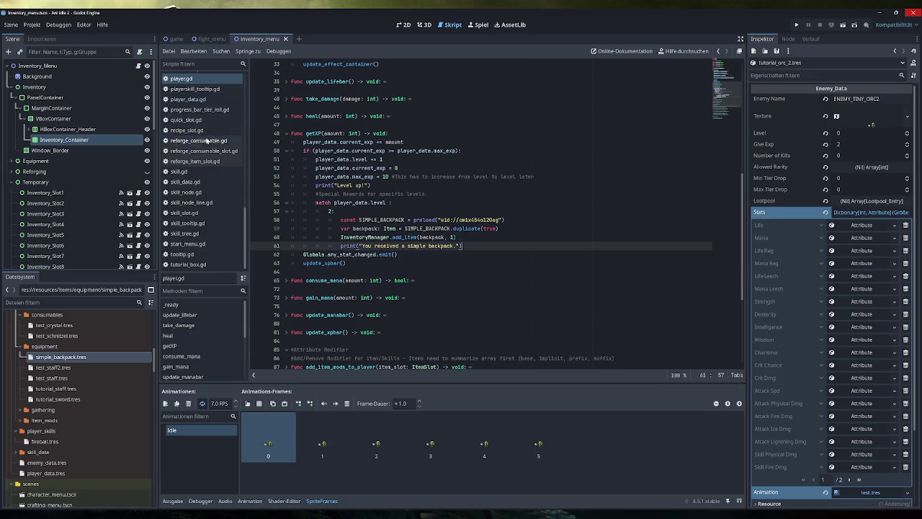
scroll(209, 206, up, 5)
scroll(209, 206, up, 4)
click(180, 161)
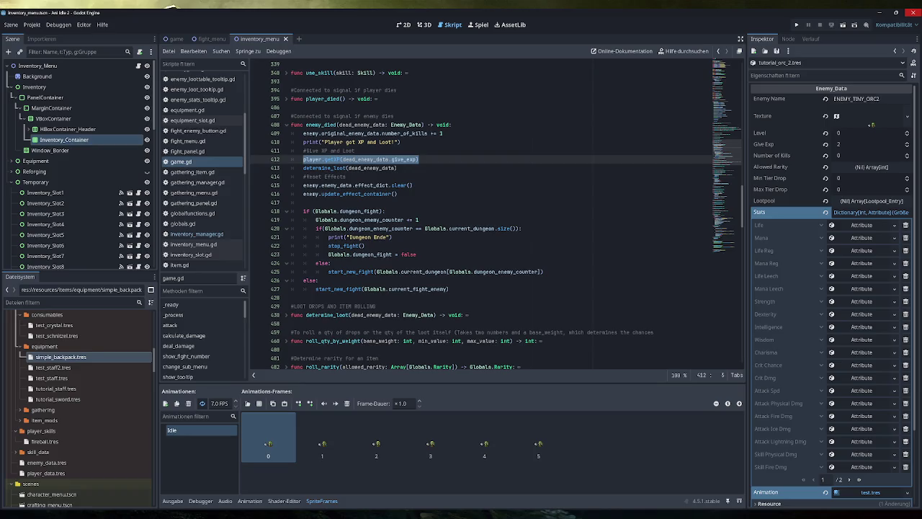
key(alt+Tab)
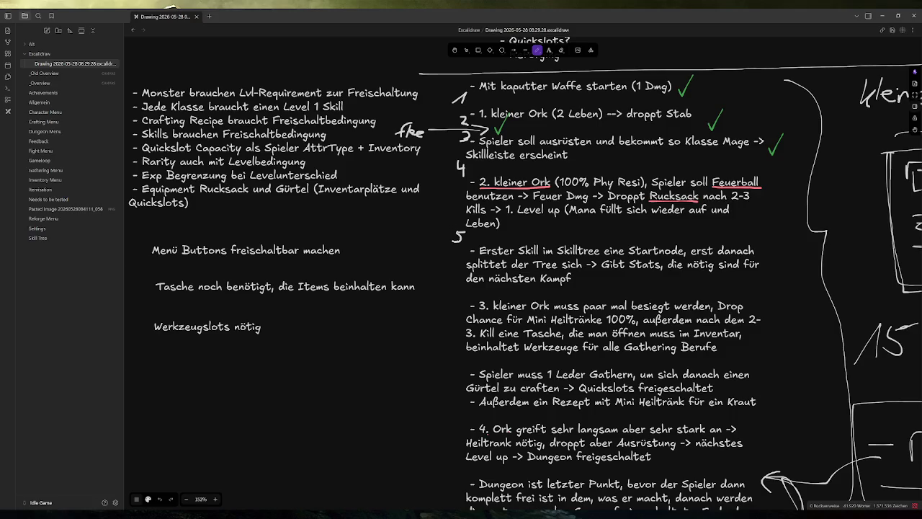
- Strike out the 3 in step 4's "2-3" kill count, then switch to the translations workbook
mouse_move(251, 515)
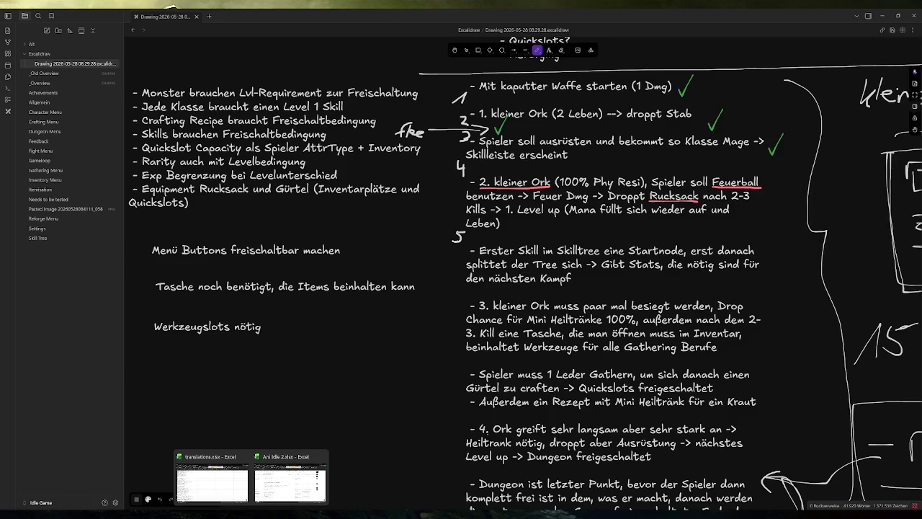
key(alt+Tab)
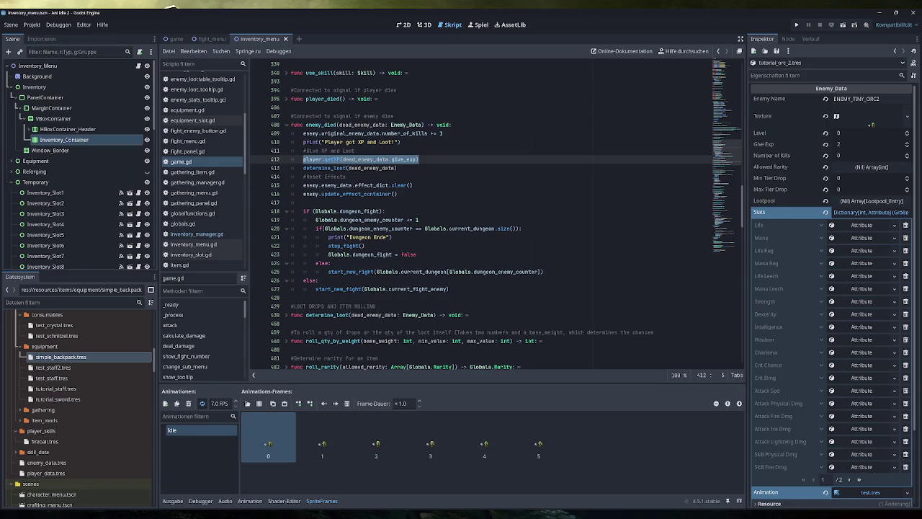
key(alt+Tab)
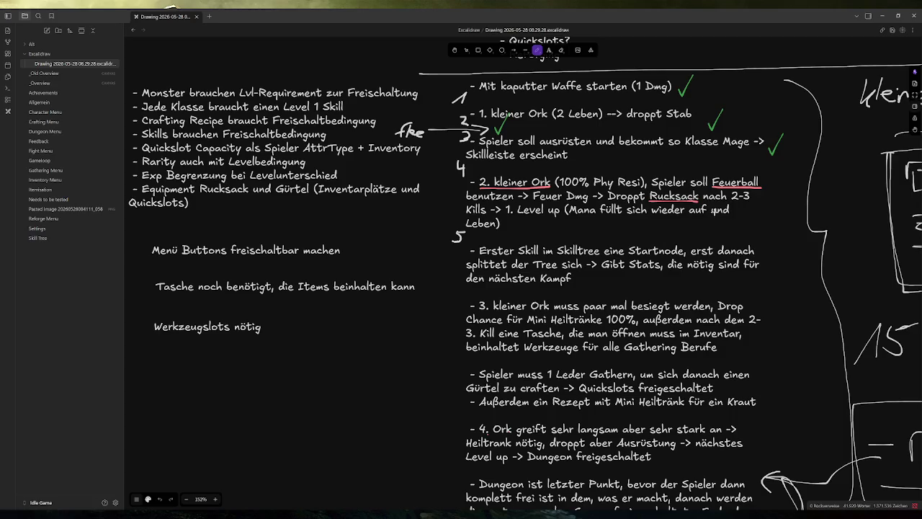
mouse_move(750, 193)
mouse_down()
mouse_move(742, 196)
mouse_move(750, 200)
mouse_up()
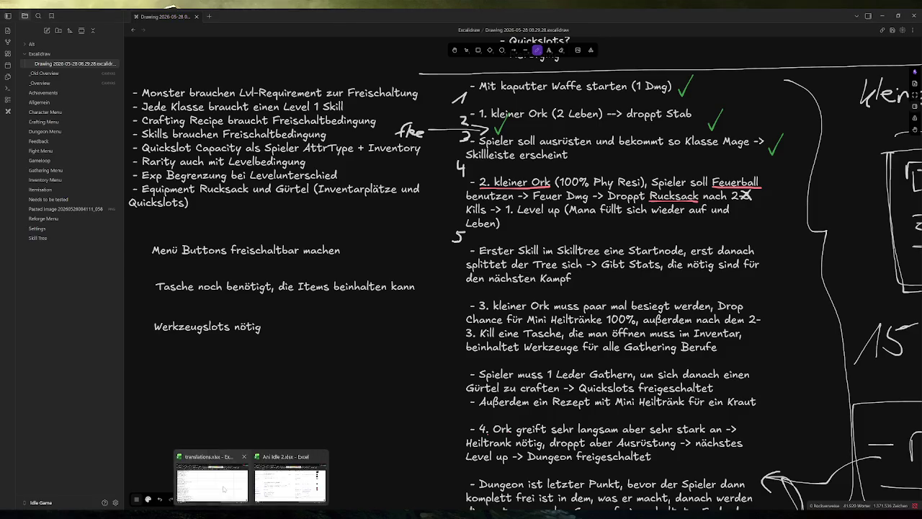
click(216, 475)
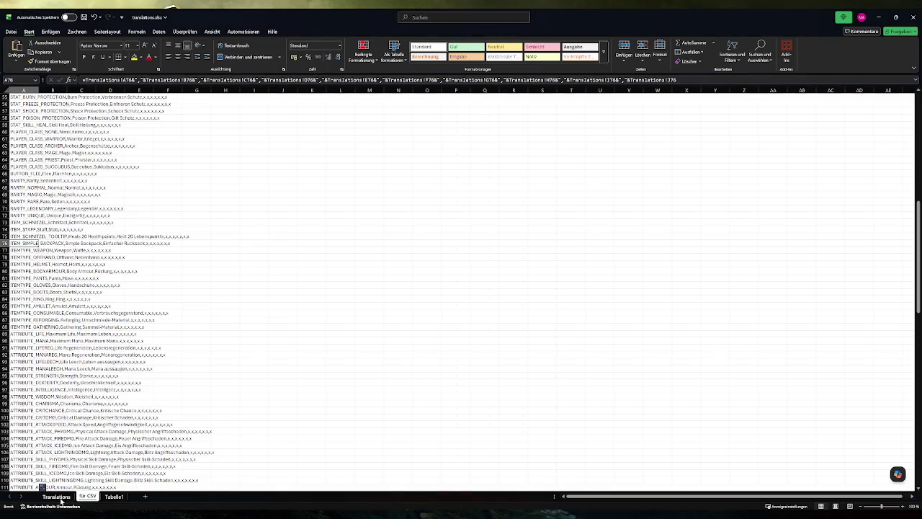
- On the Translations sheet, edit cell B177's English TUTORIAL_TEXT_4 text
click(57, 497)
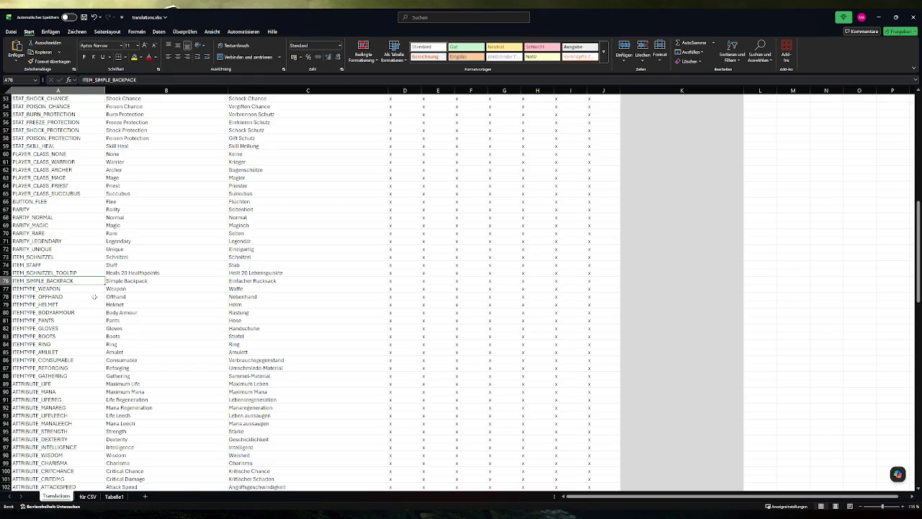
scroll(80, 356, down, 20)
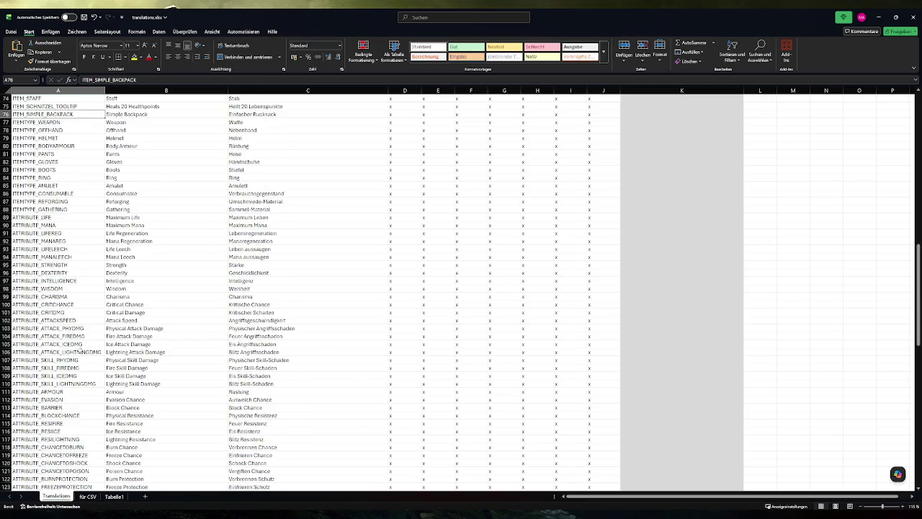
scroll(80, 356, down, 8)
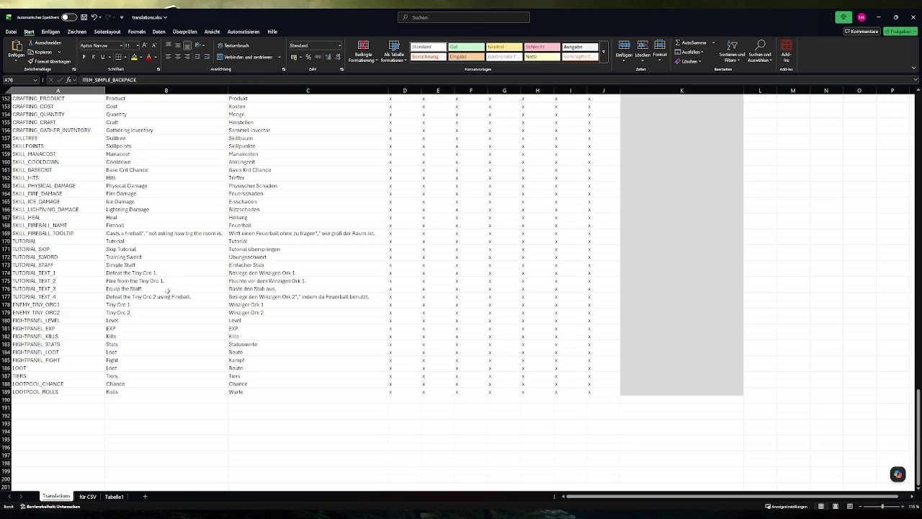
double_click(197, 296)
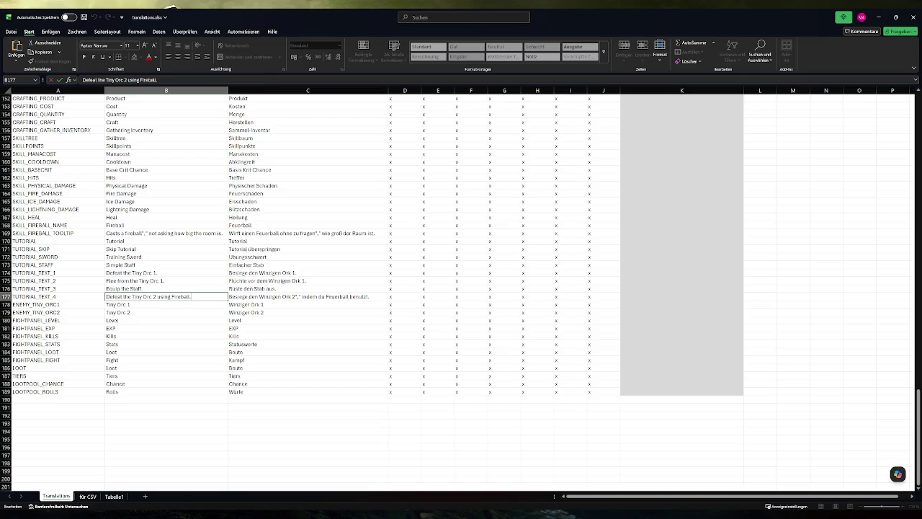
- End the English TUTORIAL_TEXT_4 in B177 with 'until you get a level up' and widen column B
key(BackSpace)
text(until you)
text( get a level up)
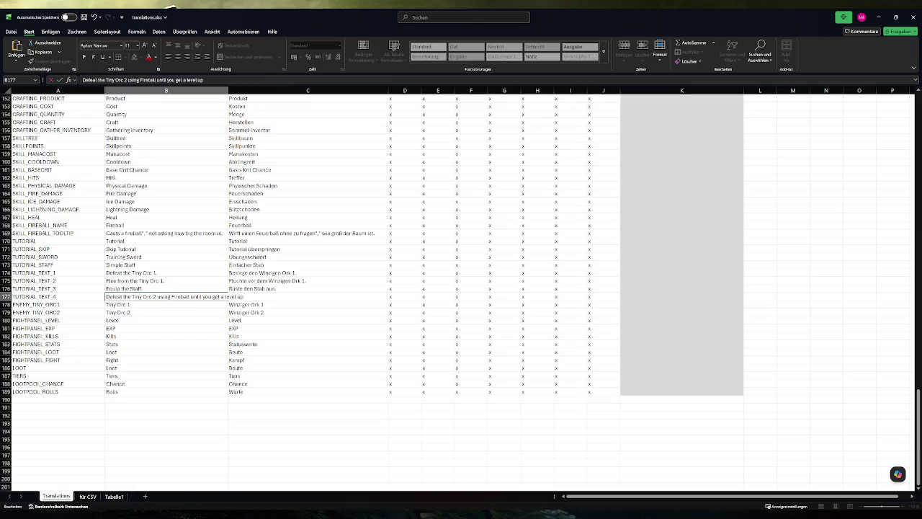
key(Return)
drag(231, 90, 251, 90)
- End the German text in C177 with 'bis du ein Level-Up bekommst.' and autofit column C
click(376, 297)
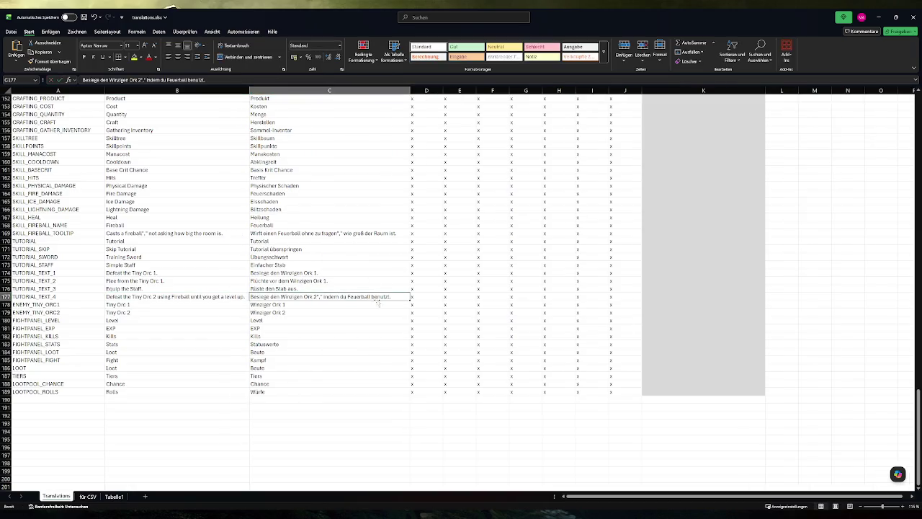
key(F2)
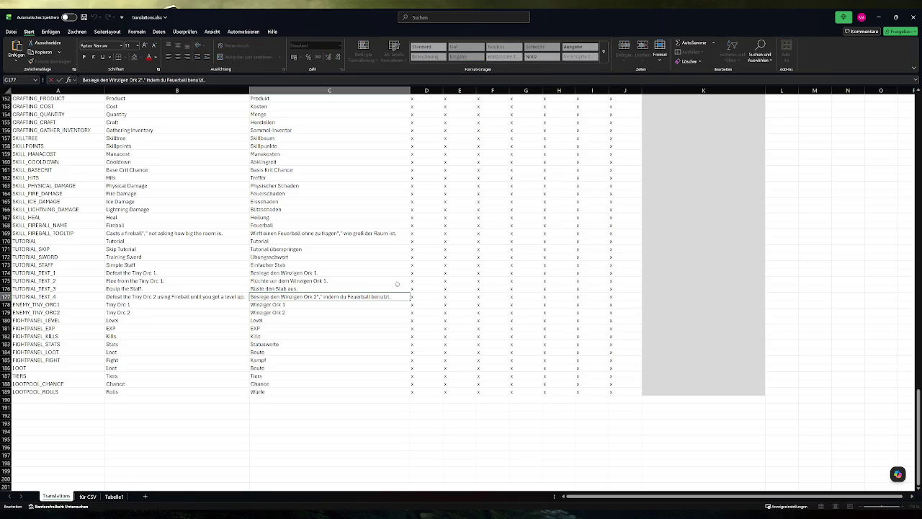
key(BackSpace)
text(nd bis)
text( du ein Level)
text(-Up bekommst.)
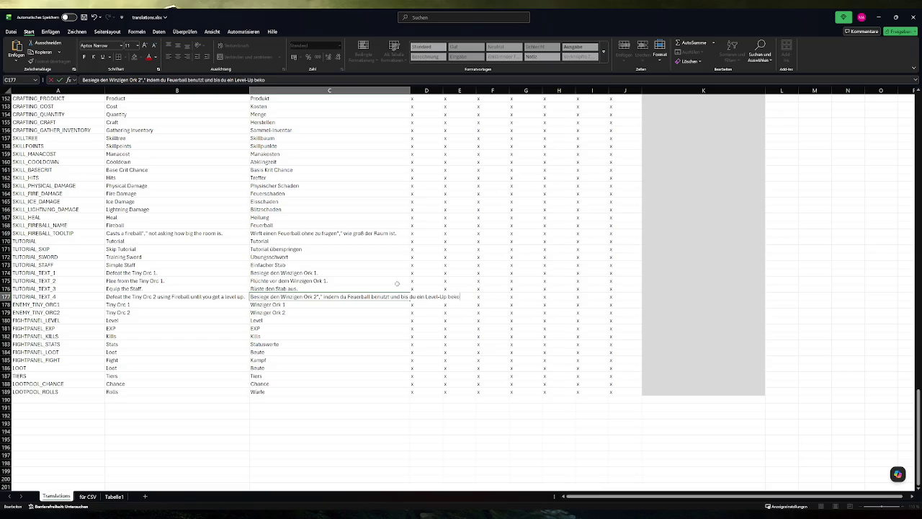
key(Return)
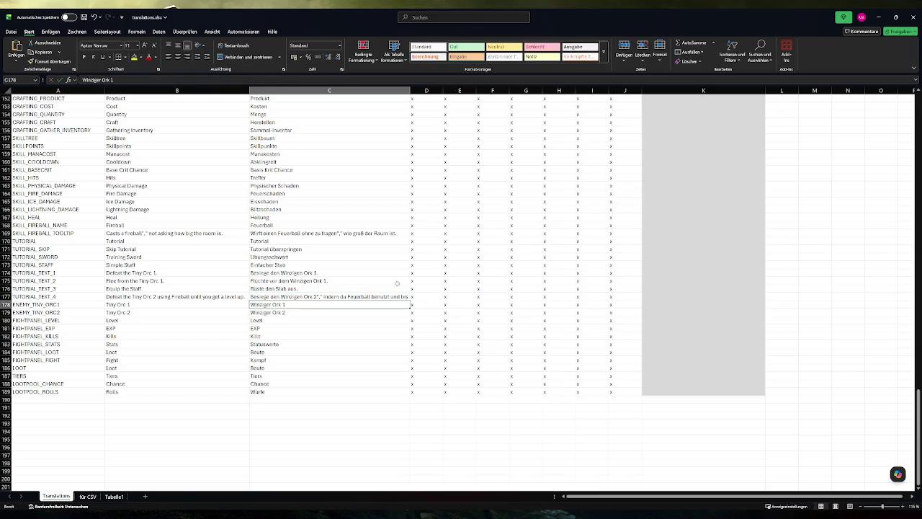
double_click(410, 90)
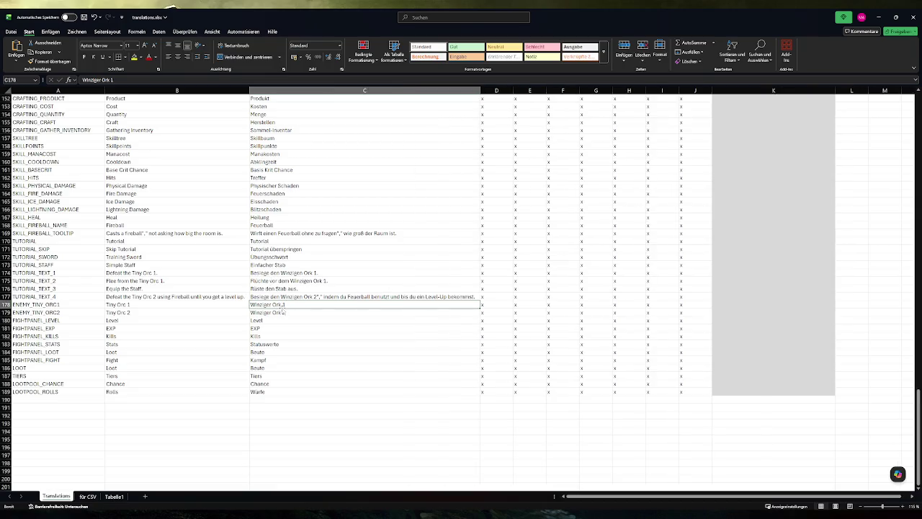
- Save the workbook and switch to the für CSV sheet
click(59, 296)
click(84, 16)
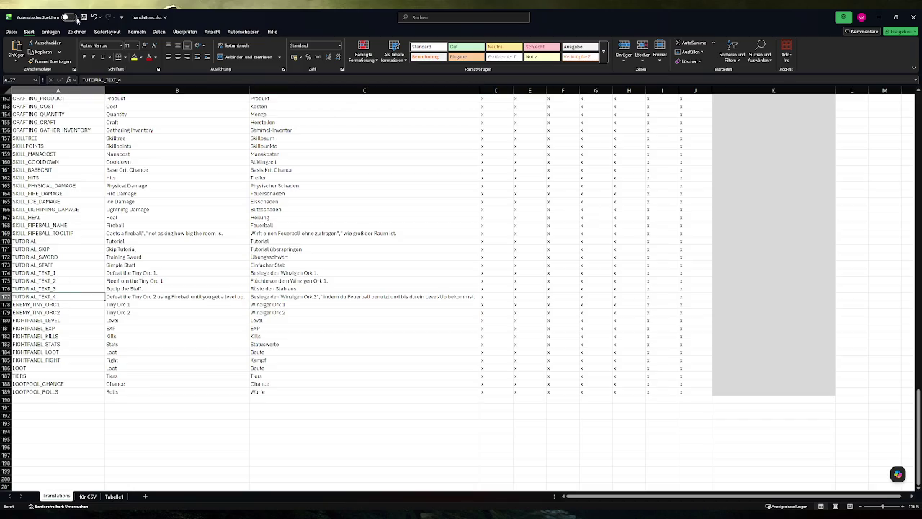
click(87, 496)
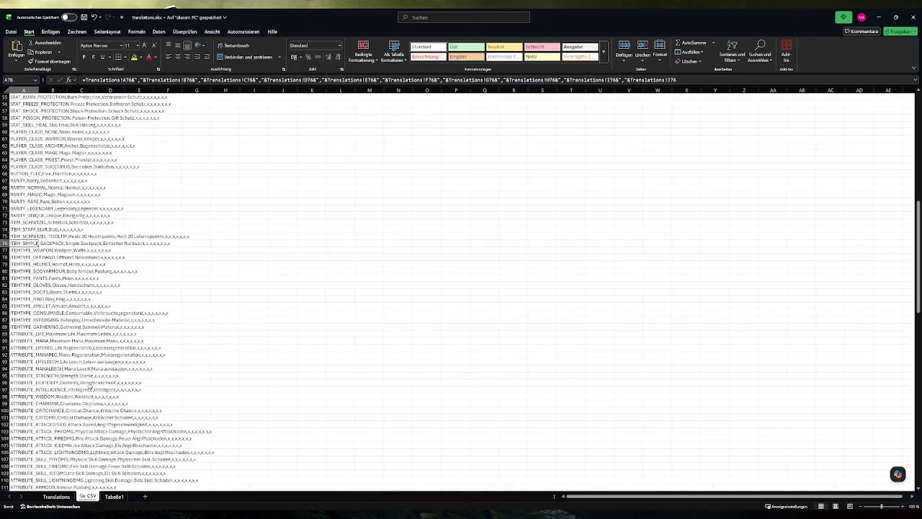
- Copy the TUTORIAL_TEXT_4 CSV row from cell A177 of the für CSV sheet
scroll(47, 313, up, 5)
click(27, 278)
key(ctrl+c)
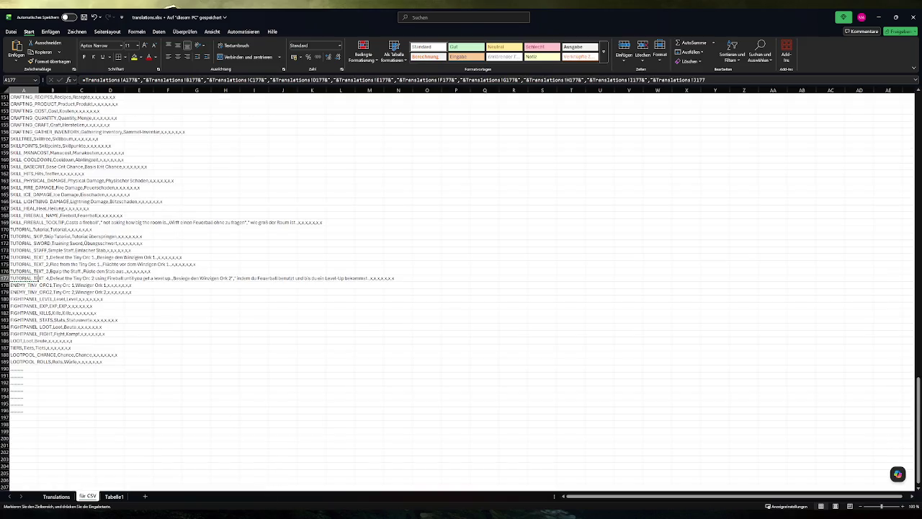
- Replace line 177 of translations.csv in Notepad++ with the copied row, then save and close it
key(super)
click(68, 344)
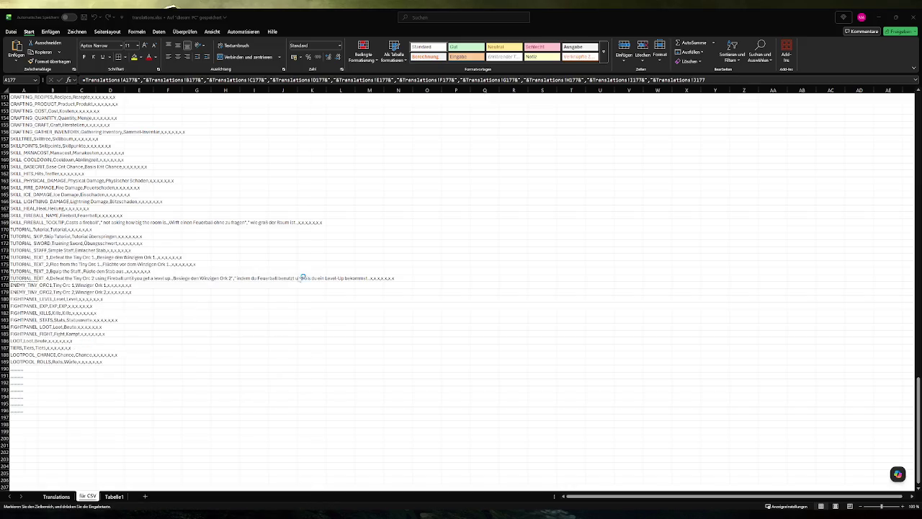
scroll(526, 274, down, 20)
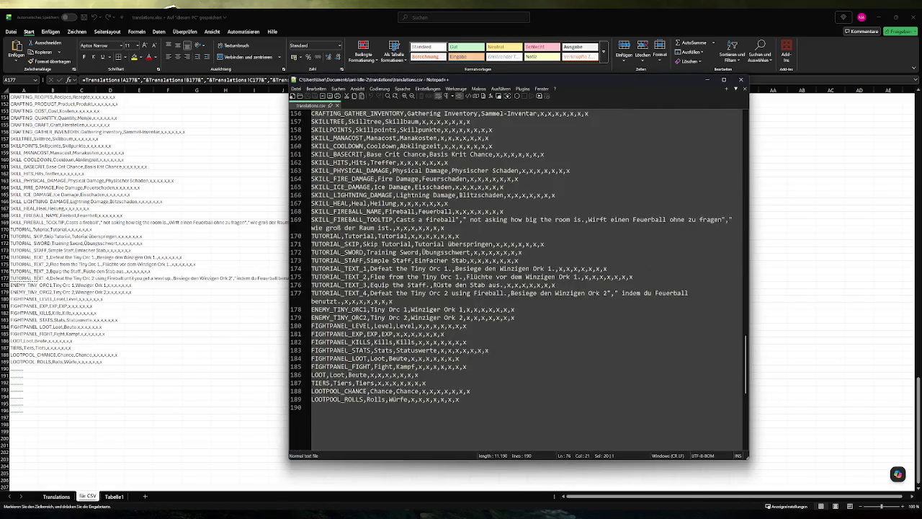
triple_click(432, 293)
key(ctrl+v)
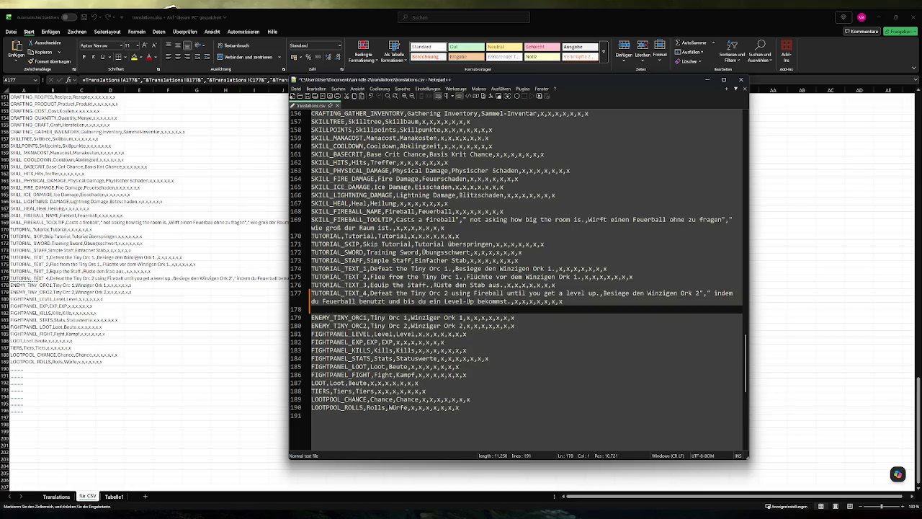
key(BackSpace)
key(ctrl+s)
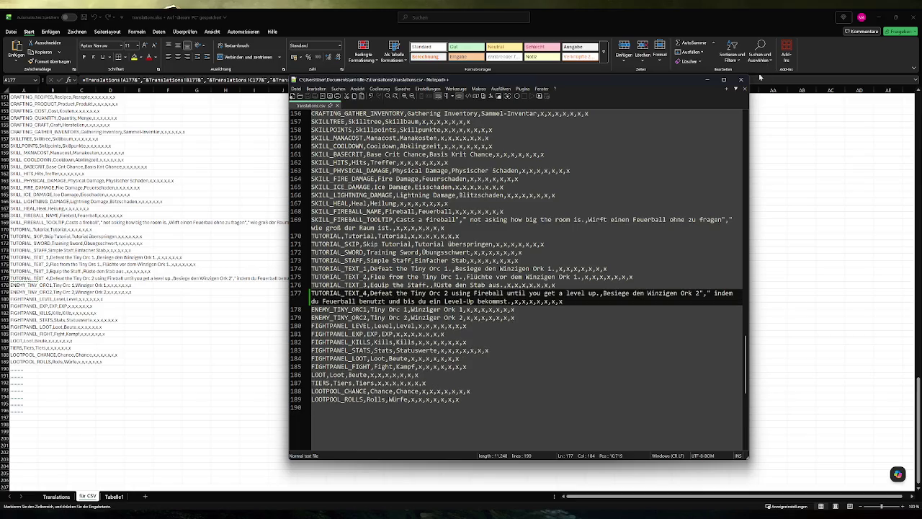
click(741, 79)
key(alt+Tab)
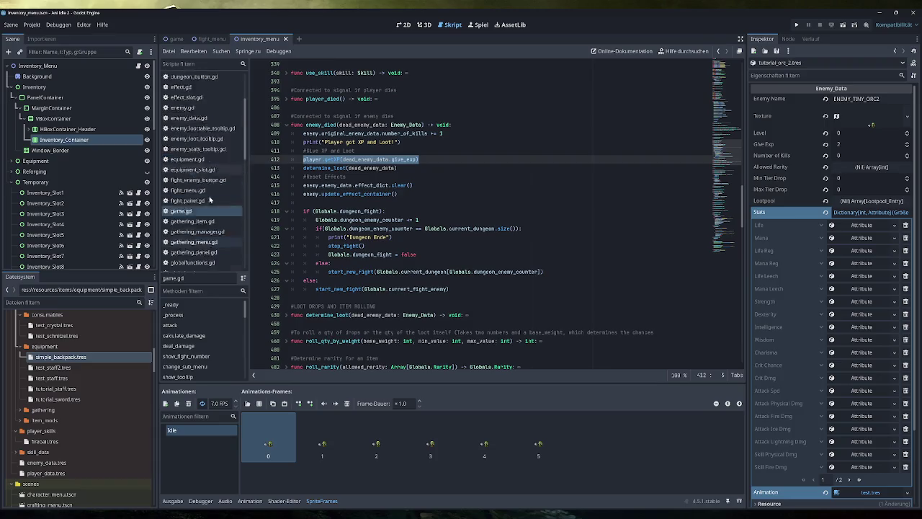
- Change the tutorial_orc2_killed signal on line 150 of globals.gd to tutorial_orc2_level_up and select the new name
scroll(209, 204, up, 1)
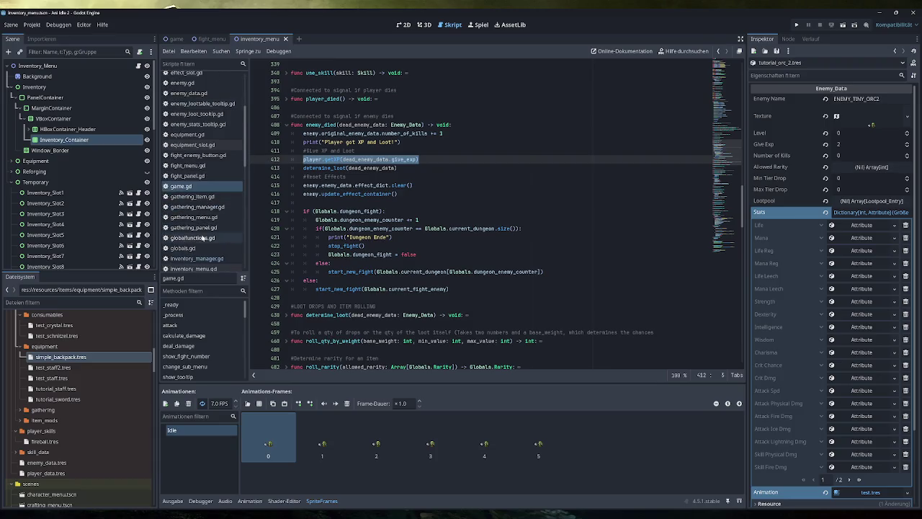
scroll(497, 214, up, 4)
scroll(475, 259, down, 3)
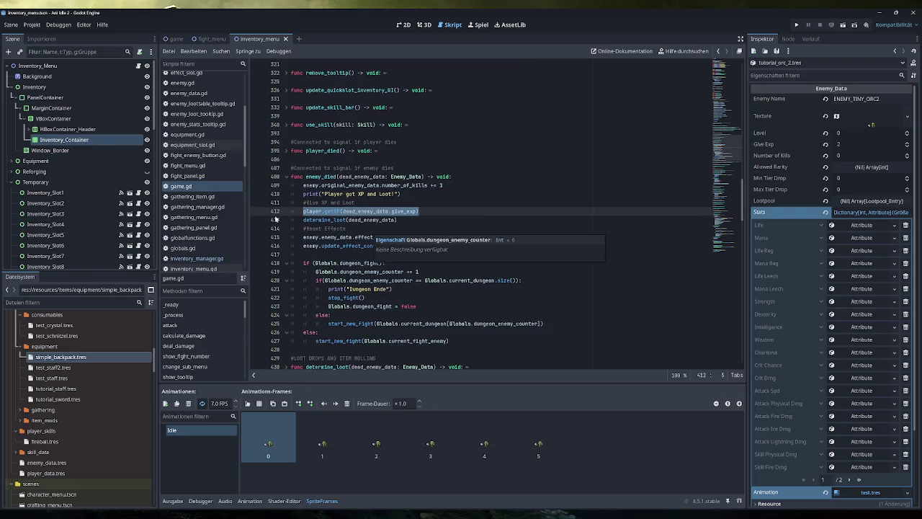
scroll(205, 183, up, 3)
scroll(203, 184, down, 5)
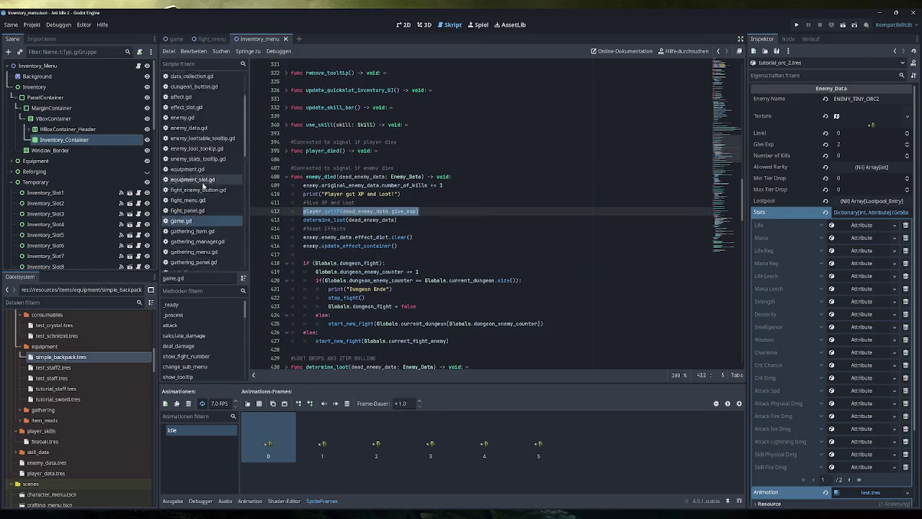
click(188, 209)
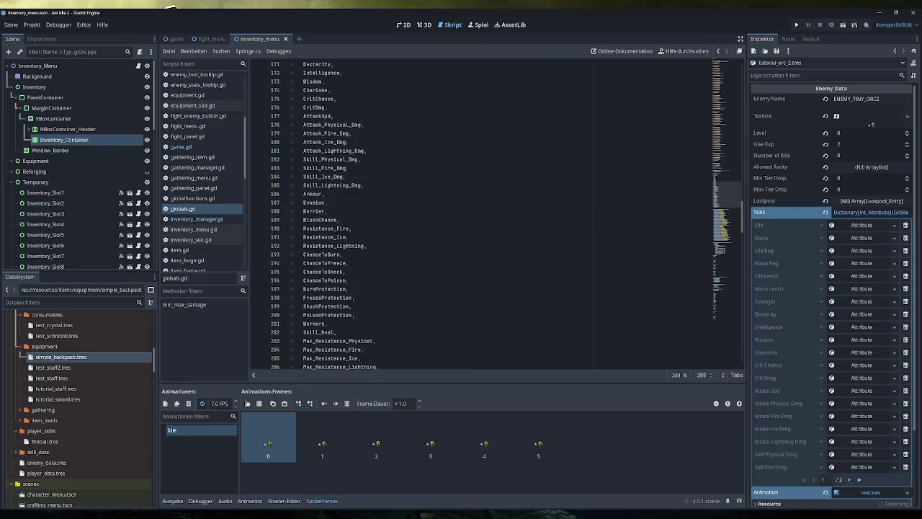
scroll(490, 216, up, 9)
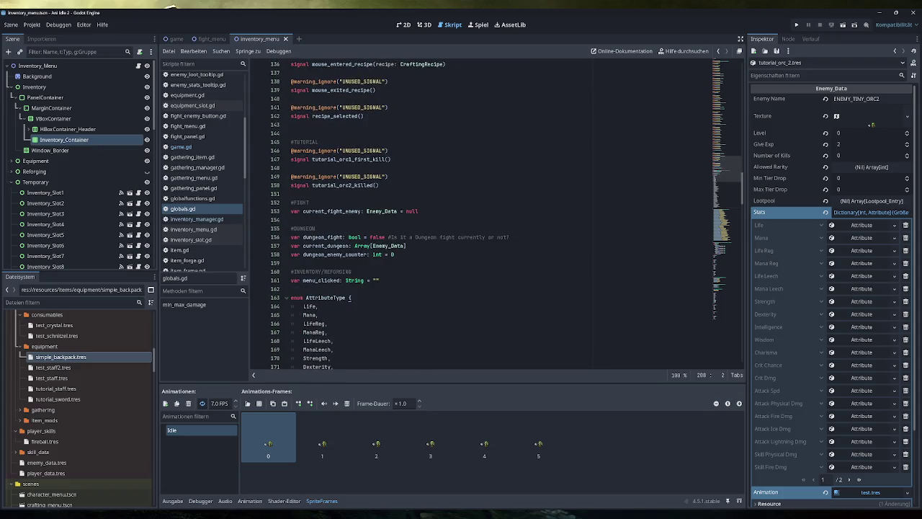
scroll(490, 216, up, 2)
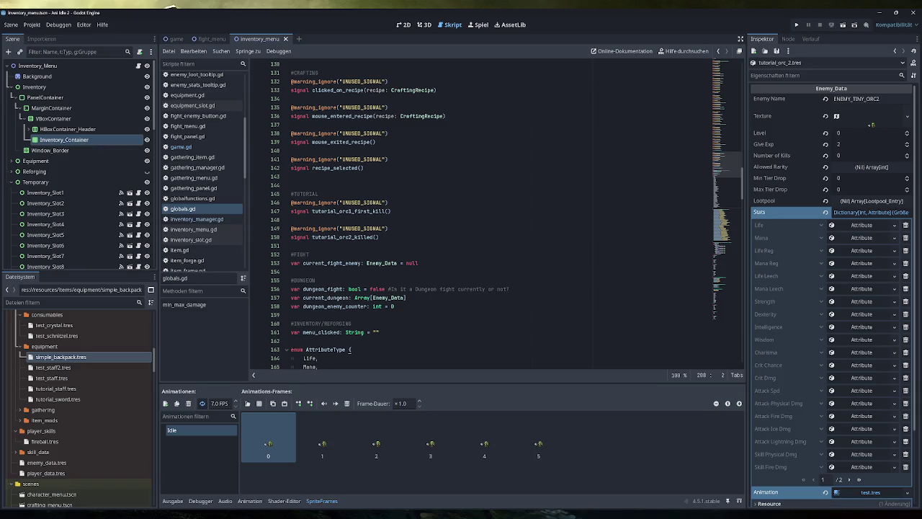
drag(374, 237, 353, 237)
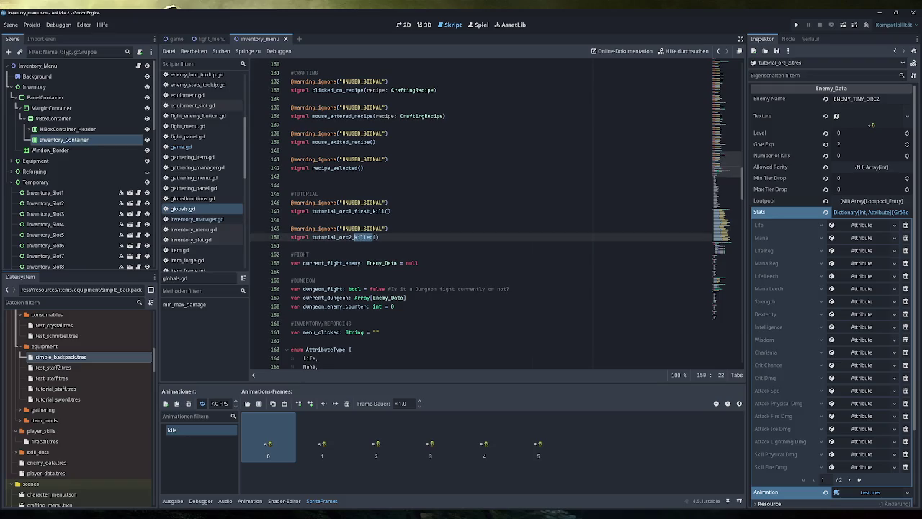
text(level_)
text(up)
drag(386, 237, 312, 237)
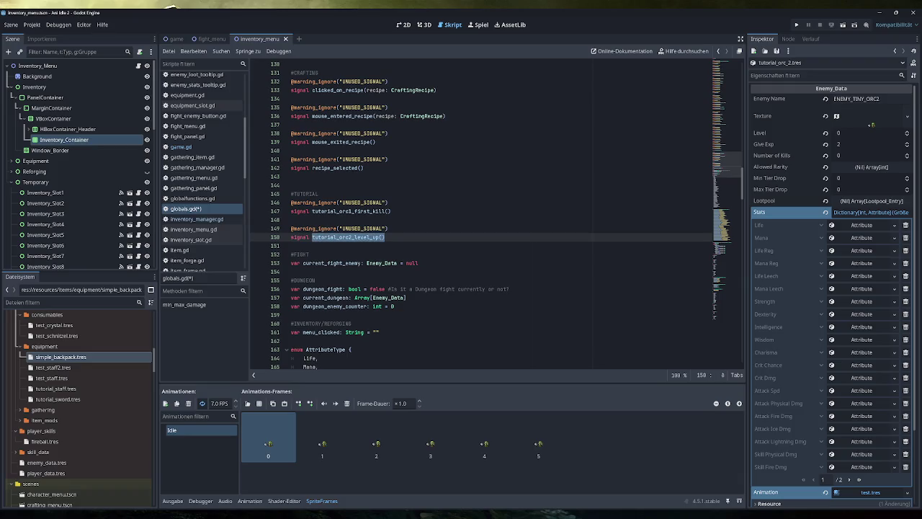
click(201, 150)
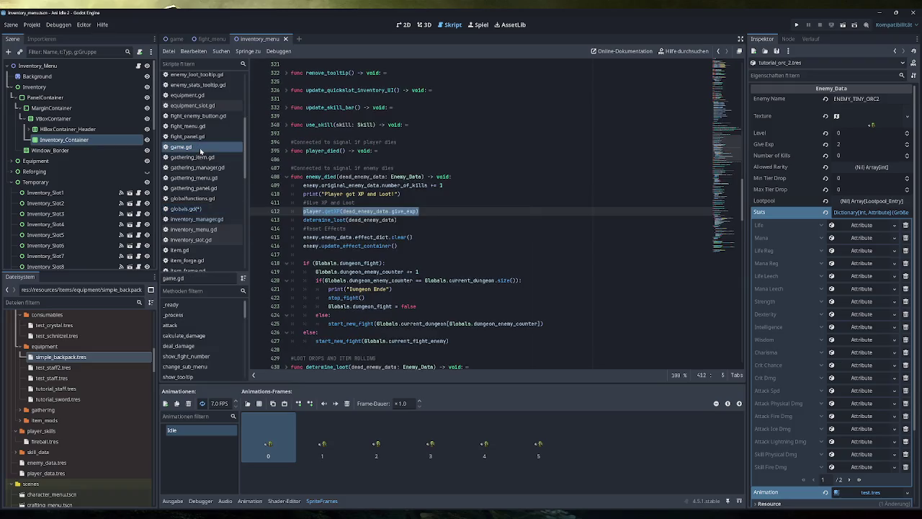
- In player.gd, add Globals.tutorial_orc2_level_up.emit() on line 62 after the backpack message
scroll(201, 155, down, 8)
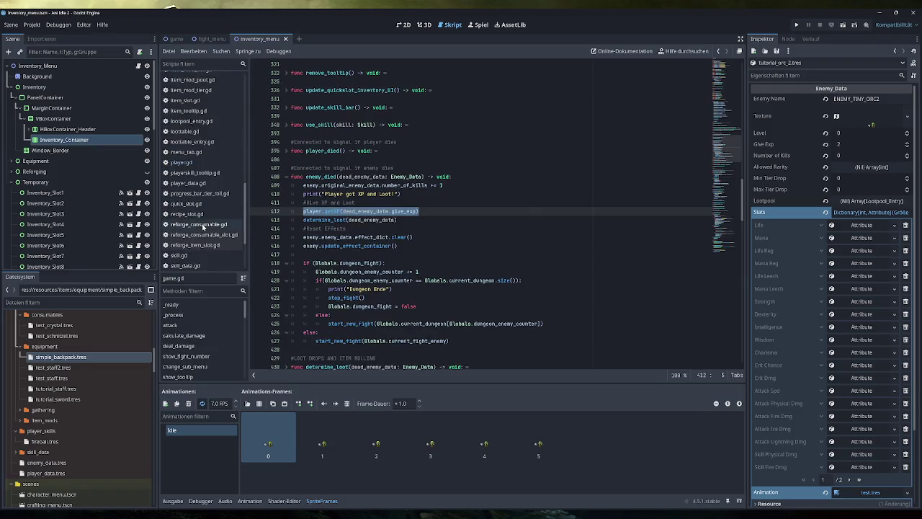
click(182, 162)
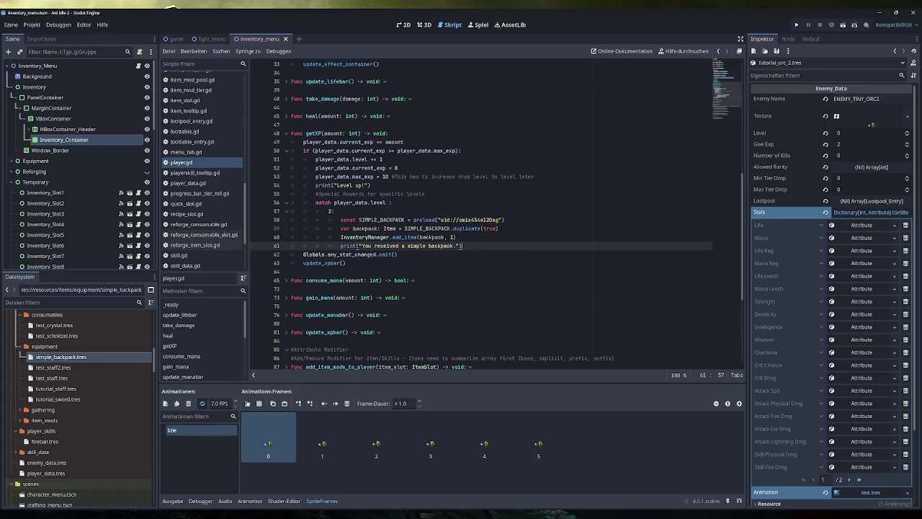
key(Return)
key(ctrl+v)
double_click(410, 255)
click(340, 254)
text(Globals.)
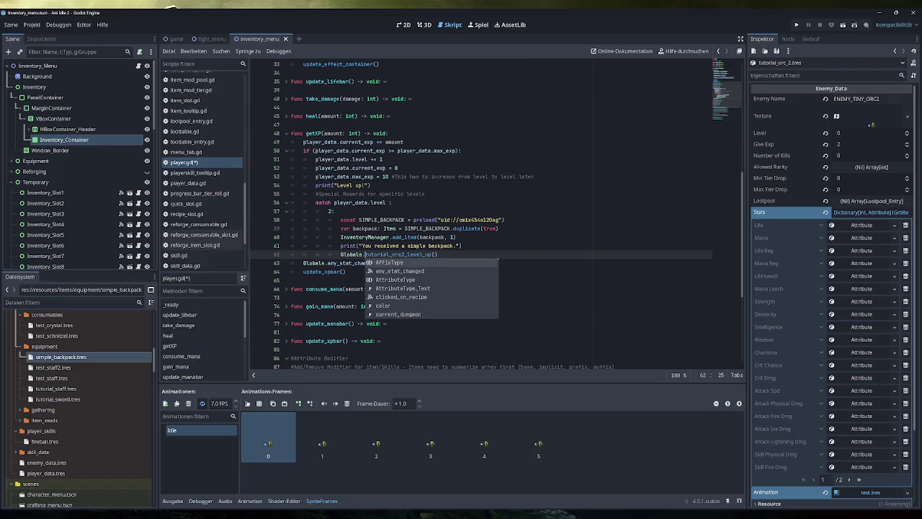
key(End)
key(BackSpace)
key(BackSpace)
text(.emit())
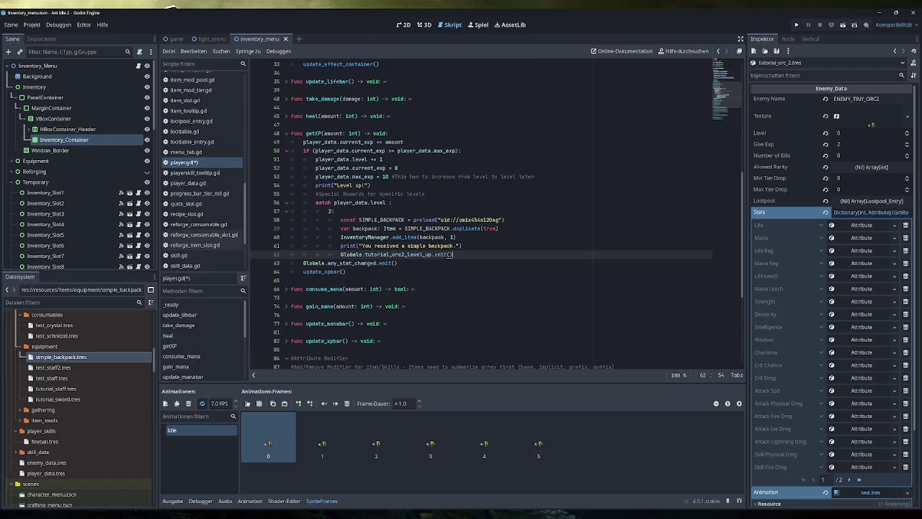
- Select the tutorial_orc2_level_up name on line 62 and open the game script
click(373, 255)
drag(435, 254, 340, 254)
scroll(200, 216, up, 3)
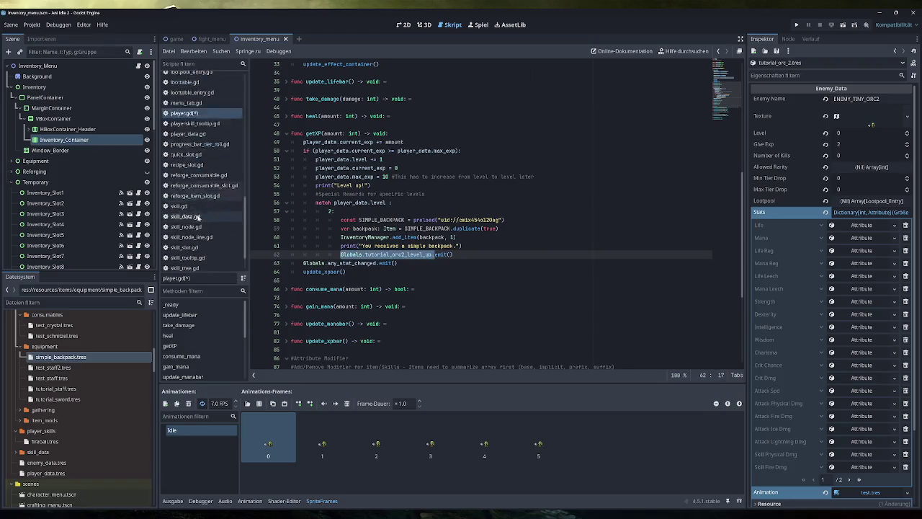
scroll(200, 216, up, 2)
click(180, 117)
scroll(180, 117, up, 1)
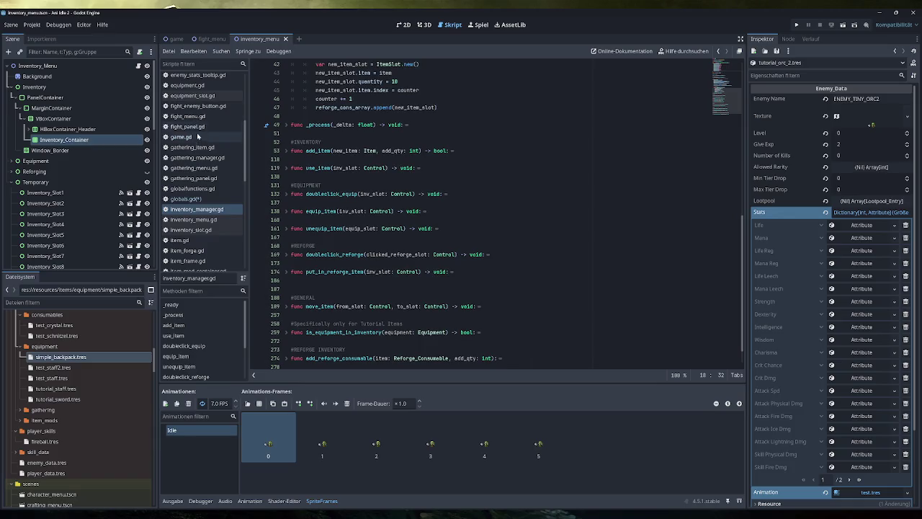
- Add Globals.tutorial_orc2_level_up.connect(level_up_orc2) below the first-kill connection in game.gd's _ready
scroll(497, 216, up, 15)
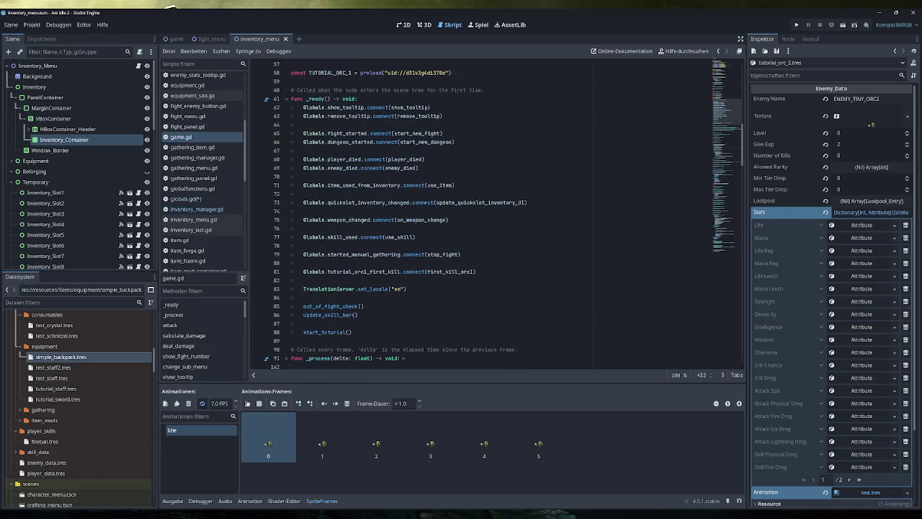
click(476, 271)
key(Return)
key(ctrl+v)
text(.)
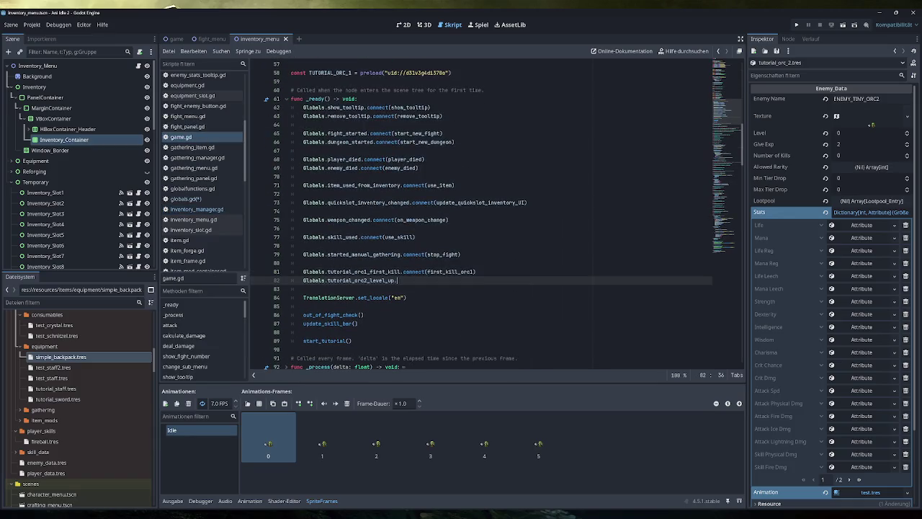
text(connect()
text(second_or)
text(c)
key(BackSpace)
key(BackSpace)
key(BackSpace)
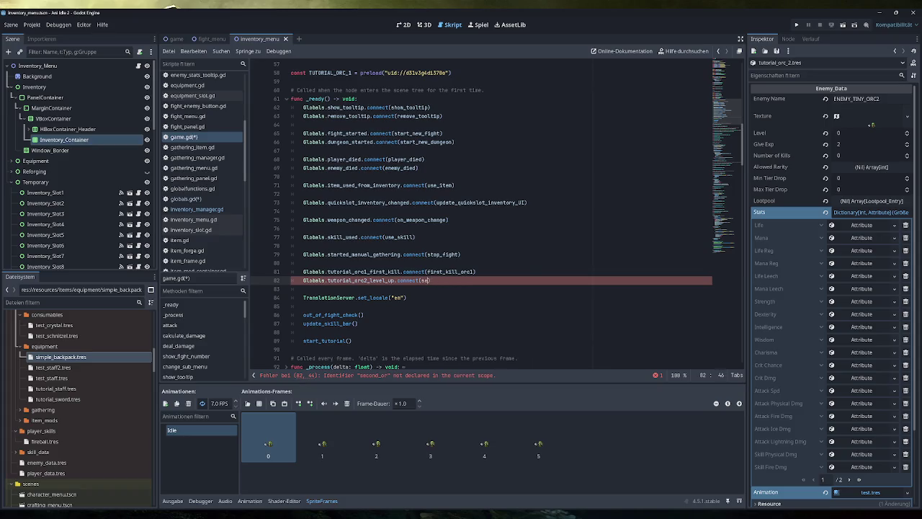
text(level_up_)
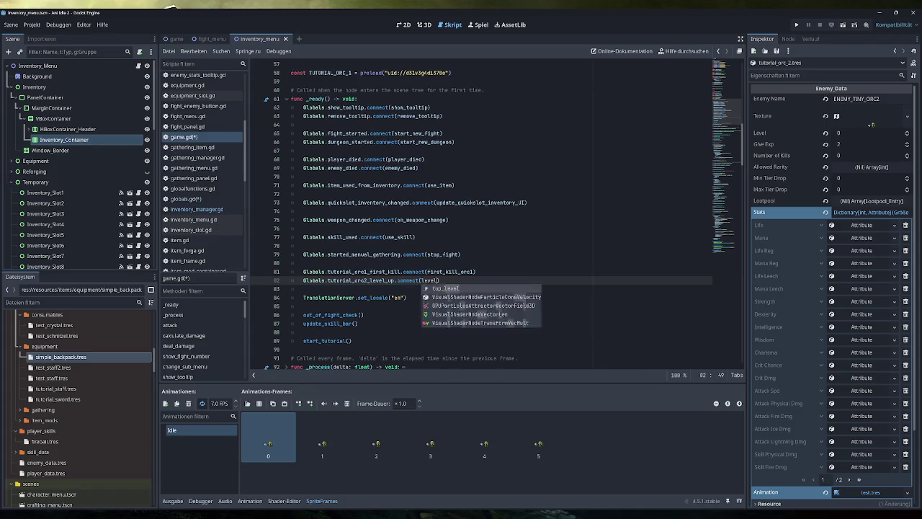
text(orc2)
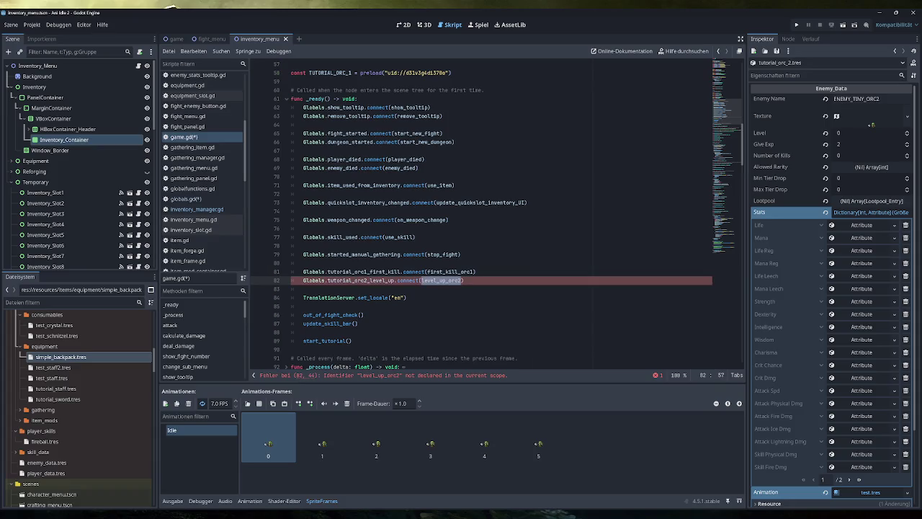
scroll(496, 215, down, 20)
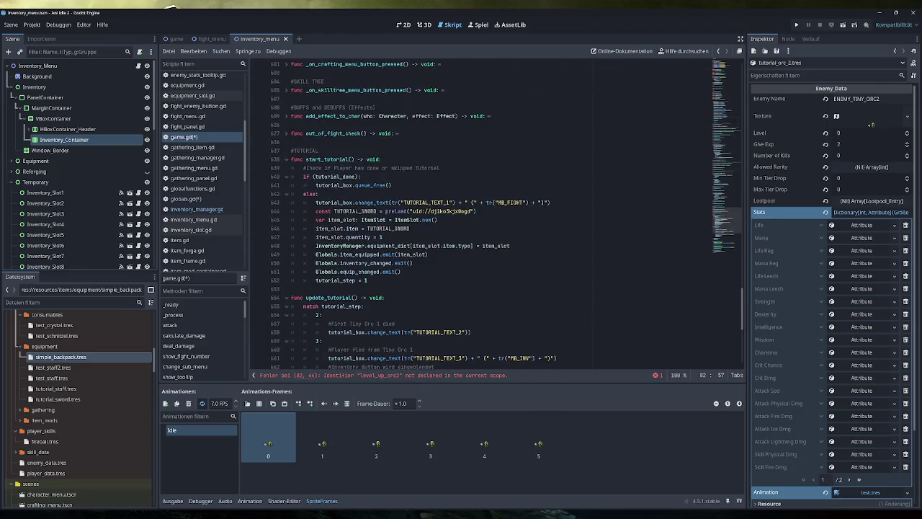
- Declare func level_up_orc2() -> void: below the first_kill_orc1 function
scroll(497, 215, down, 5)
click(291, 332)
key(Return)
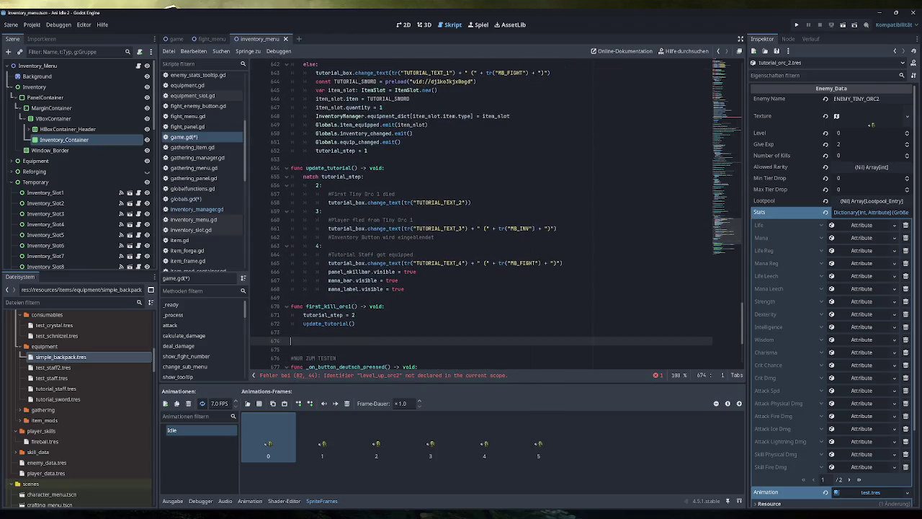
text(func level_up_orc2()
text() -> void:)
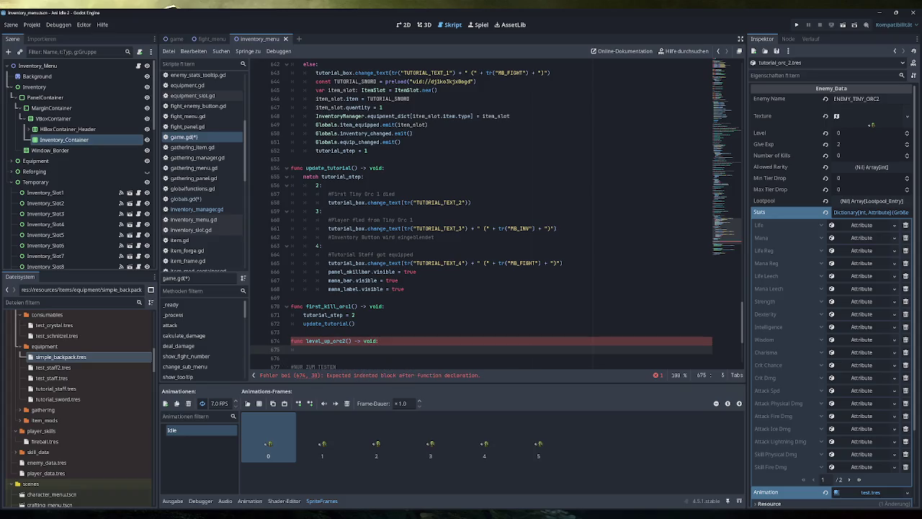
- Copy first_kill_orc1's two body lines into level_up_orc2, setting tutorial_step to 5
scroll(497, 216, down, 2)
drag(356, 272, 303, 263)
key(ctrl+c)
click(302, 297)
key(ctrl+v)
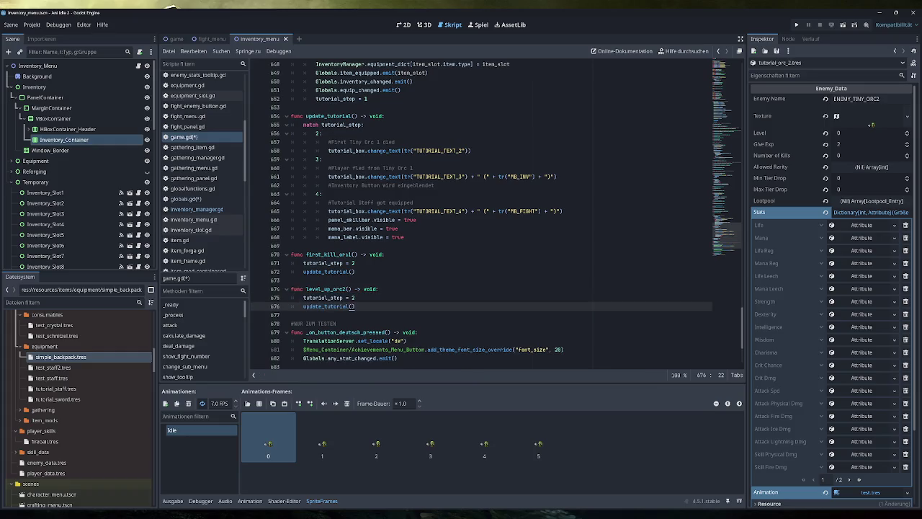
double_click(353, 297)
text(5)
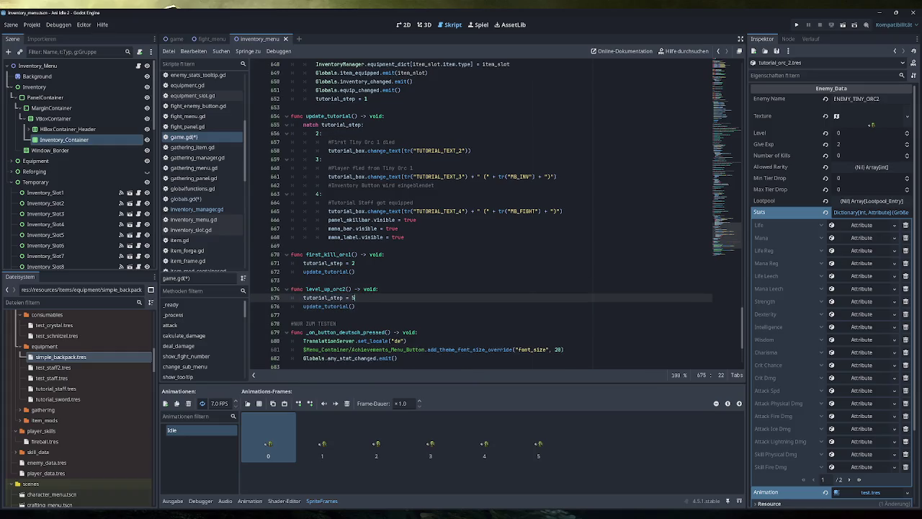
key(alt+Tab)
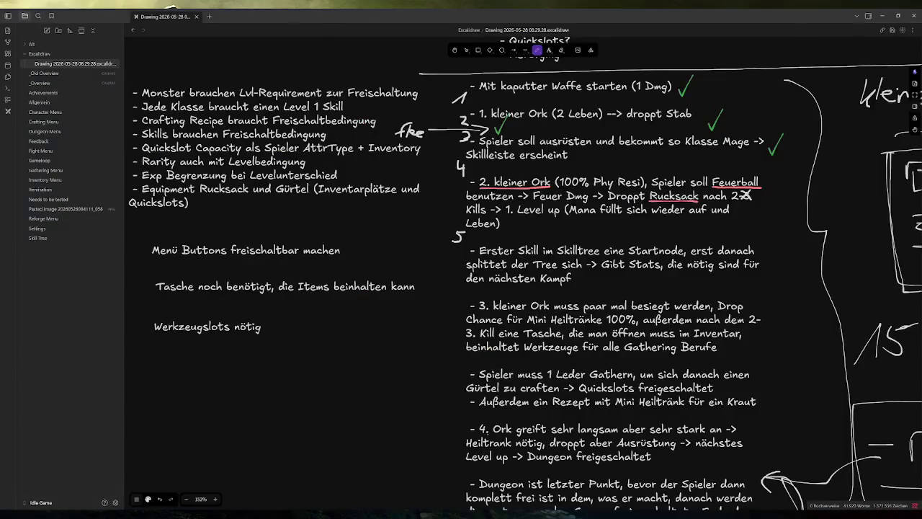
key(alt+Tab)
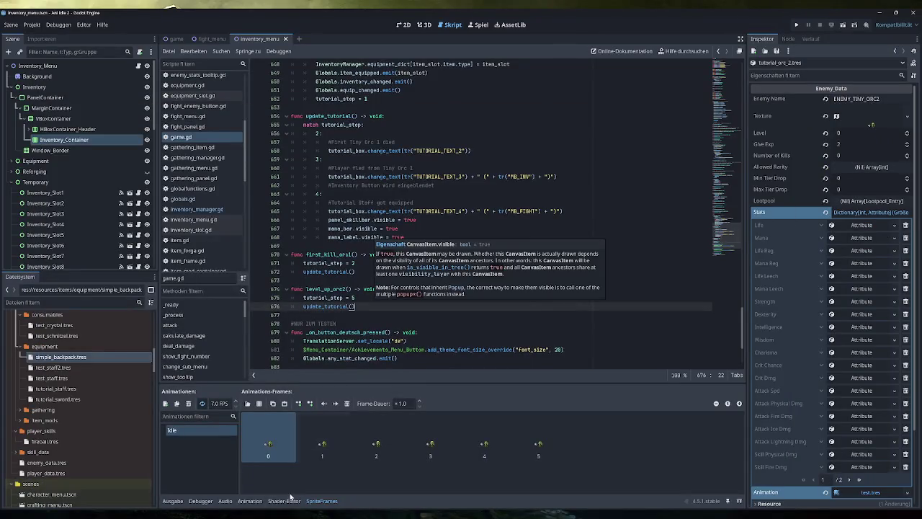
- Add a 5: case to update_tutorial containing the change_text line copied from case 4
key(alt+Tab)
key(alt+Tab)
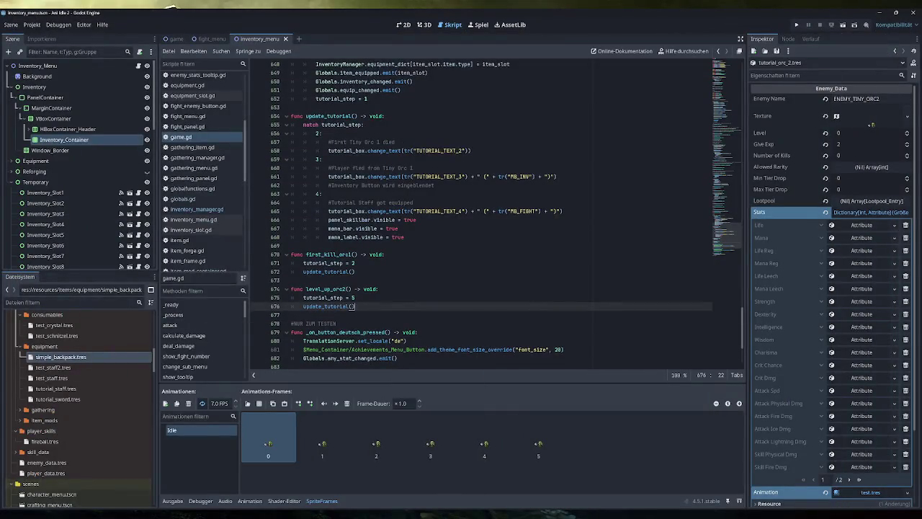
scroll(496, 215, up, 1)
click(405, 263)
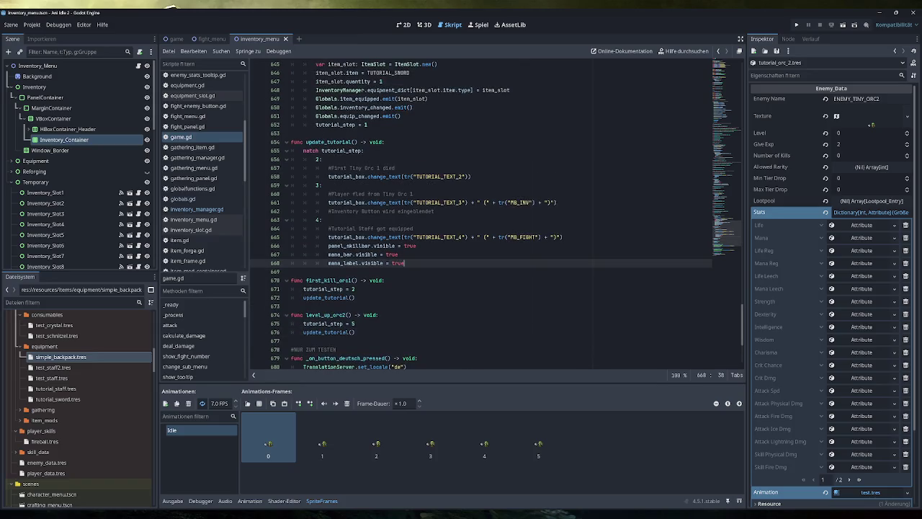
key(Return)
key(BackSpace)
text(5:)
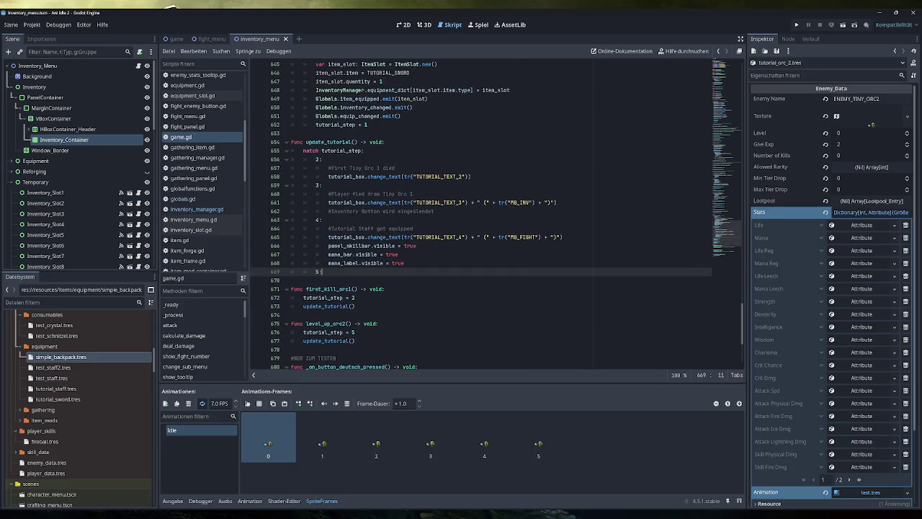
key(Return)
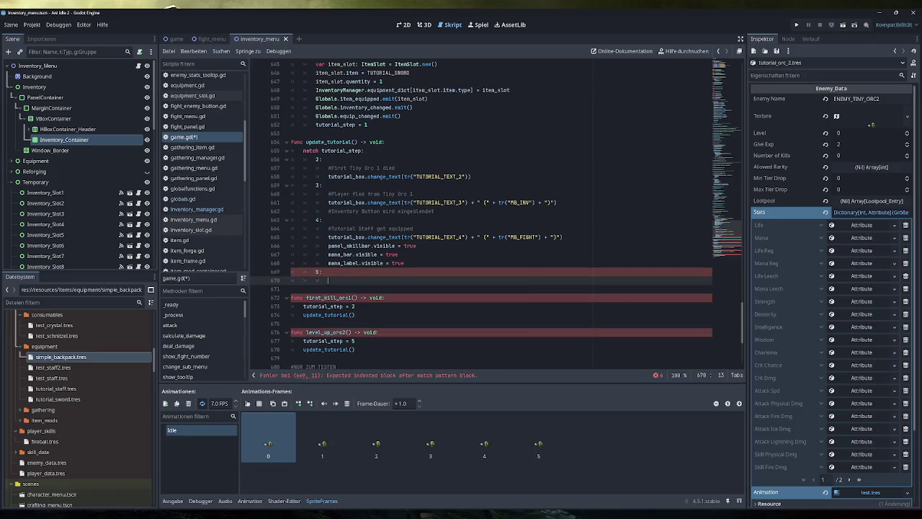
drag(562, 237, 328, 237)
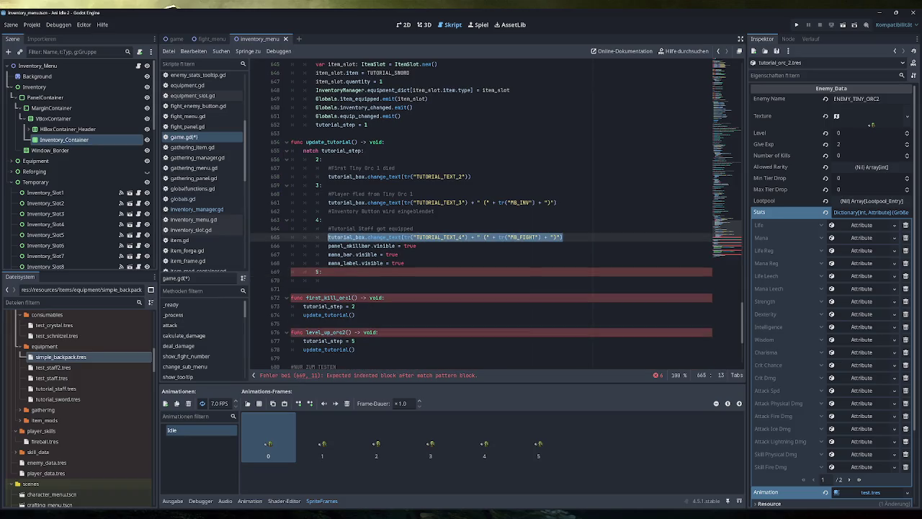
key(ctrl+c)
click(404, 280)
key(ctrl+v)
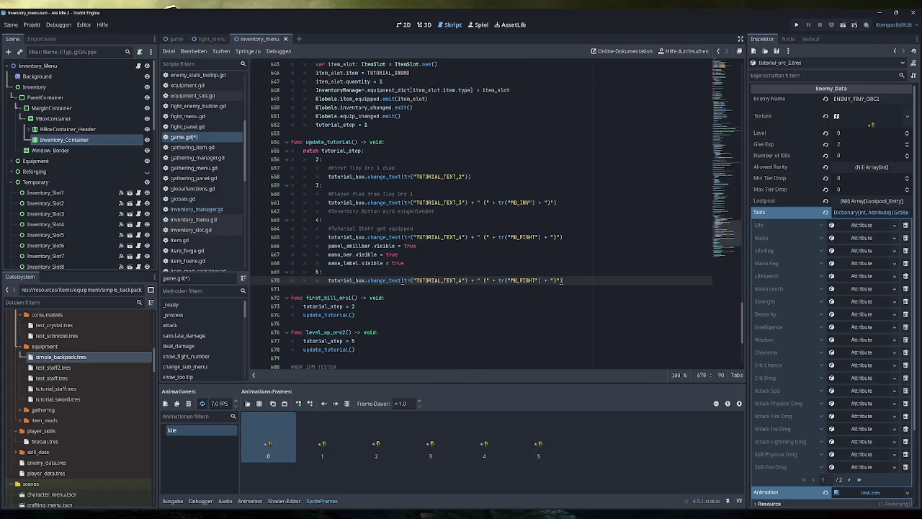
- Add comments '#Skilltree Button wird eingeblendet' and '#Player is now level 2' to the tutorial cases
click(405, 263)
key(Return)
text(#Skilltree )
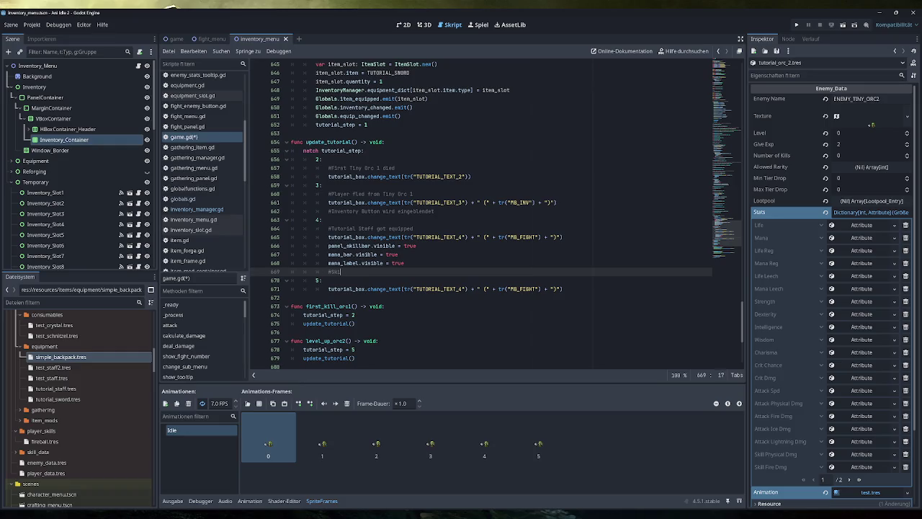
text(Button wird eingeblend)
text(et)
click(322, 280)
key(Return)
text(#Player )
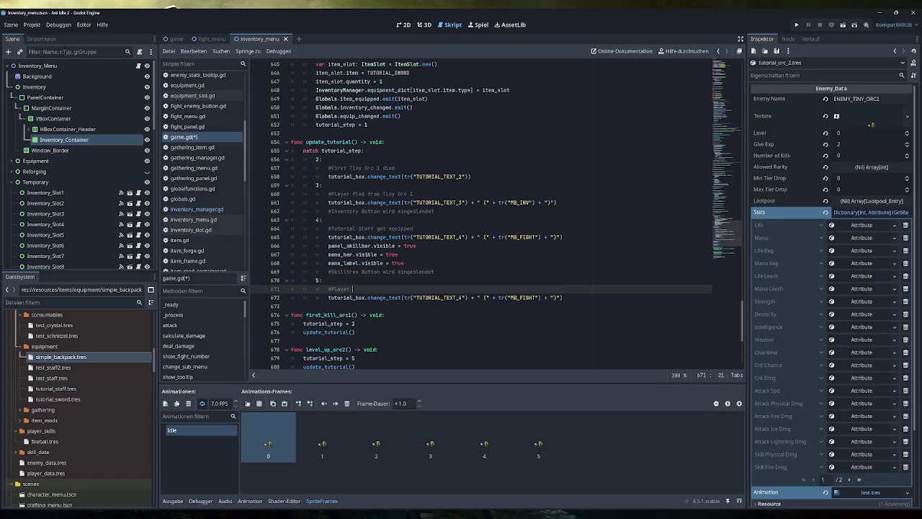
text(is now level 2)
- Review the tutorial plan drawing, undoing an underline drawn on the mana refill note
click(563, 297)
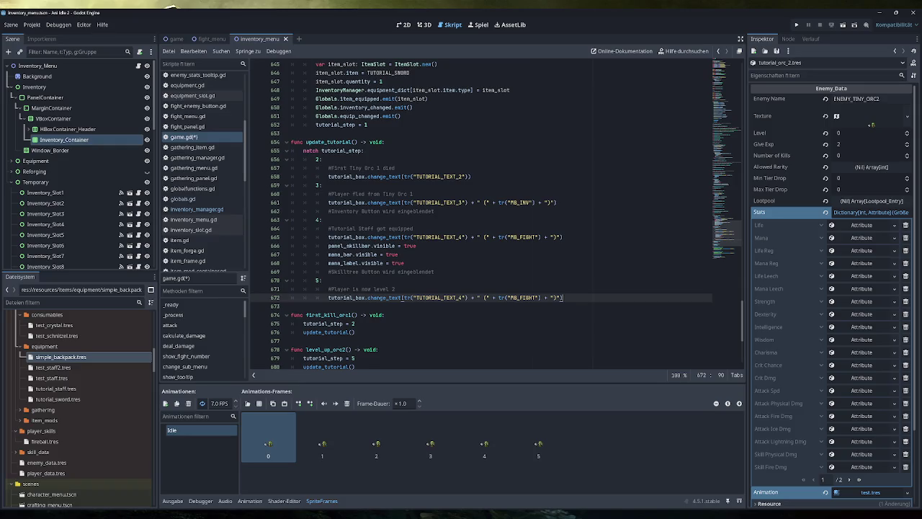
key(alt+Tab)
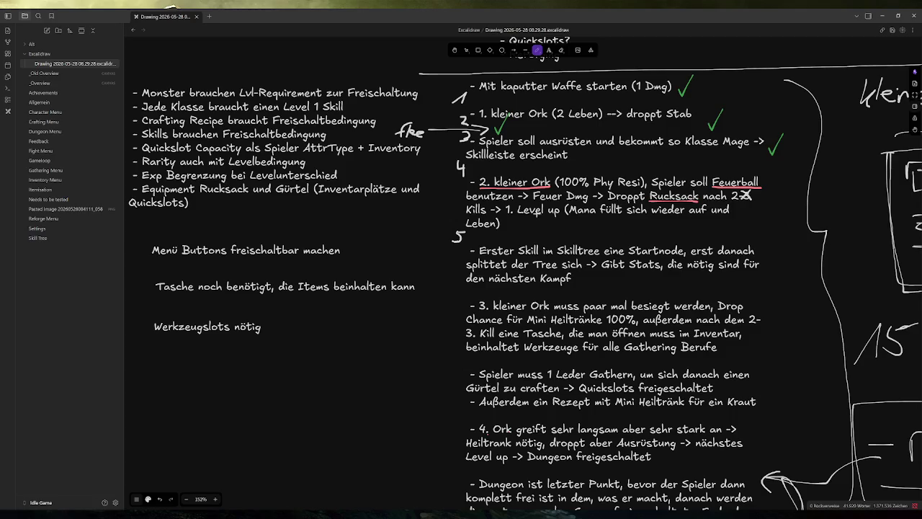
drag(568, 216, 648, 215)
key(ctrl+z)
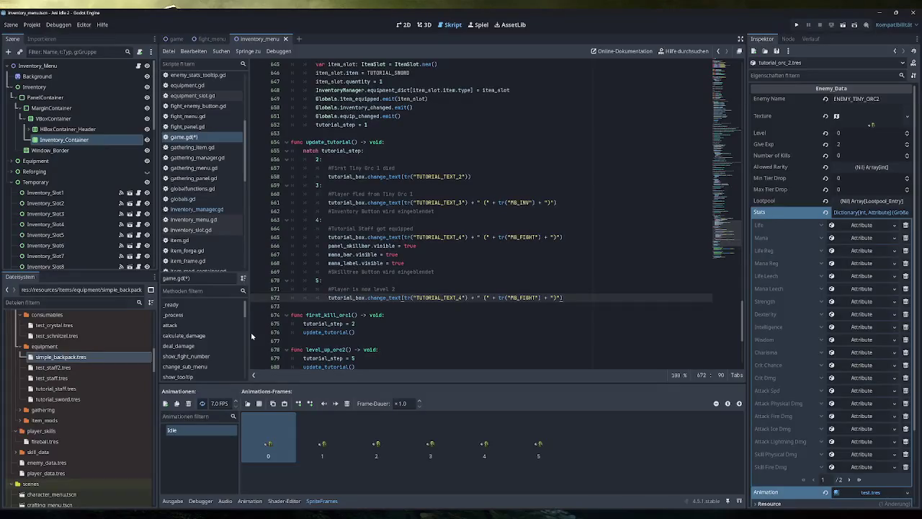
- In player.gd, declare a new `func full_restoration() -> void:` after gain_mana
scroll(204, 209, down, 3)
click(182, 226)
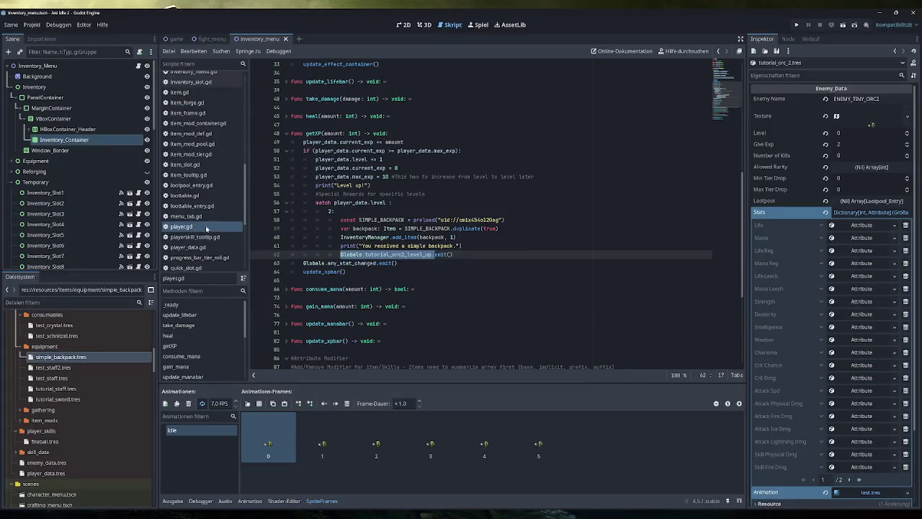
mouse_move(408, 237)
scroll(498, 215, up, 1)
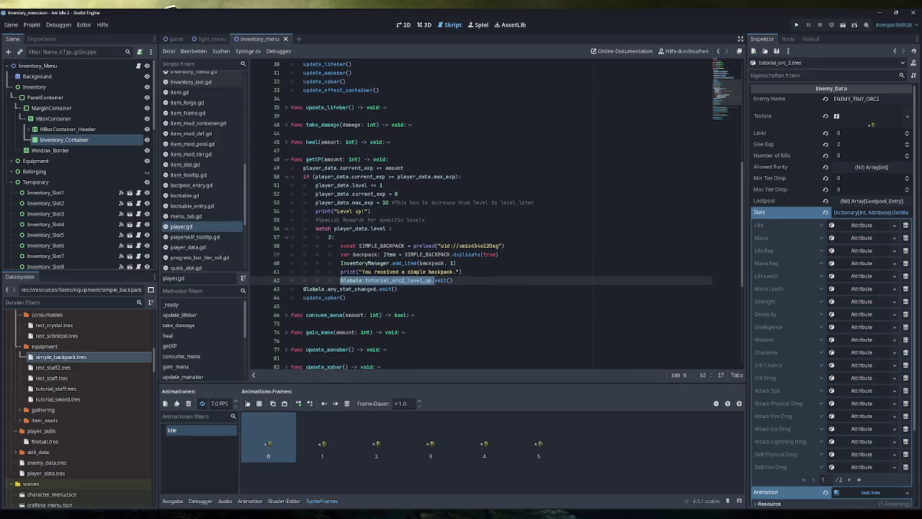
scroll(498, 215, down, 4)
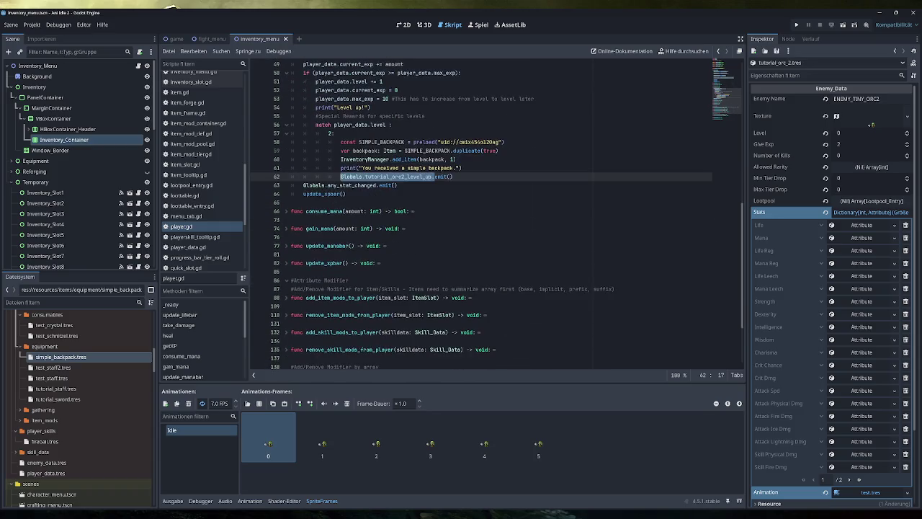
scroll(495, 214, down, 3)
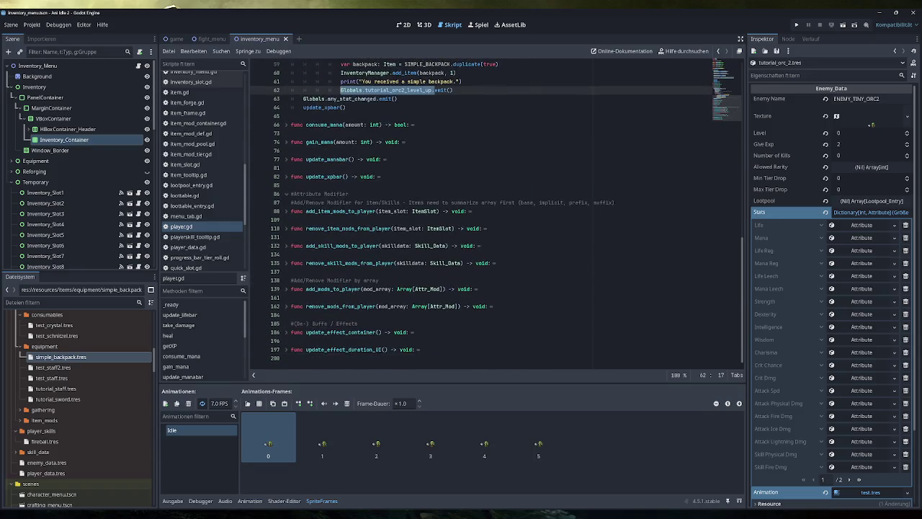
scroll(497, 215, up, 3)
click(291, 229)
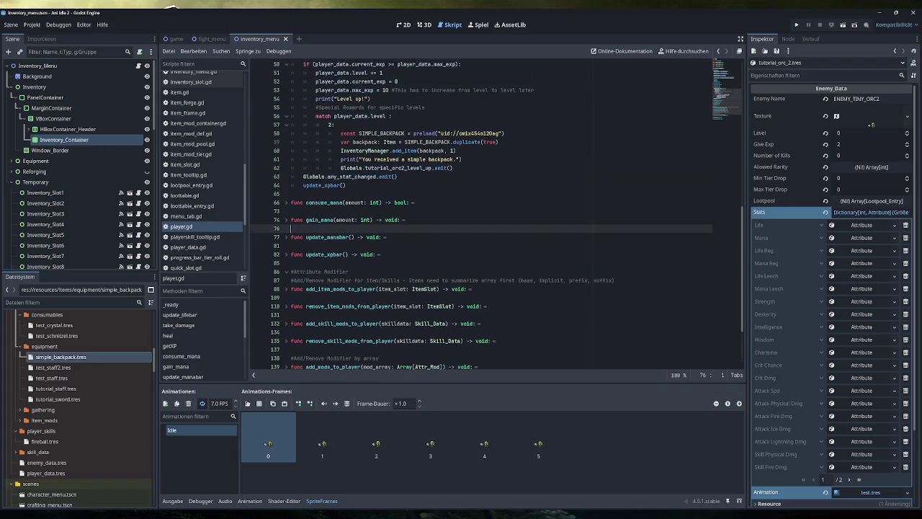
key(Return)
text(func )
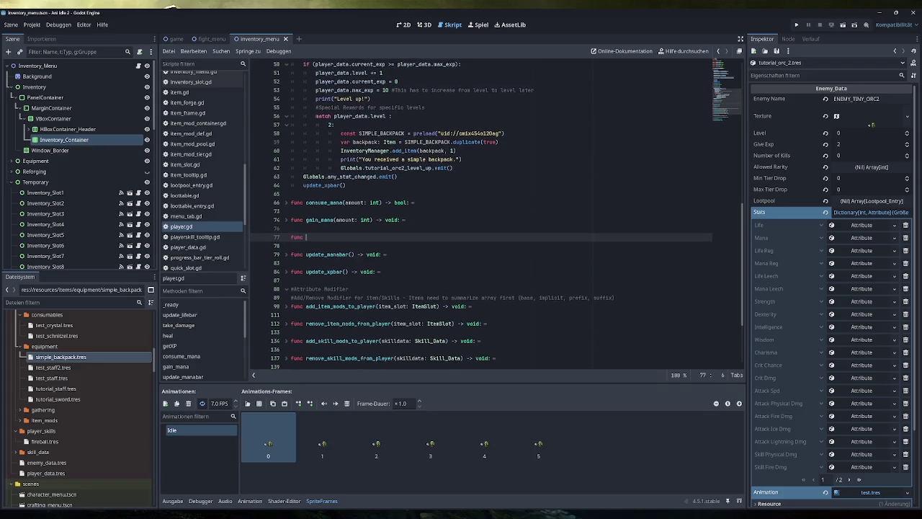
text(full_heal)
text(()
key(BackSpace)
key(BackSpace)
key(BackSpace)
text(restoration)
key(End)
text(-> void)
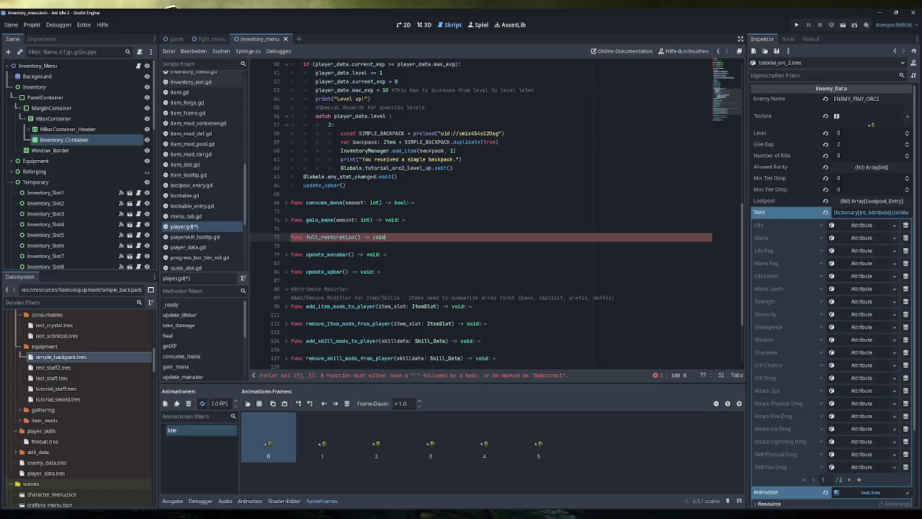
text(:)
key(Return)
- Copy heal's current_life line into full_restoration, adding player_data.stats[Globals.AttributeType...Life].Value_Final instead of amount
click(286, 133)
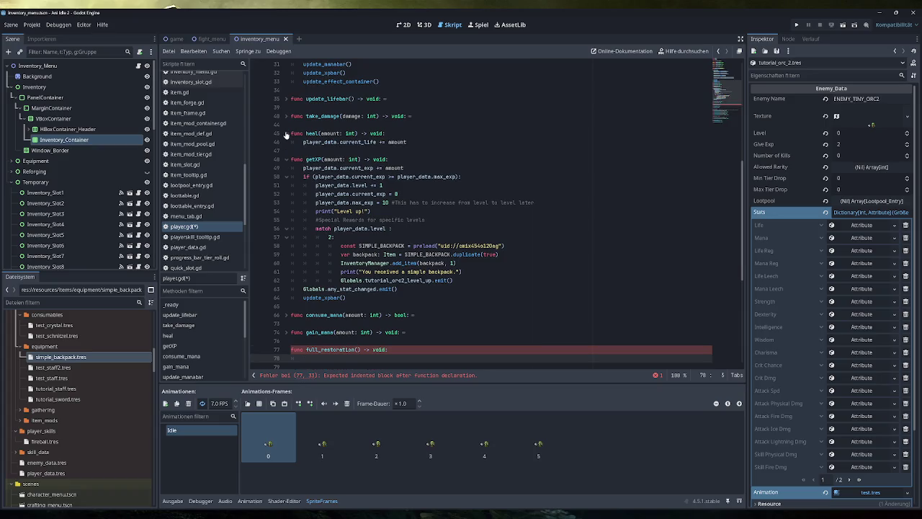
drag(407, 142, 303, 141)
key(ctrl+c)
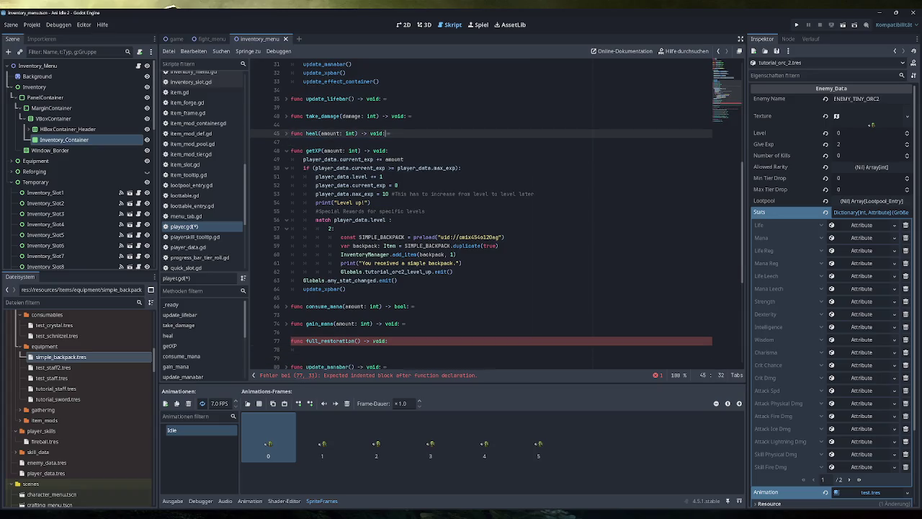
scroll(497, 231, down, 5)
click(303, 271)
key(ctrl+v)
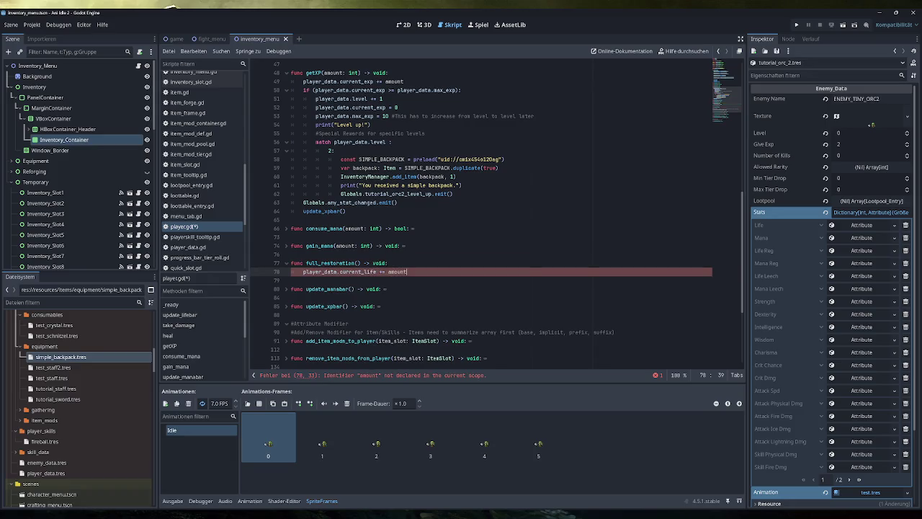
key(ctrl+shift+Left)
key(BackSpace)
text(playerr)
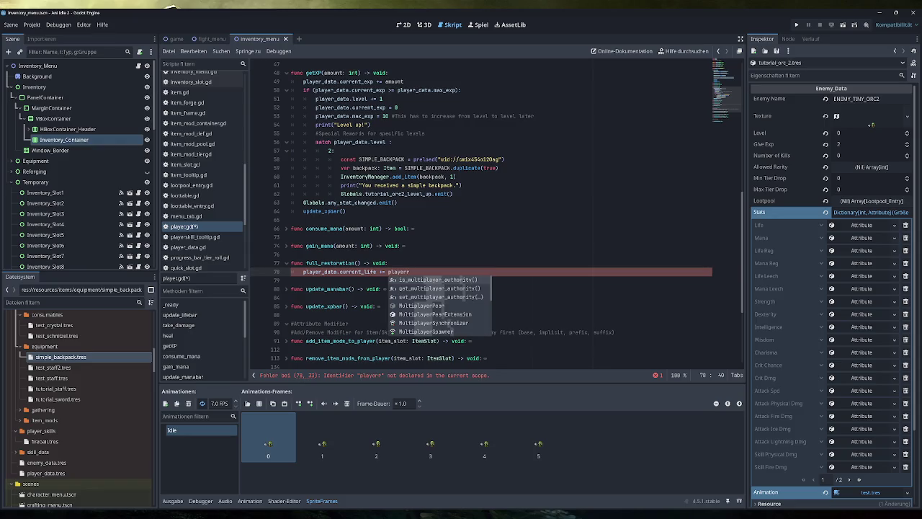
key(BackSpace)
text(_data)
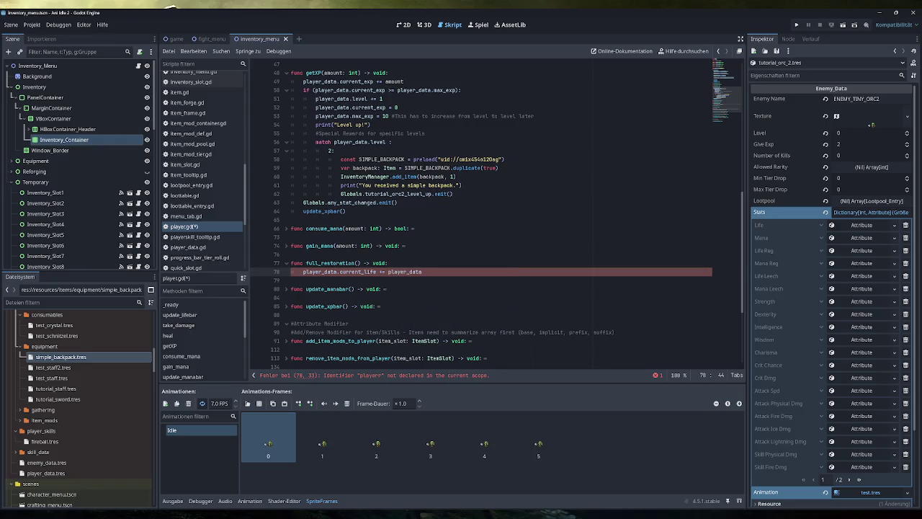
text(.stats[)
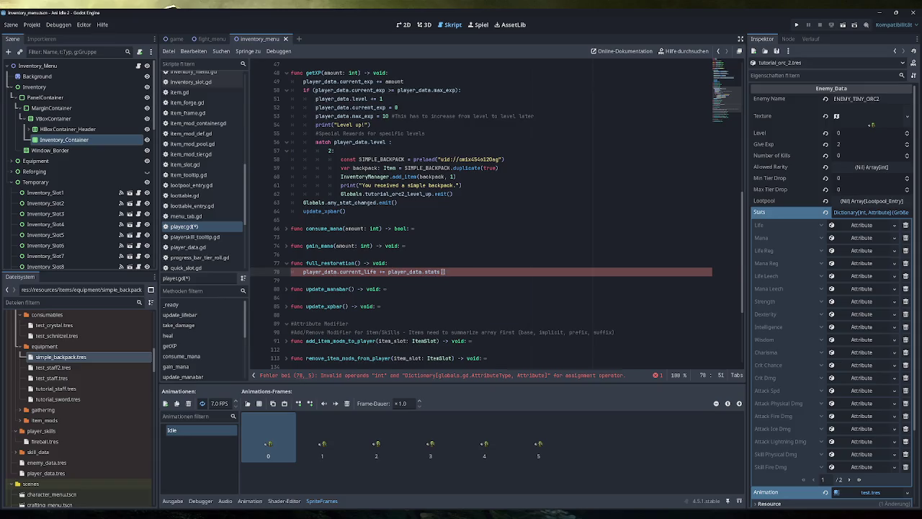
text(Globals.)
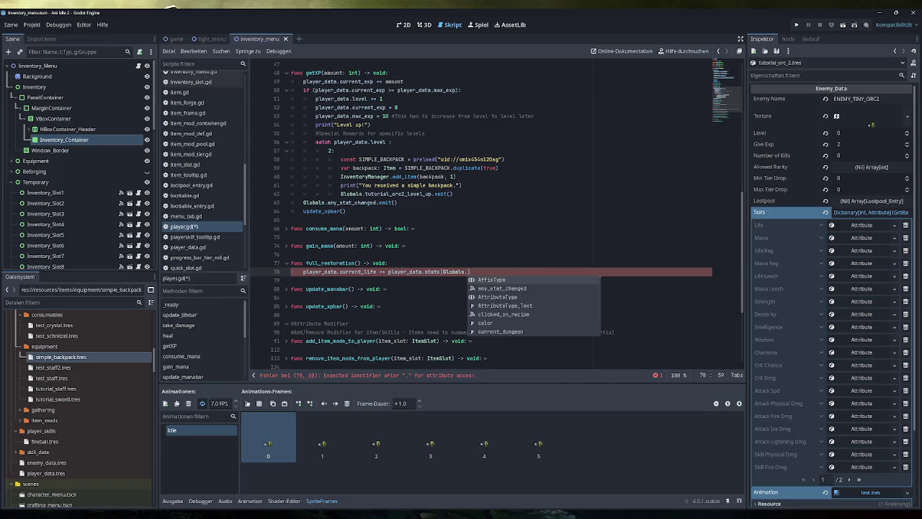
text(AttributeType.)
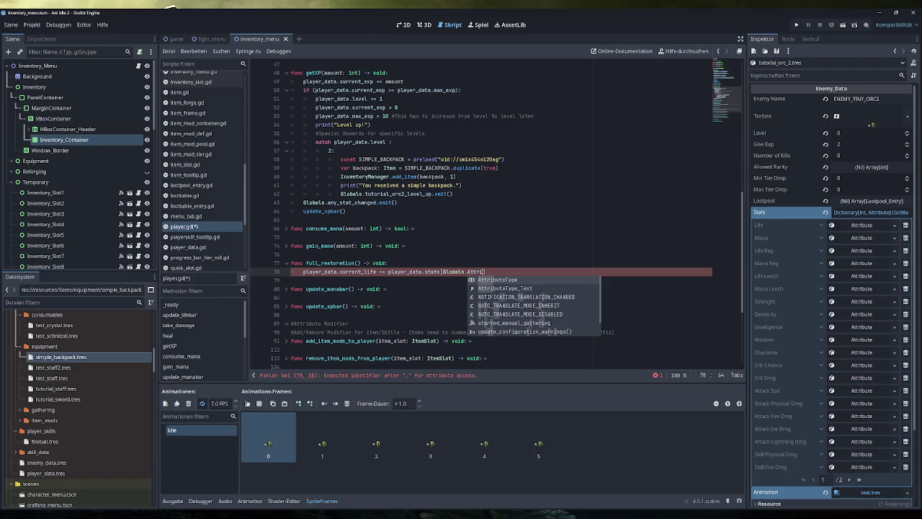
text(Maxi)
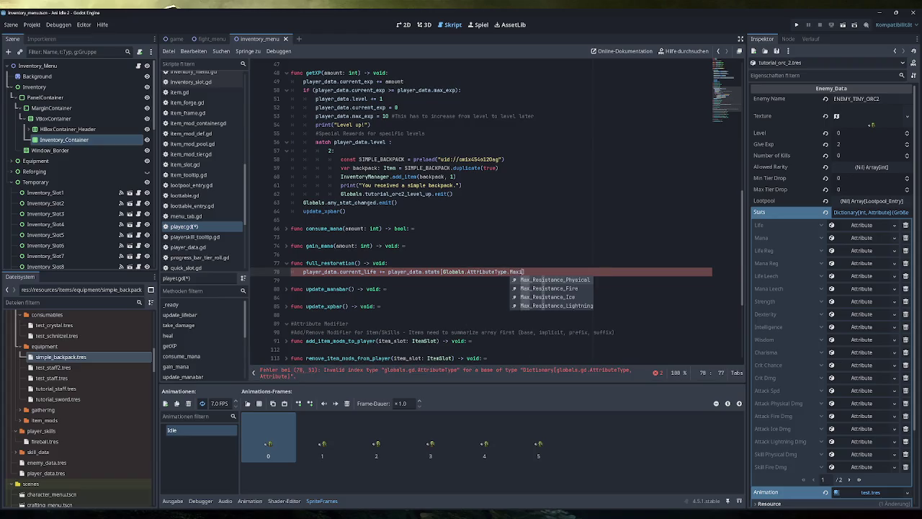
key(BackSpace)
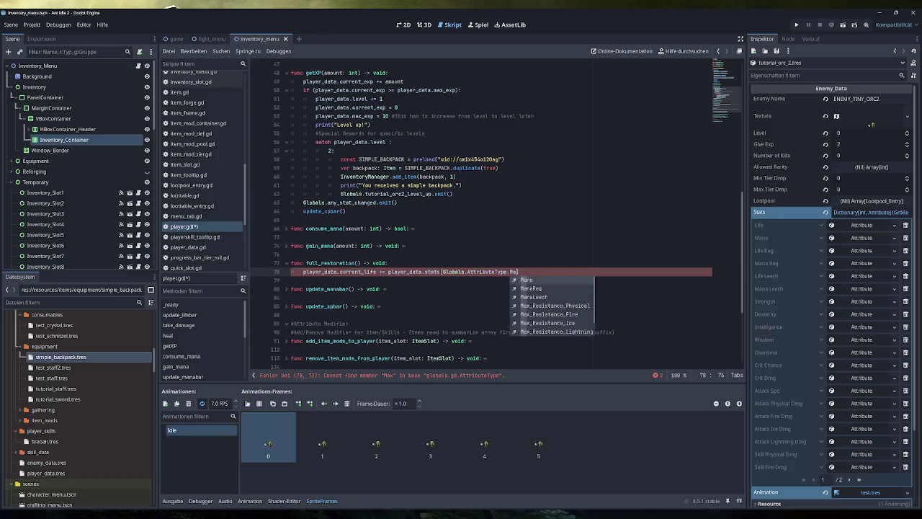
key(BackSpace)
key(BackSpace)
text(Life)
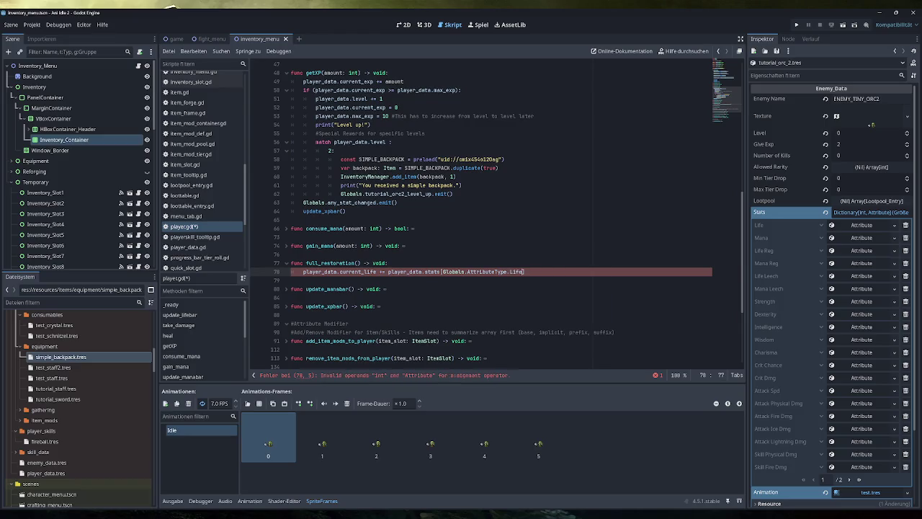
text(].Value_Final)
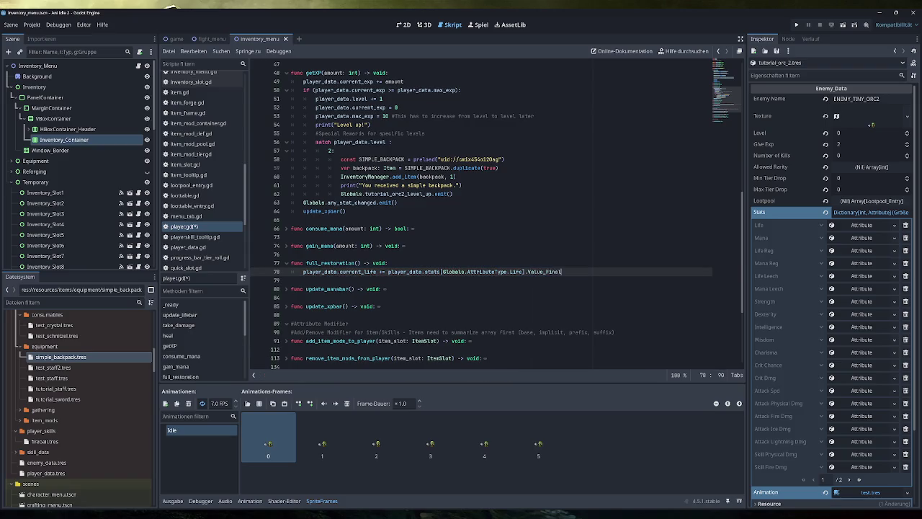
- Add a matching current_mana line using the Mana stat, make both plain assignments, and save
key(shift+Home)
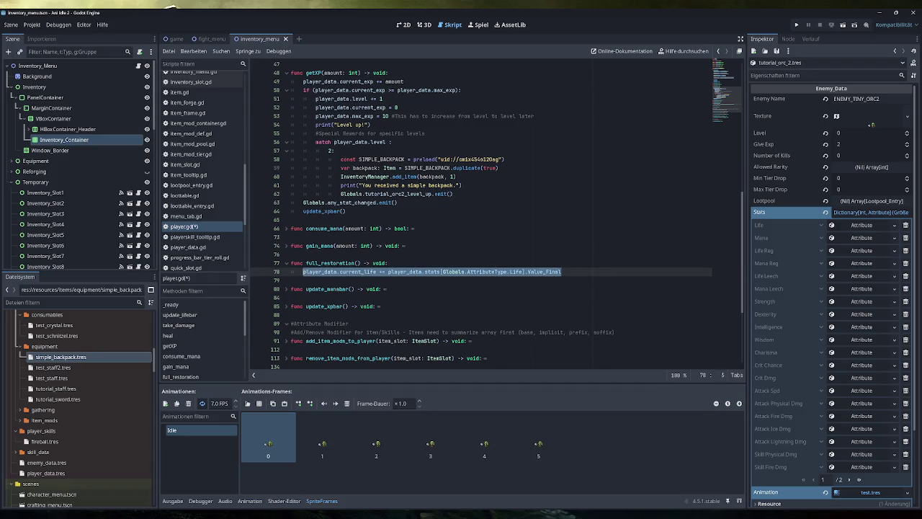
key(ctrl+c)
key(End)
key(Return)
key(ctrl+v)
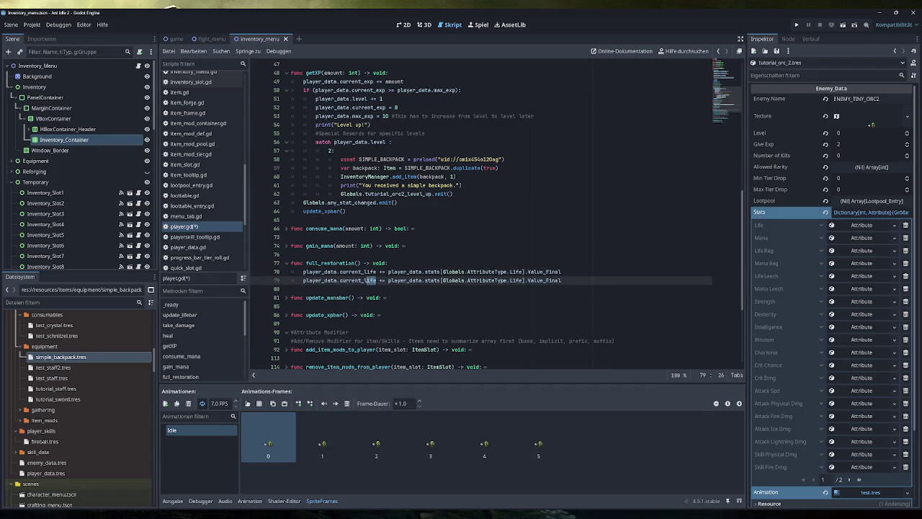
double_click(370, 280)
text(mana)
key(Right)
key(Delete)
double_click(513, 281)
text(Mana)
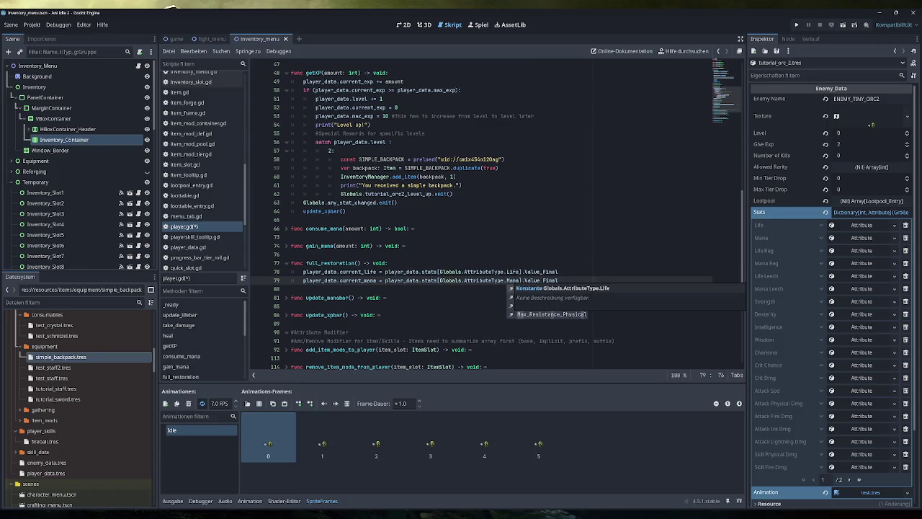
click(559, 280)
key(ctrl+s)
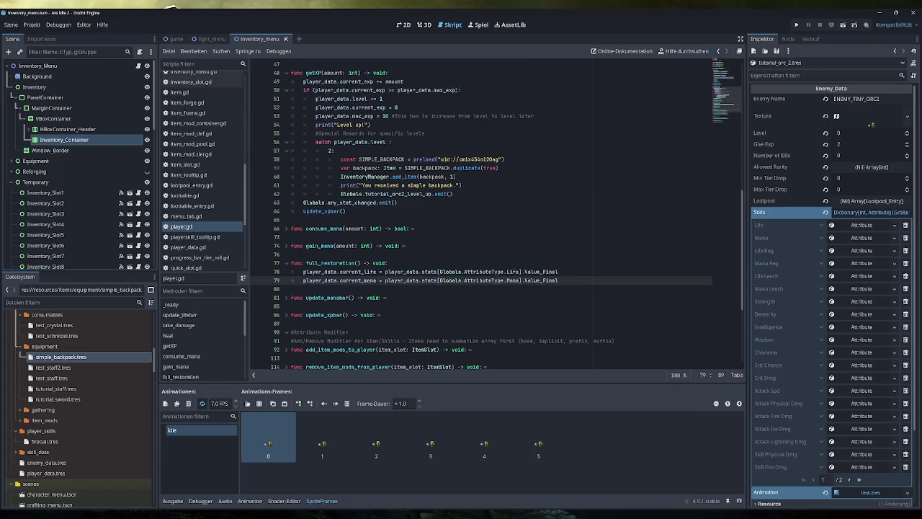
- Call full_restoration() after the max_exp line in getXP's level-up block and save player.gd
click(331, 263)
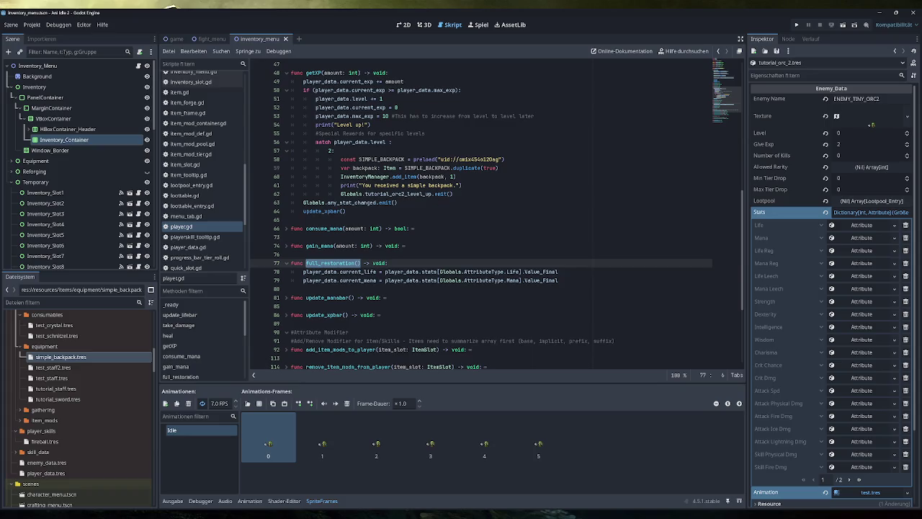
click(534, 116)
key(Return)
key(ctrl+v)
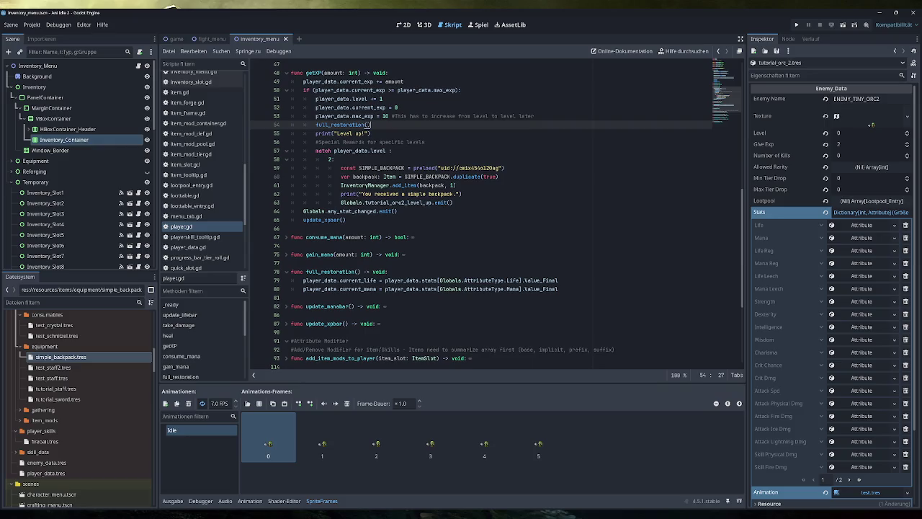
key(ctrl+s)
key(alt+Tab)
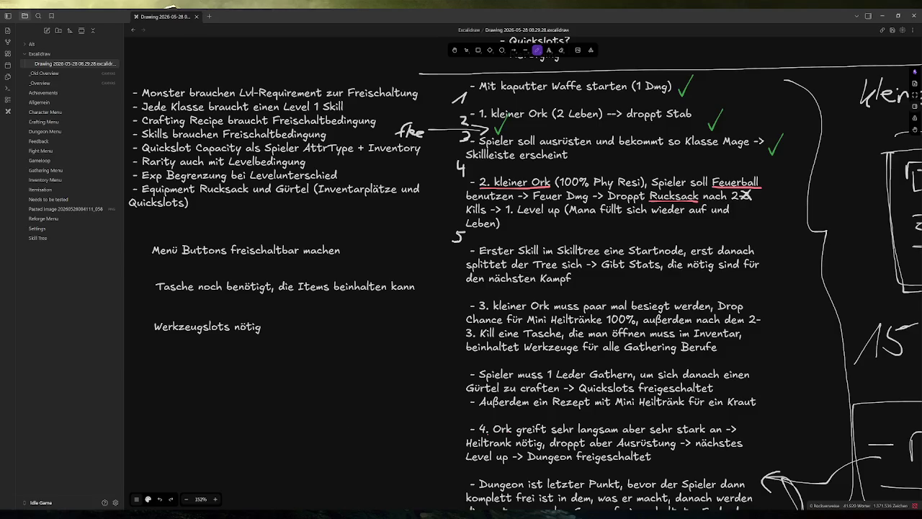
- After reading the Obsidian tutorial plan, bring up translations.xlsx in Excel
click(213, 446)
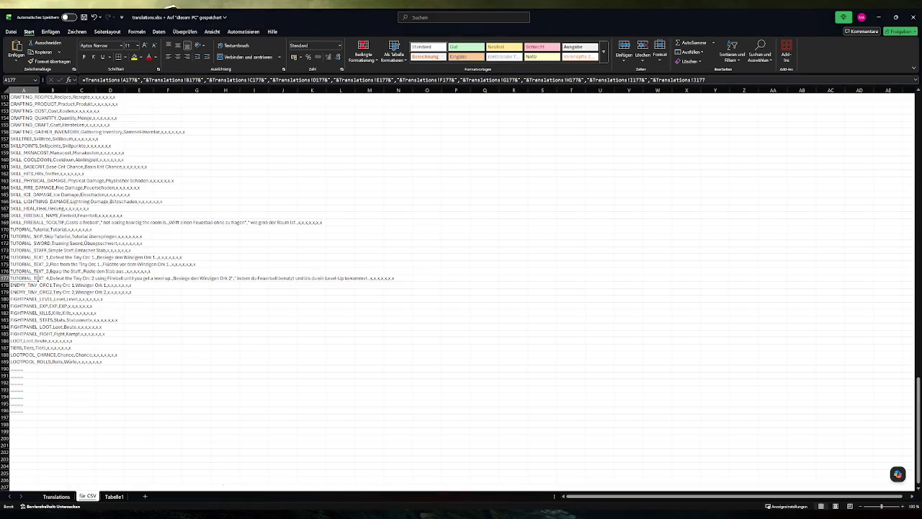
- Insert row 178 on Translations with key TUTORIAL_TEXT_5 and English text 'Use your first skill point.'
click(56, 497)
click(5, 304)
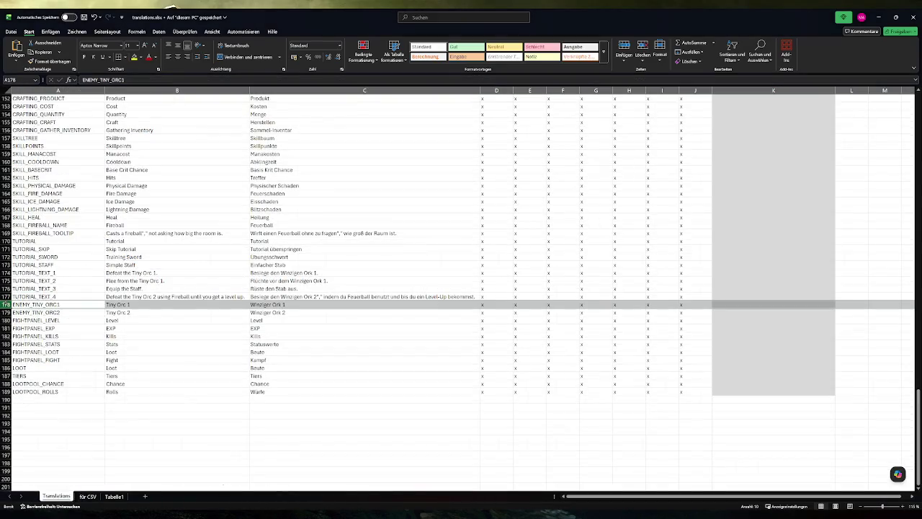
key(ctrl+plus)
click(56, 297)
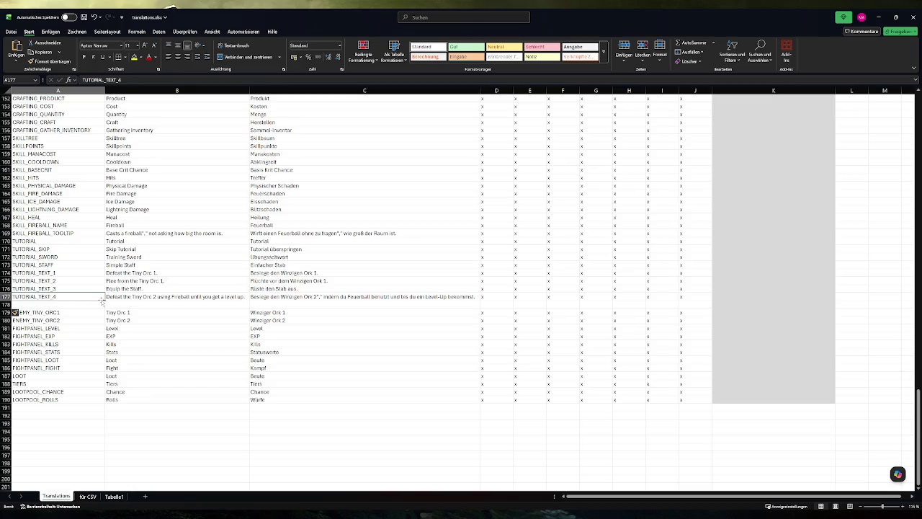
drag(103, 302, 103, 308)
click(164, 305)
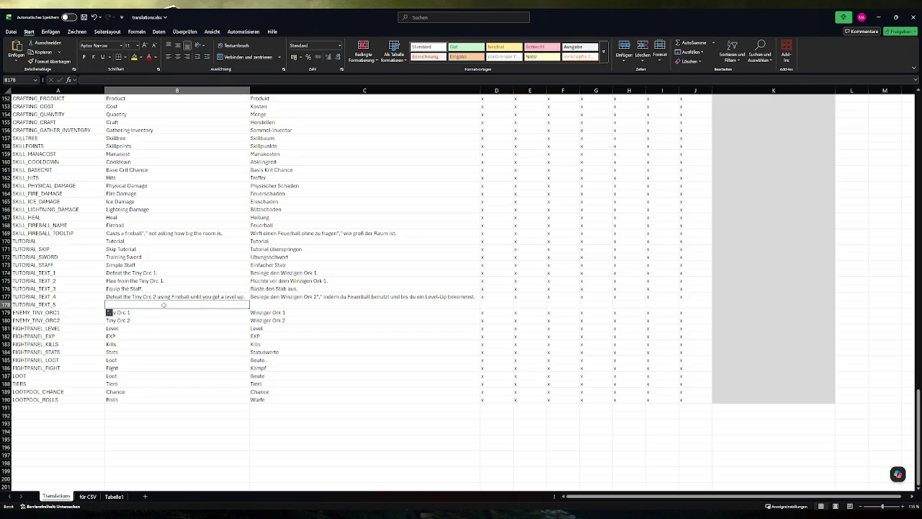
text(Use your fir)
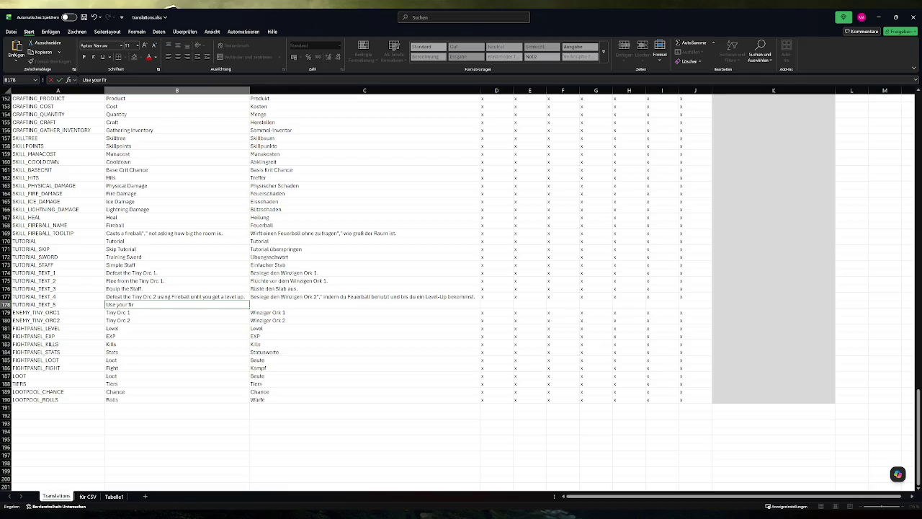
text(st skill point.)
key(Return)
- Enter the German translation in C178, ending in 'ersten Skillpunkt'
click(322, 306)
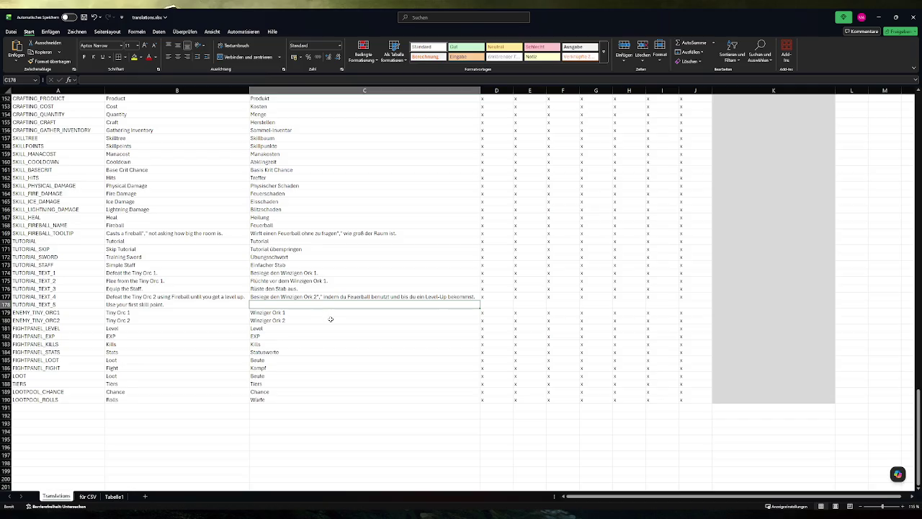
text(Benutzt)
text(n ersten F)
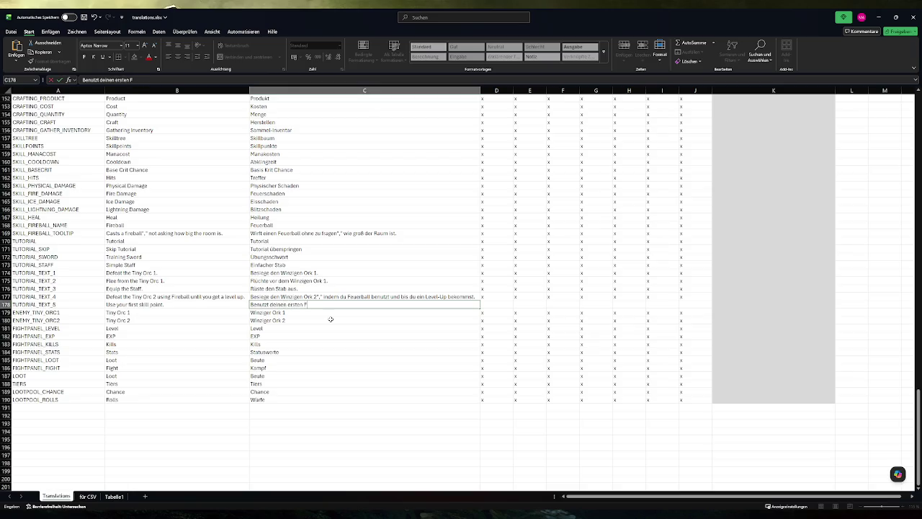
text(ähigkeitenp)
text(unkt)
drag(333, 304, 304, 304)
text(Skill)
key(ctrl+Return)
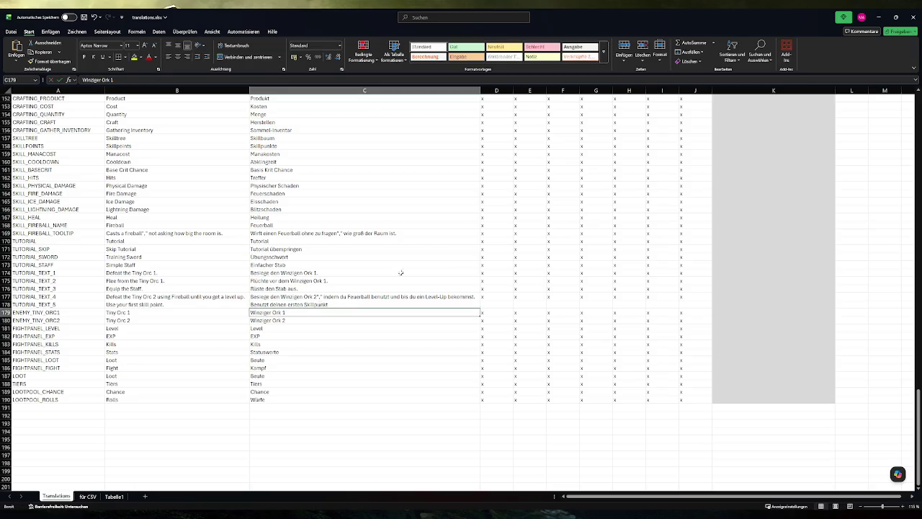
- Copy row 177's x marks into row 178's language columns, save the workbook, and show für CSV
click(563, 296)
key(ctrl+c)
drag(497, 304, 696, 306)
key(ctrl+v)
click(596, 328)
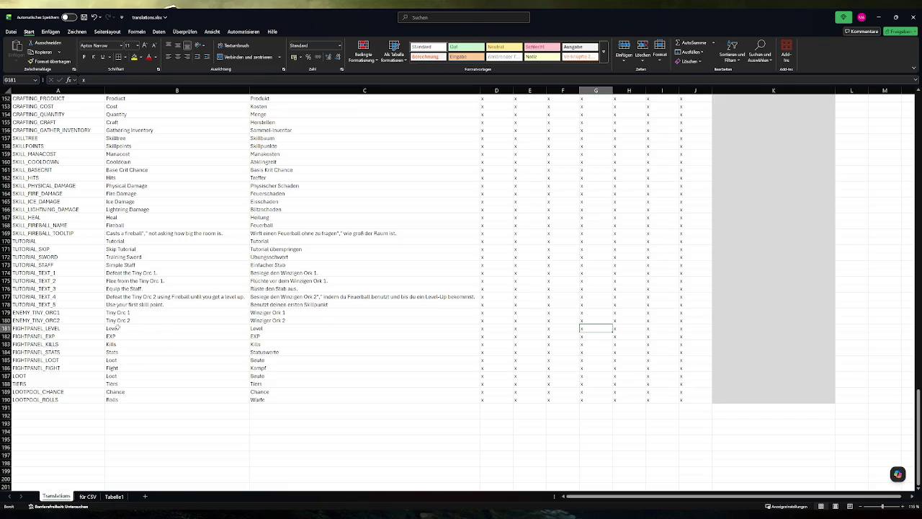
click(40, 304)
key(ctrl+s)
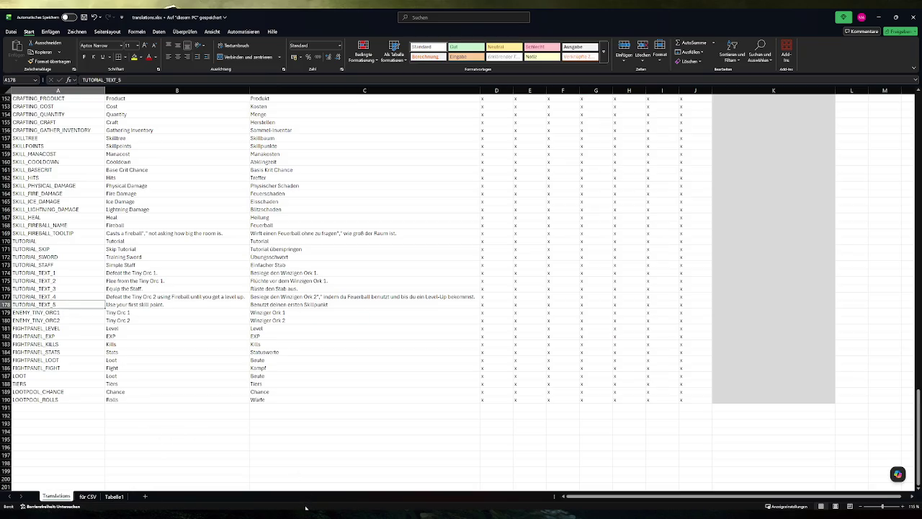
click(88, 497)
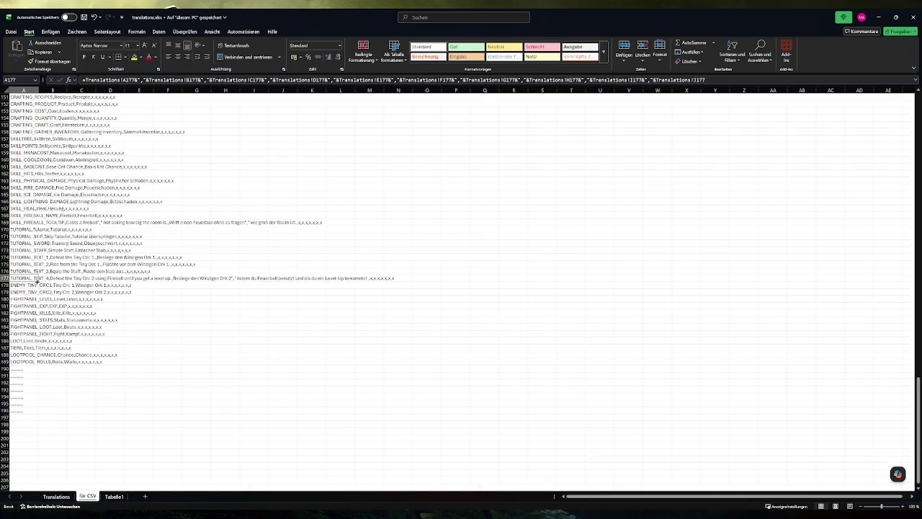
- Fill the CSV formula down in für CSV and copy the TUTORIAL_TEXT_5 line
double_click(39, 282)
ctrl+scroll(32, 285, up, 1)
click(42, 336)
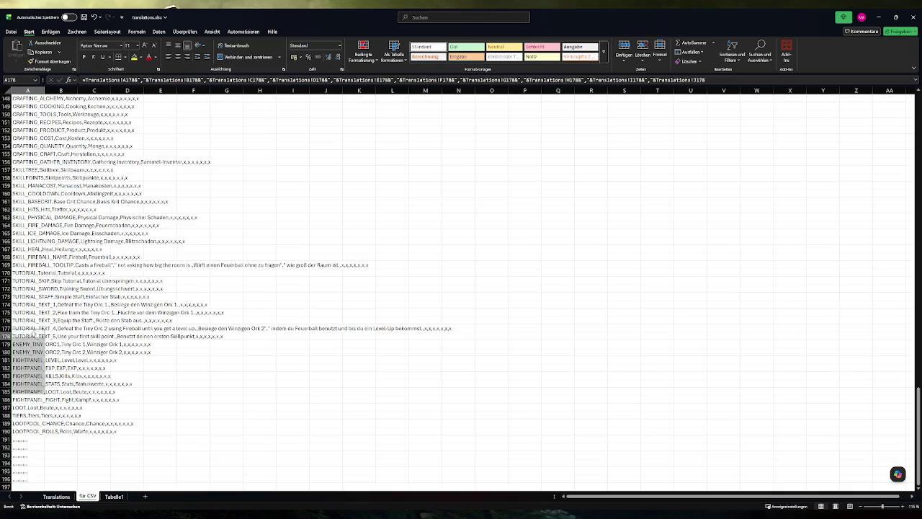
key(ctrl+c)
- Paste the TUTORIAL_TEXT_5 entry as line 178 of translations.csv in Notepad++, save, and close
key(super)
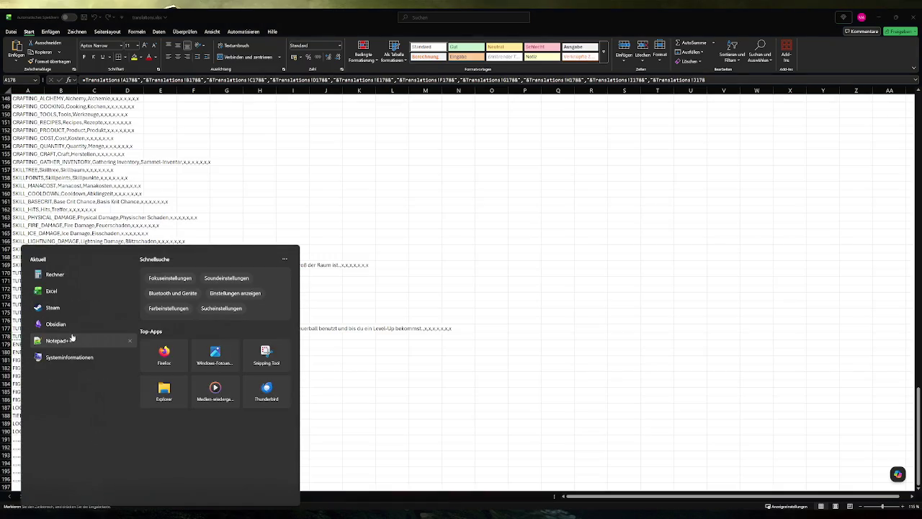
click(72, 339)
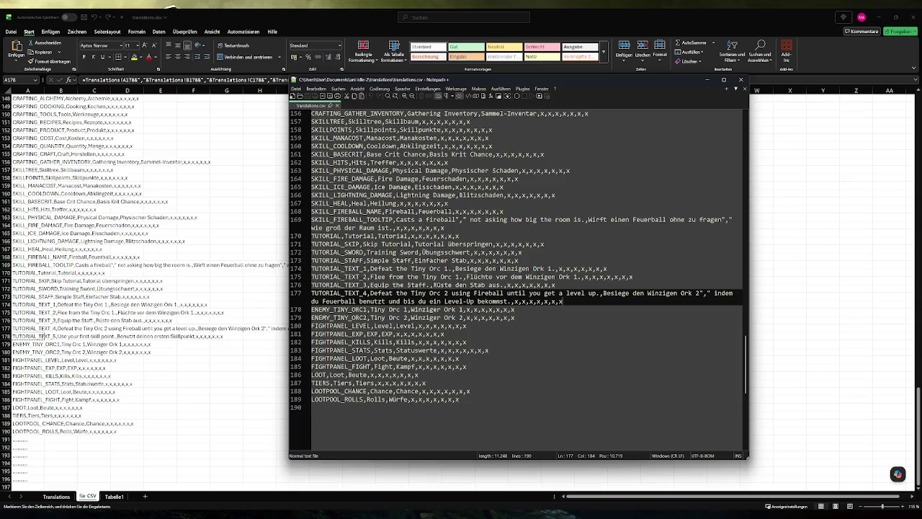
key(Return)
key(ctrl+v)
key(BackSpace)
key(ctrl+s)
click(741, 79)
key(alt+Tab)
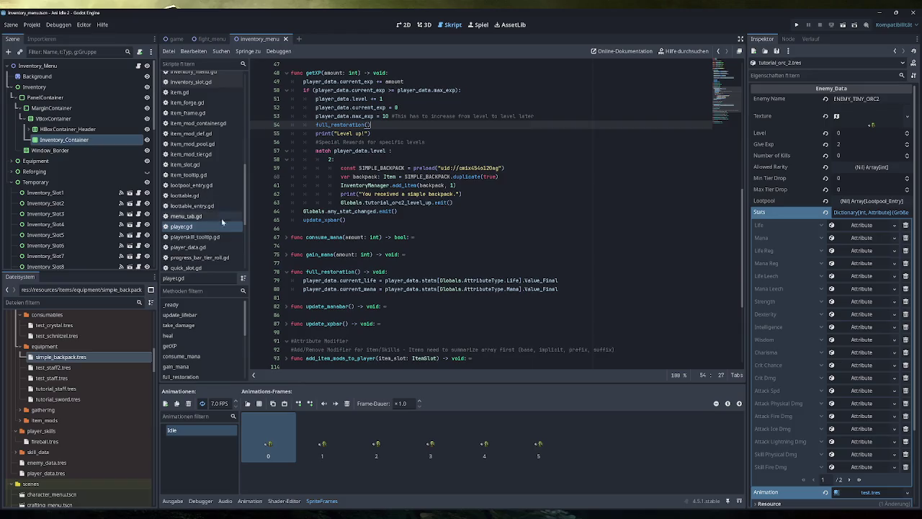
- In game.gd, change step 5's TUTORIAL_TEXT_4 to TUTORIAL_TEXT_5 on line 672
scroll(216, 230, up, 2)
scroll(216, 230, up, 10)
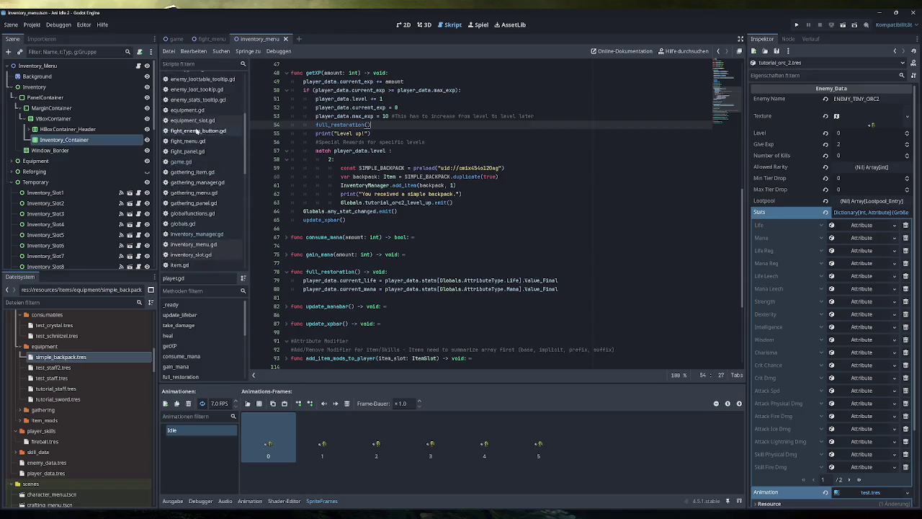
click(181, 161)
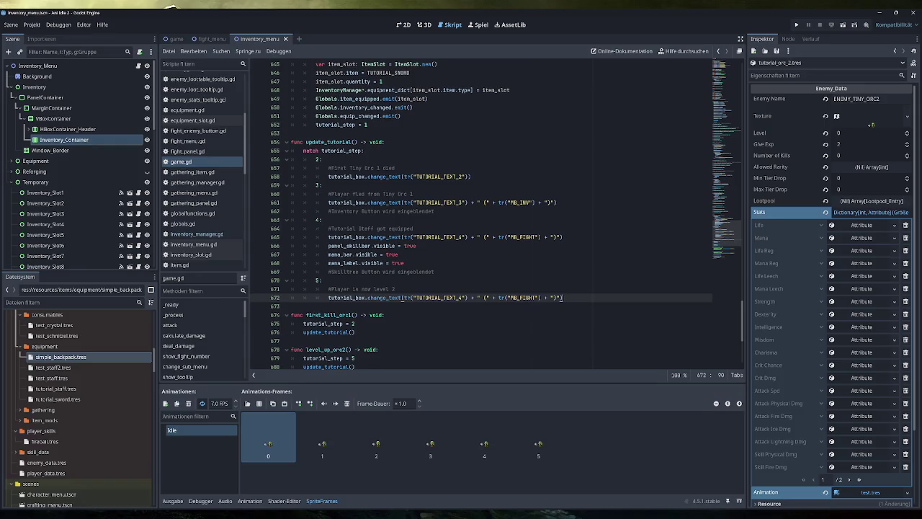
scroll(497, 217, down, 1)
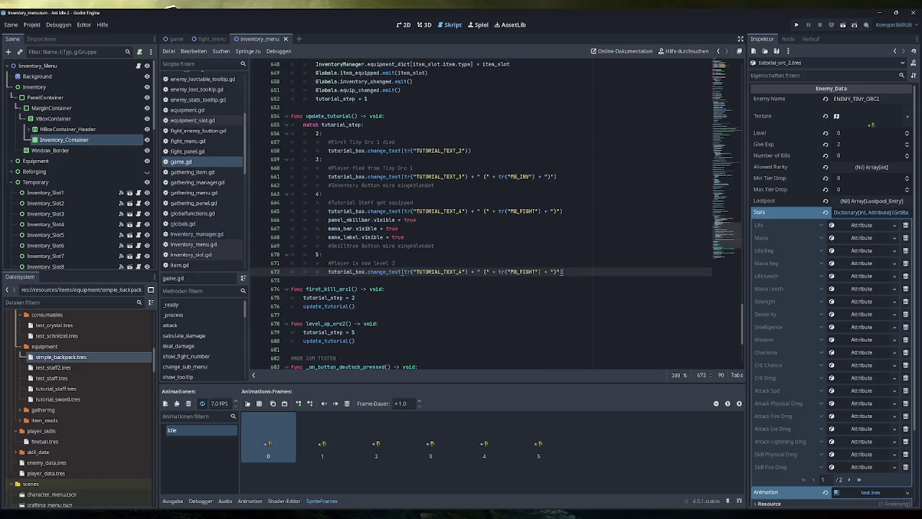
click(460, 272)
key(Delete)
text(5)
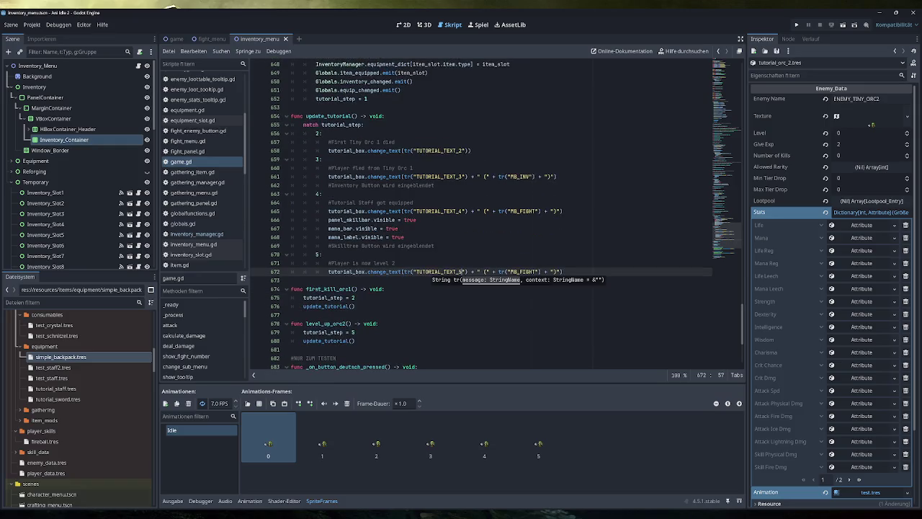
- Replace MB_FIGHT with MB_SKILL on line 672 and save game.gd
drag(536, 271, 520, 272)
key(alt+Tab)
key(alt+Tab)
key(alt+Tab)
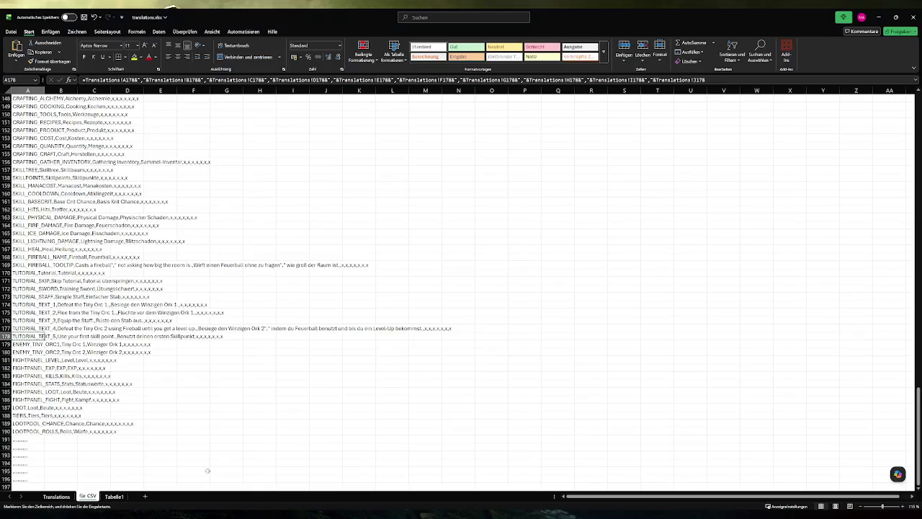
scroll(117, 403, up, 20)
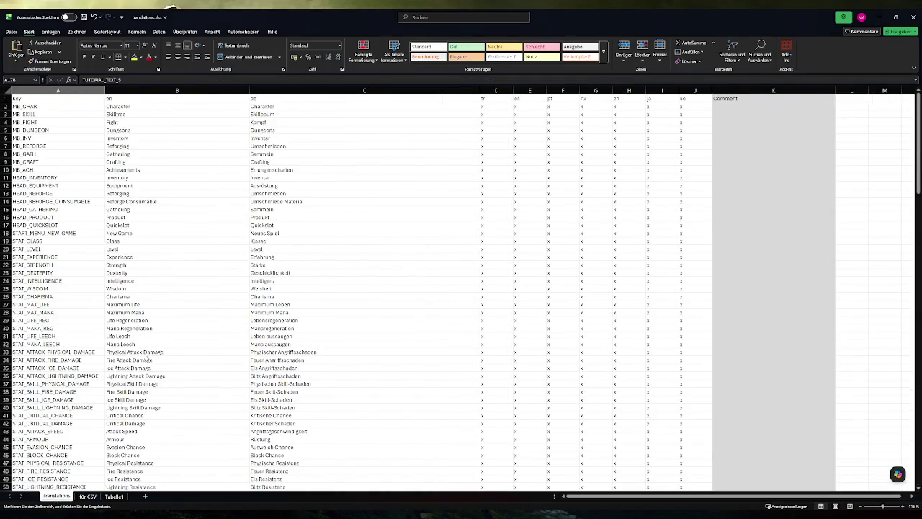
scroll(148, 359, down, 20)
key(alt+Tab)
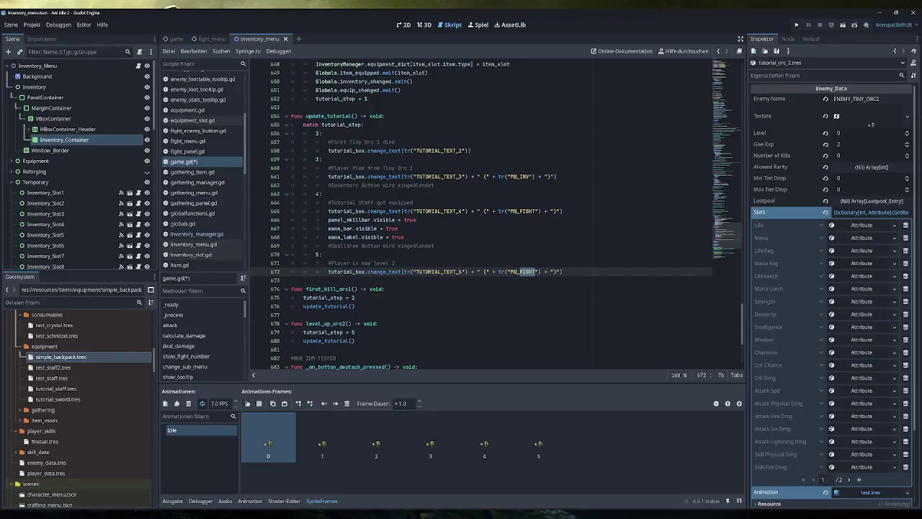
text(SKILL)
click(322, 254)
key(Down)
key(Down)
key(End)
key(ctrl+s)
- Run the game, fight Tiny Orc 1, flee, and equip the tutorial staff from the inventory
click(796, 24)
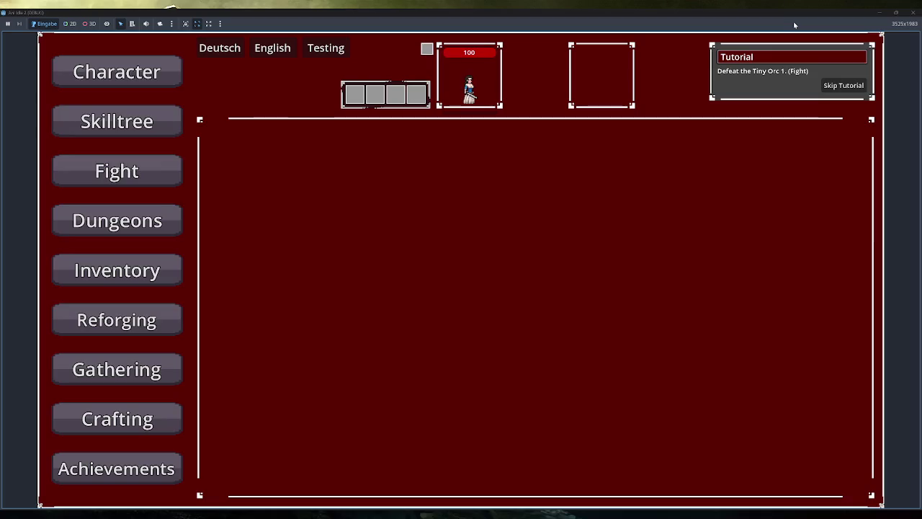
click(137, 184)
click(324, 269)
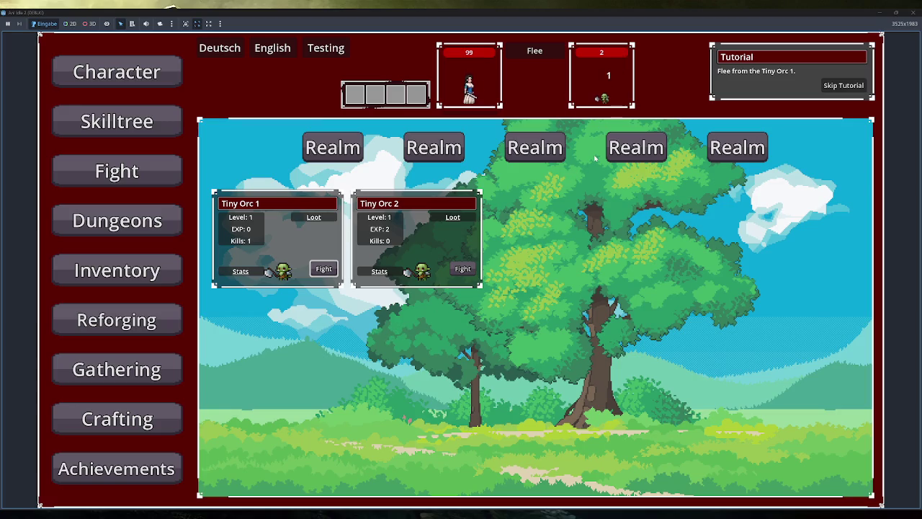
click(537, 56)
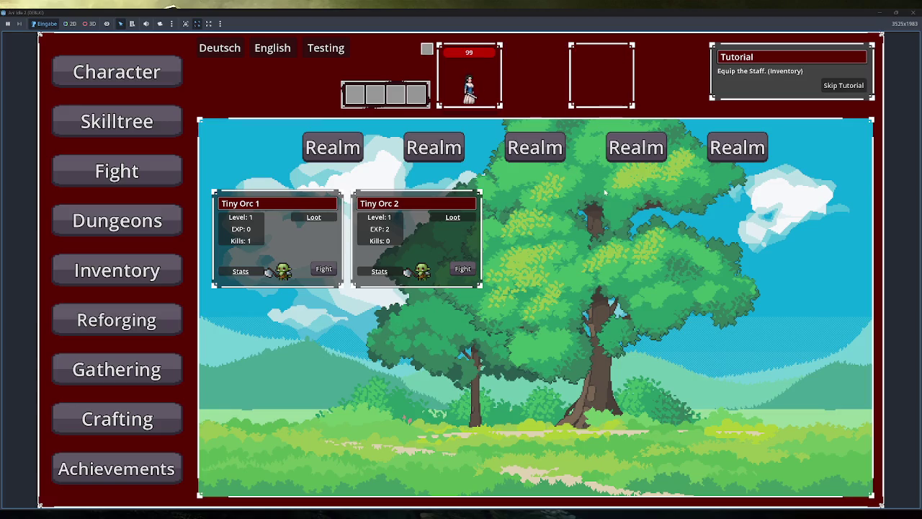
click(117, 270)
double_click(262, 204)
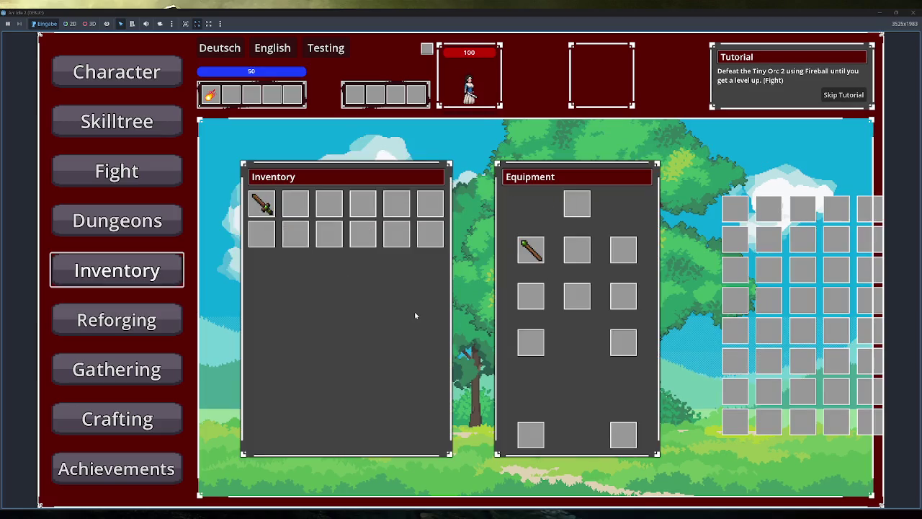
- Kill Tiny Orc 2 with three Fireballs to level up, then check the inventory for the backpack
click(114, 173)
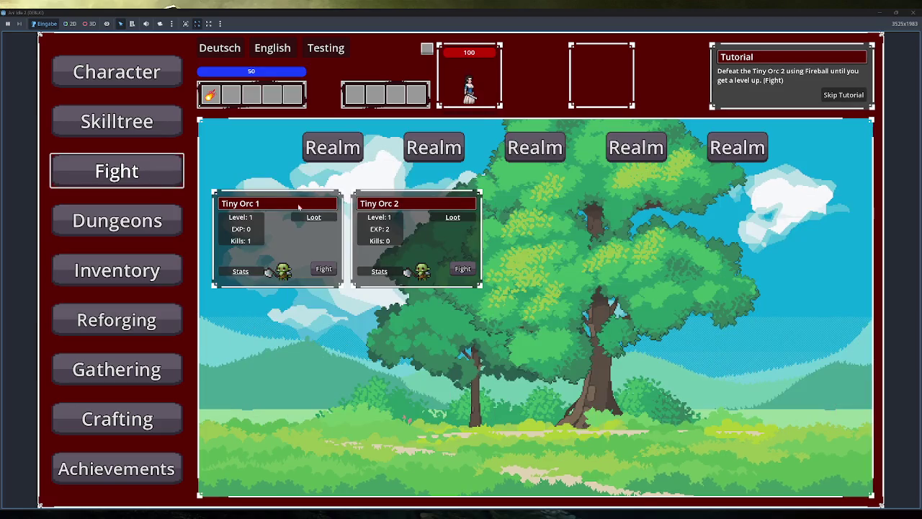
click(463, 269)
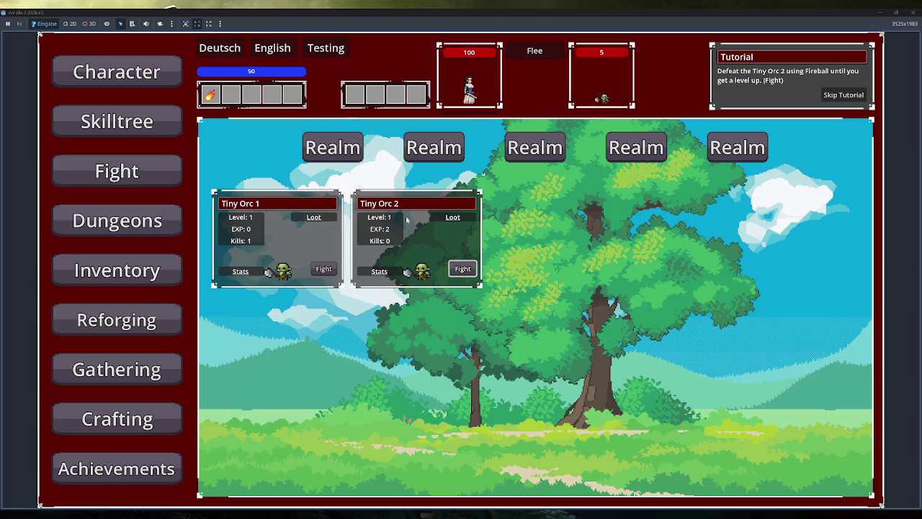
click(211, 95)
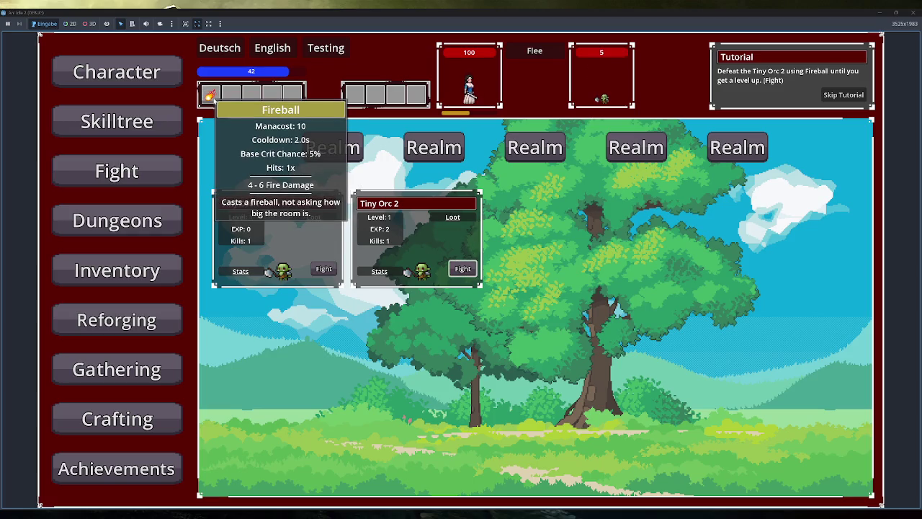
click(210, 94)
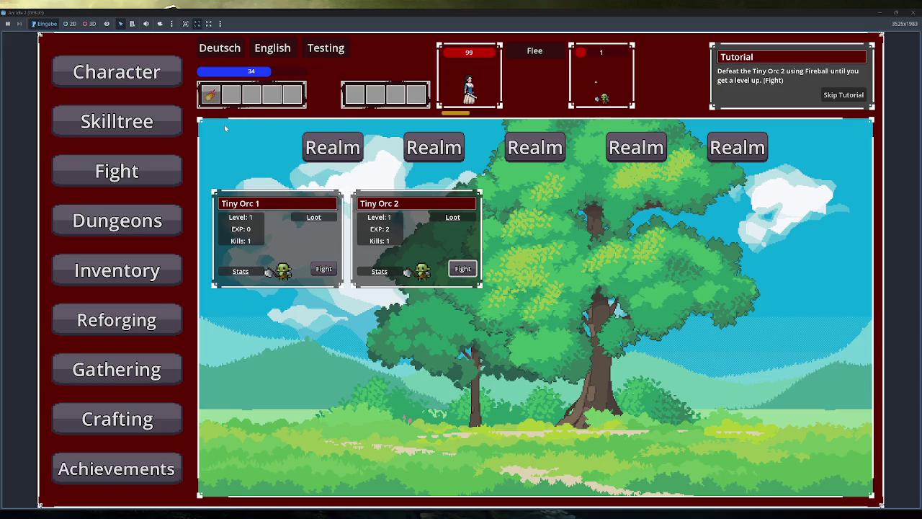
click(210, 94)
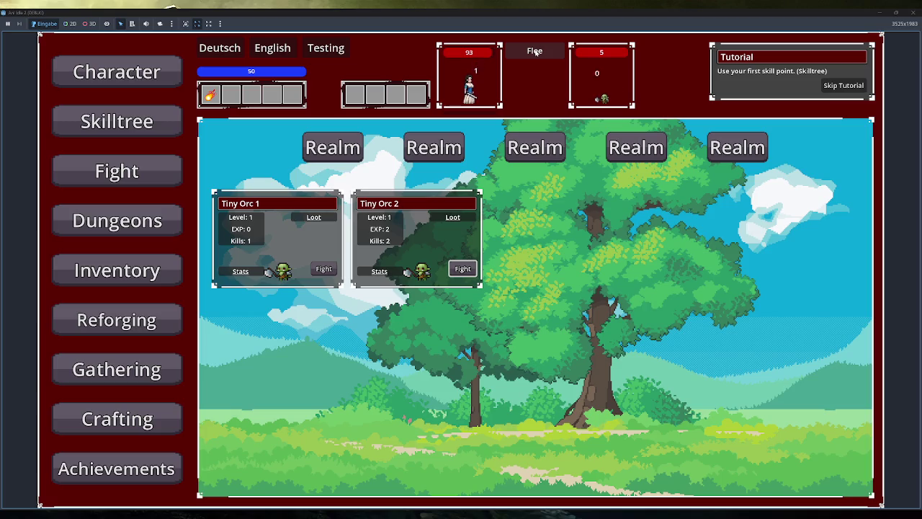
click(163, 269)
mouse_move(298, 204)
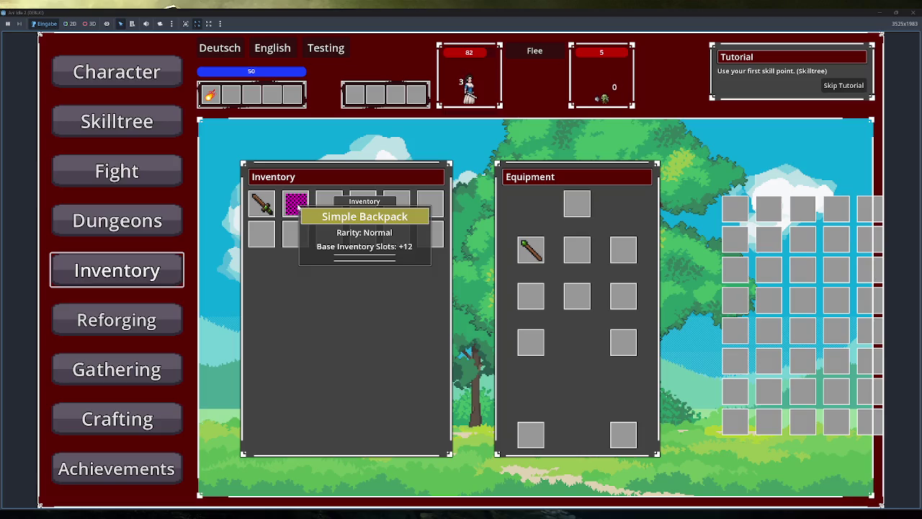
- Equip the Simple Backpack and reopen the inventory, hitting the invalid index 12 crash
right_click(298, 206)
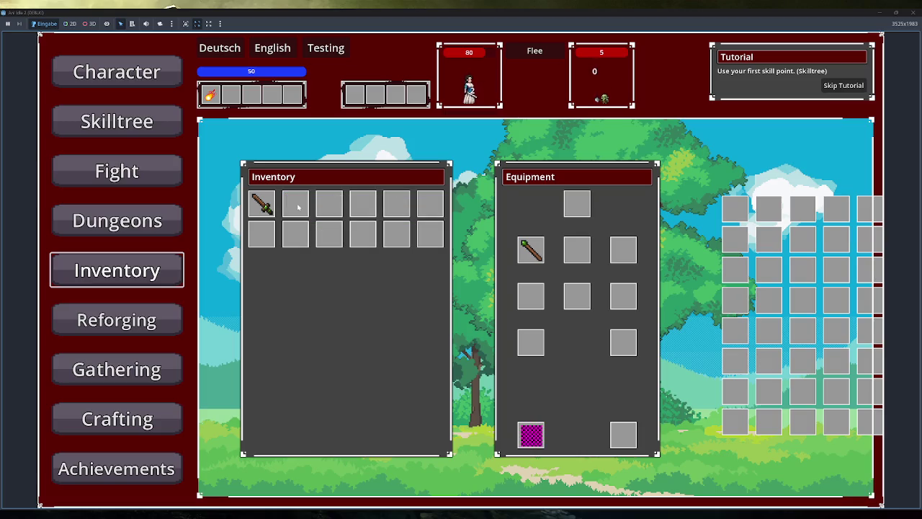
click(115, 222)
click(132, 268)
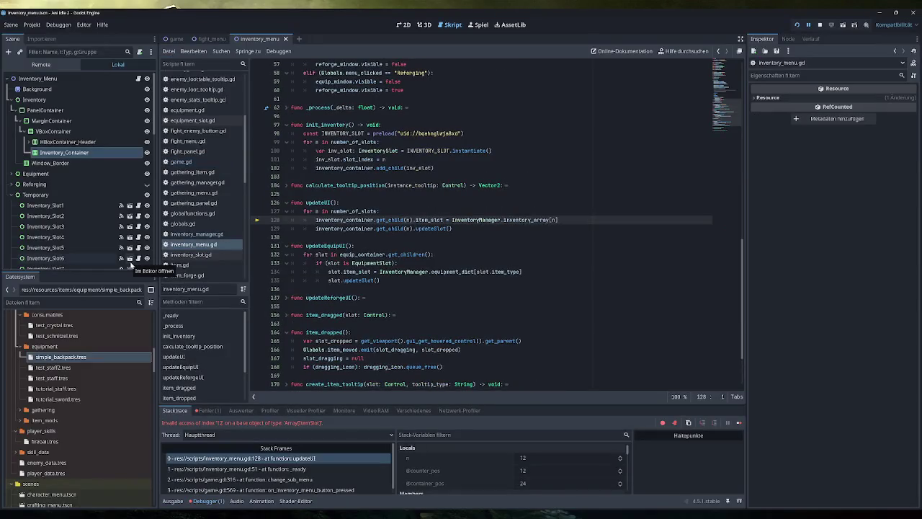
- Stop the crashed run, inspect updateUI's updateSlot line and the index 12 error, then open inventory_manager.gd
click(820, 24)
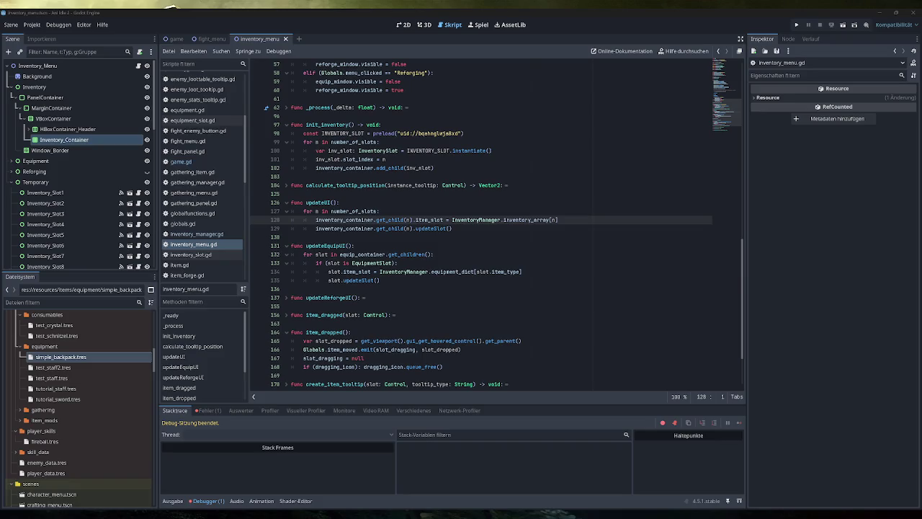
click(452, 228)
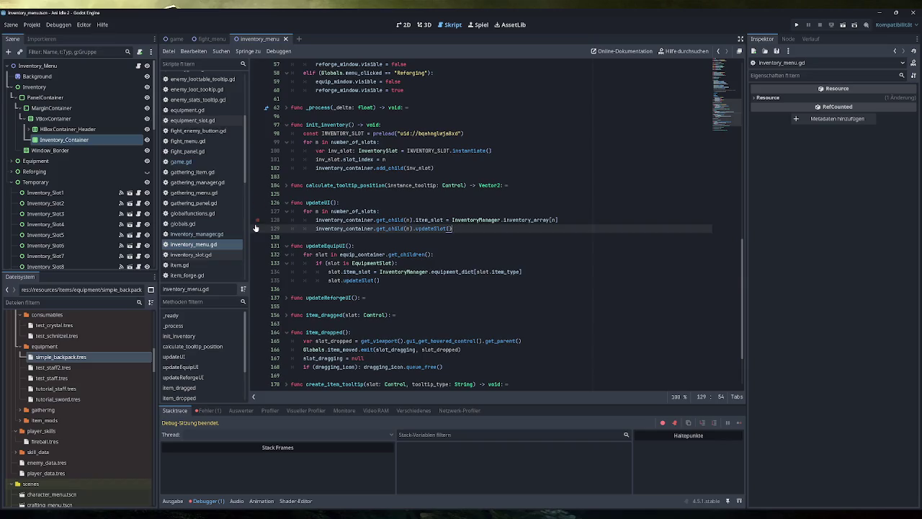
scroll(212, 233, up, 5)
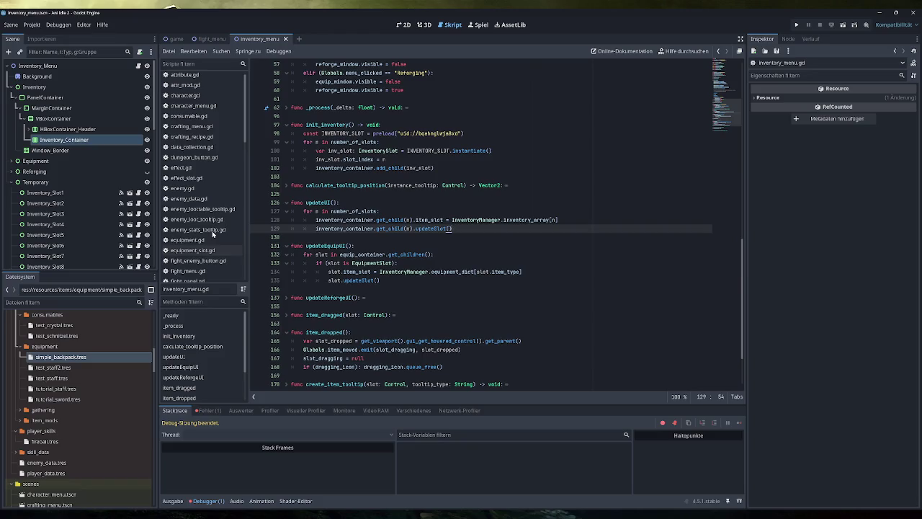
scroll(213, 232, down, 4)
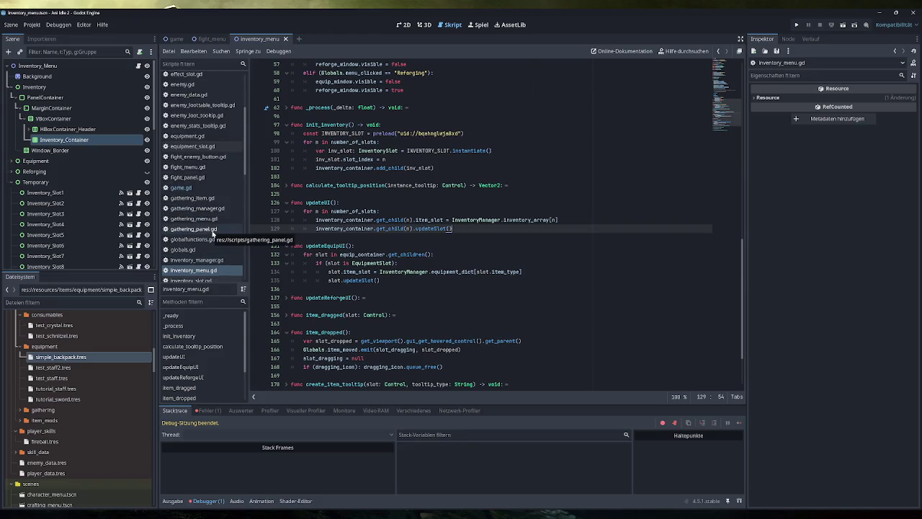
click(205, 271)
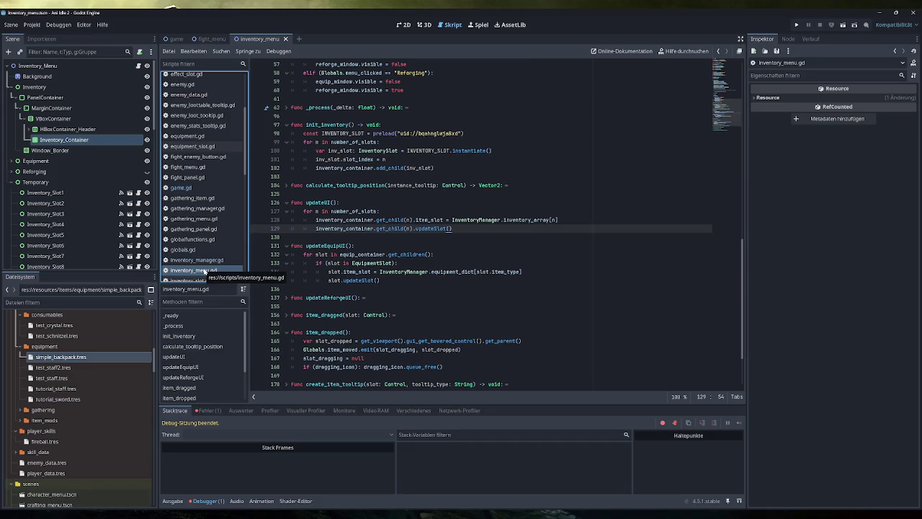
click(208, 410)
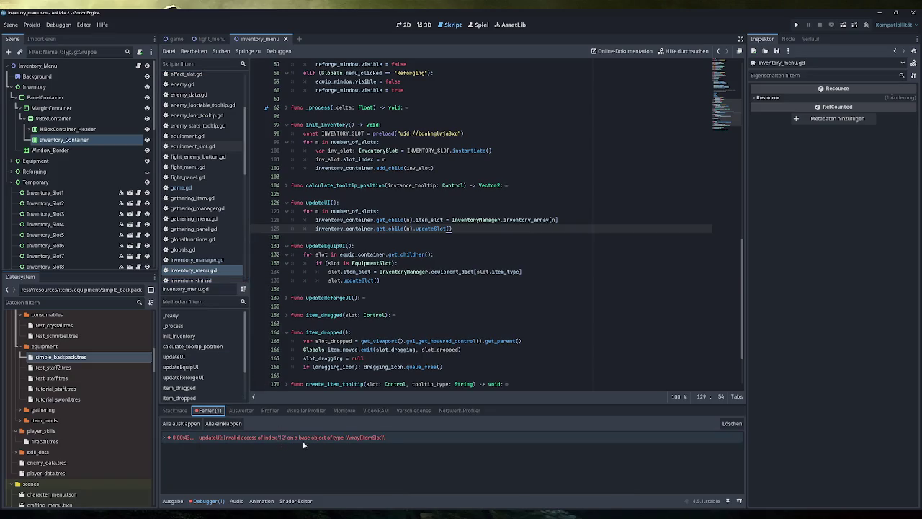
mouse_move(311, 442)
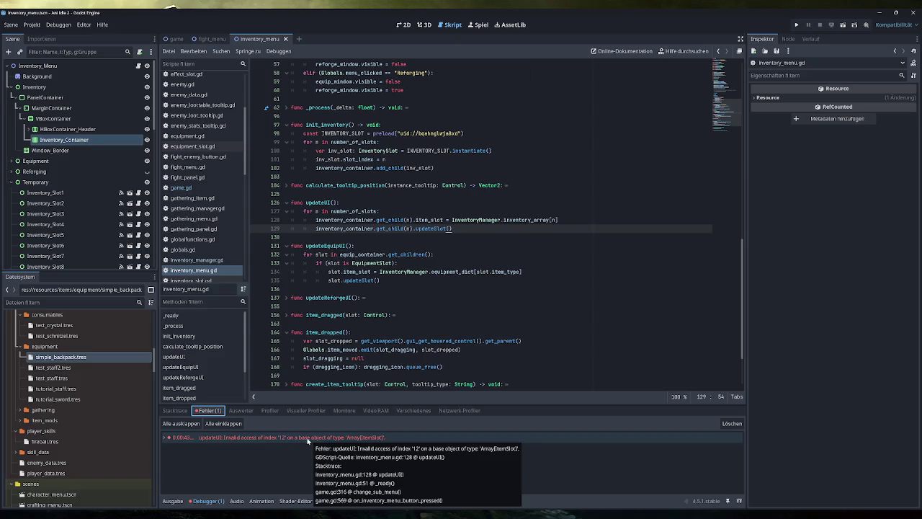
click(196, 260)
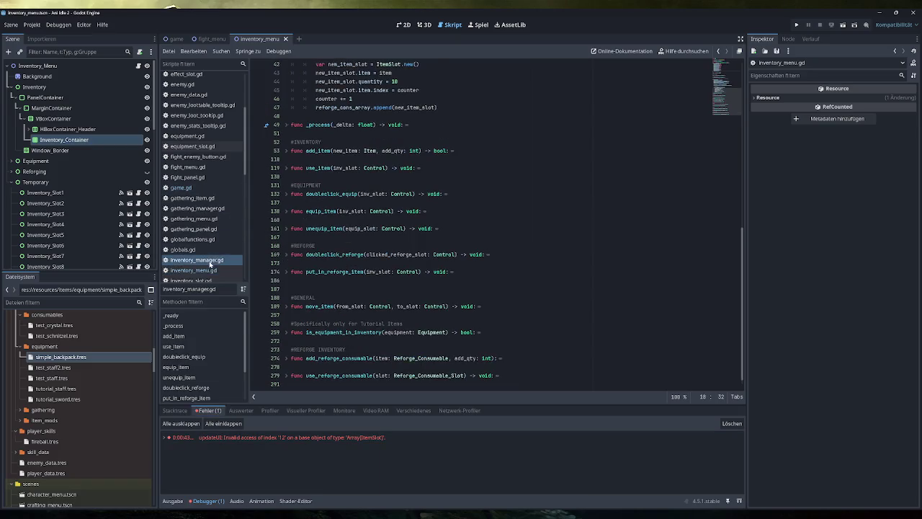
- Check the inventory array resize line in inventory_manager.gd, then open player.gd at getXP
scroll(497, 223, down, 5)
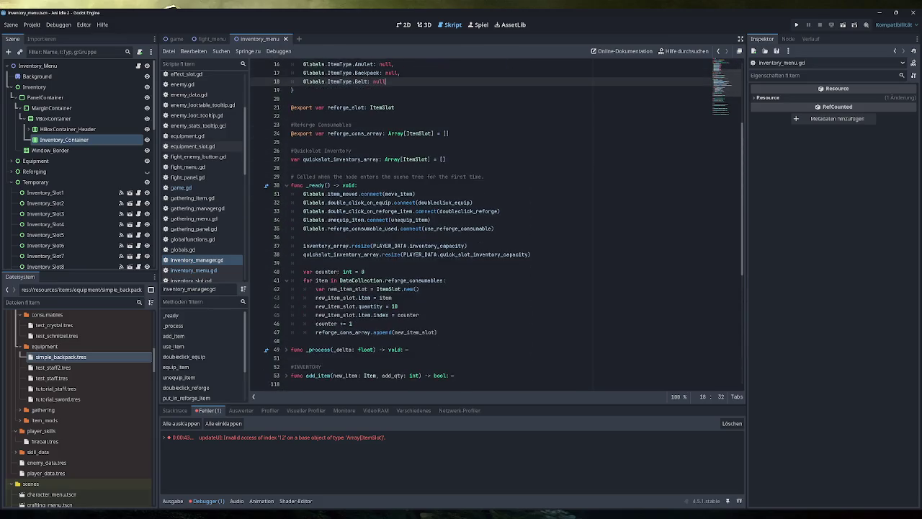
click(465, 246)
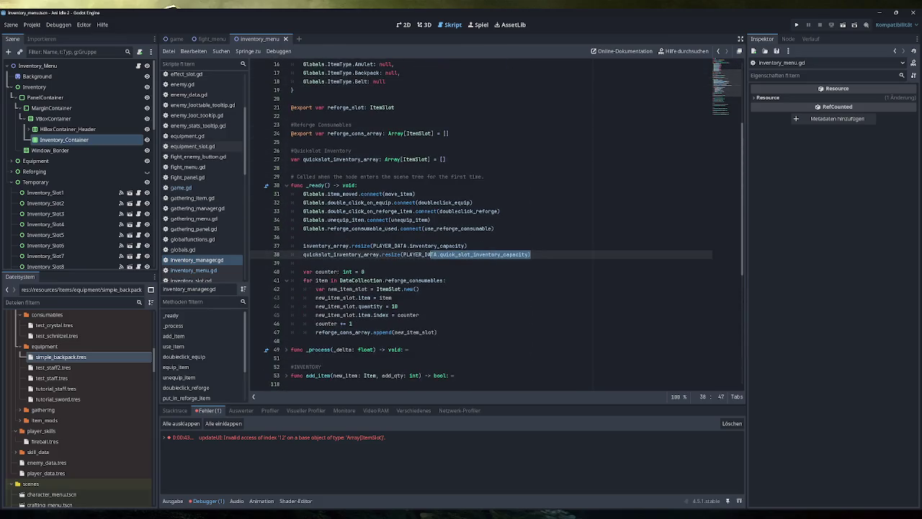
drag(467, 246, 303, 246)
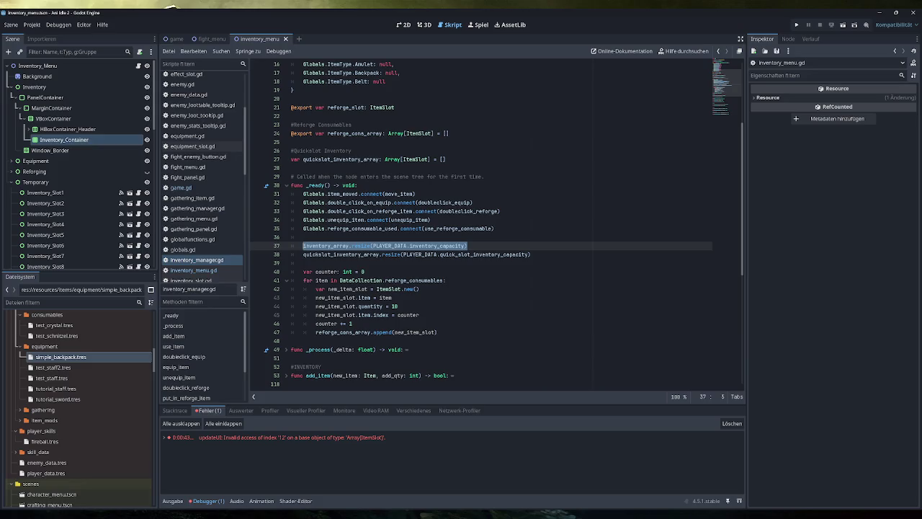
mouse_move(504, 254)
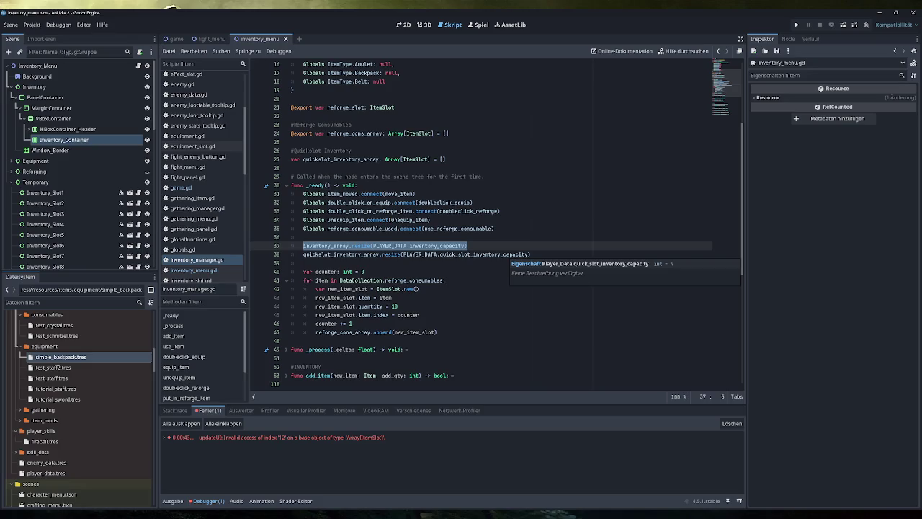
scroll(205, 236, down, 3)
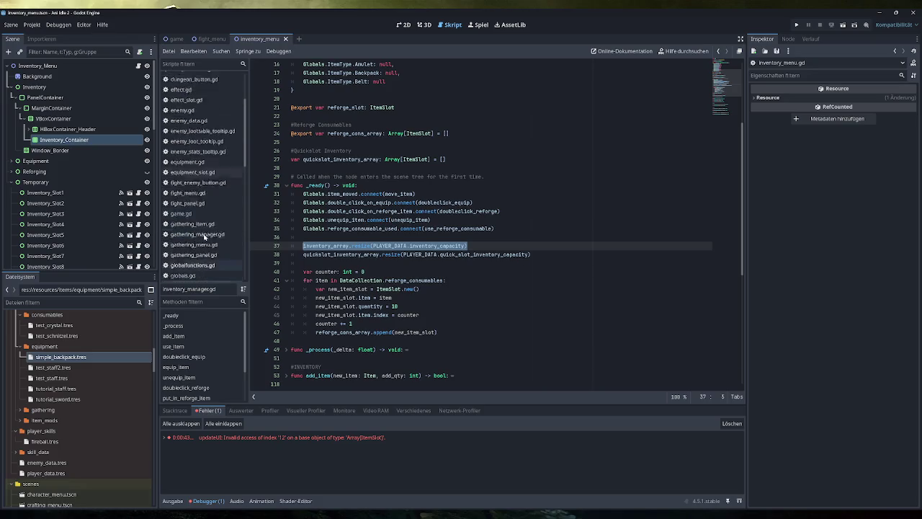
scroll(204, 236, down, 4)
click(194, 243)
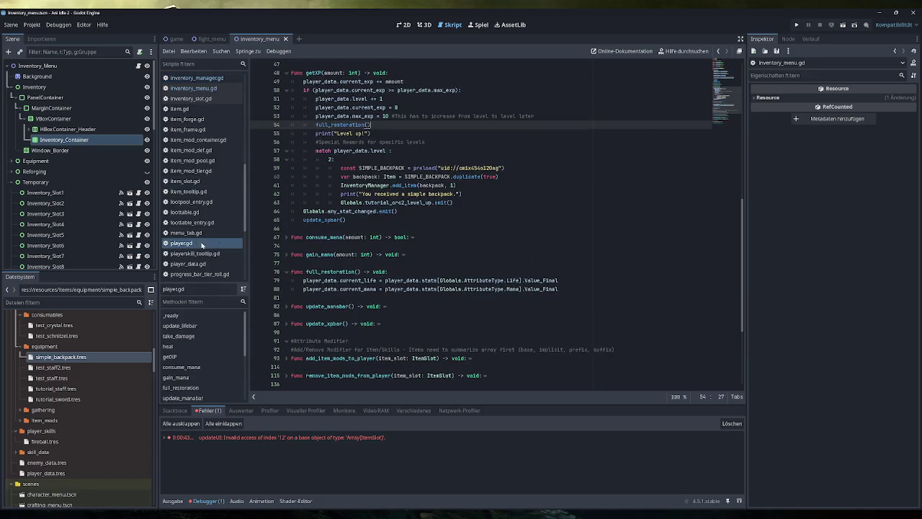
- Open player_data.gd and scroll to its inventory_capacity property
scroll(483, 224, up, 6)
scroll(483, 225, down, 3)
scroll(483, 225, up, 3)
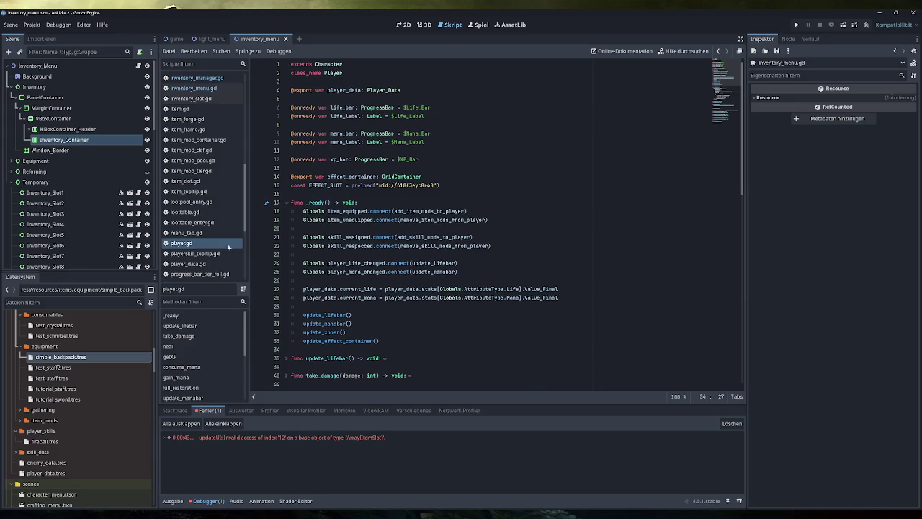
click(187, 264)
scroll(483, 225, up, 2)
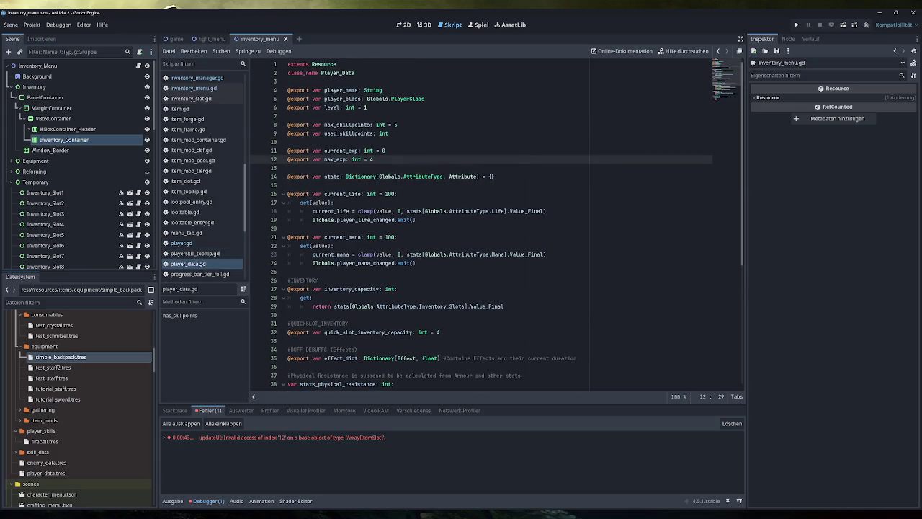
scroll(497, 223, down, 4)
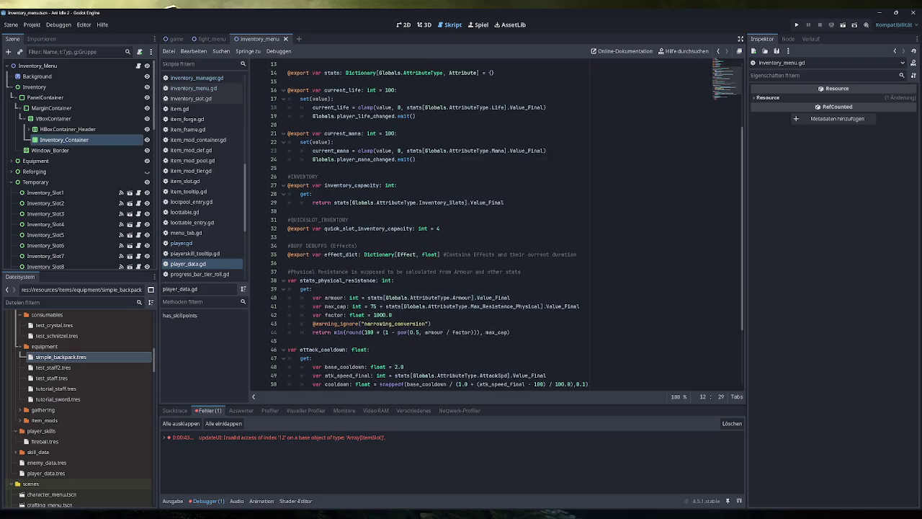
- Highlight the inventory_capacity getter returning Inventory_Slots' final value, then open attribute.gd
drag(505, 202, 288, 176)
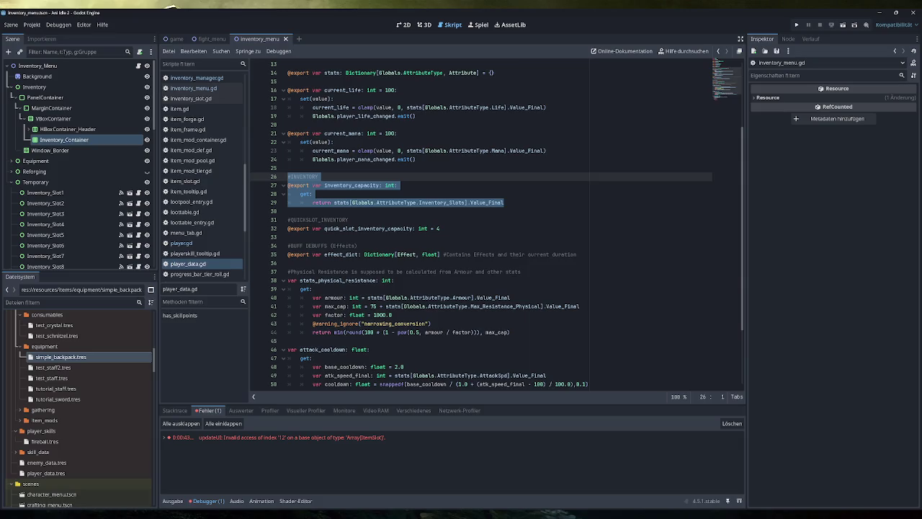
drag(505, 202, 313, 203)
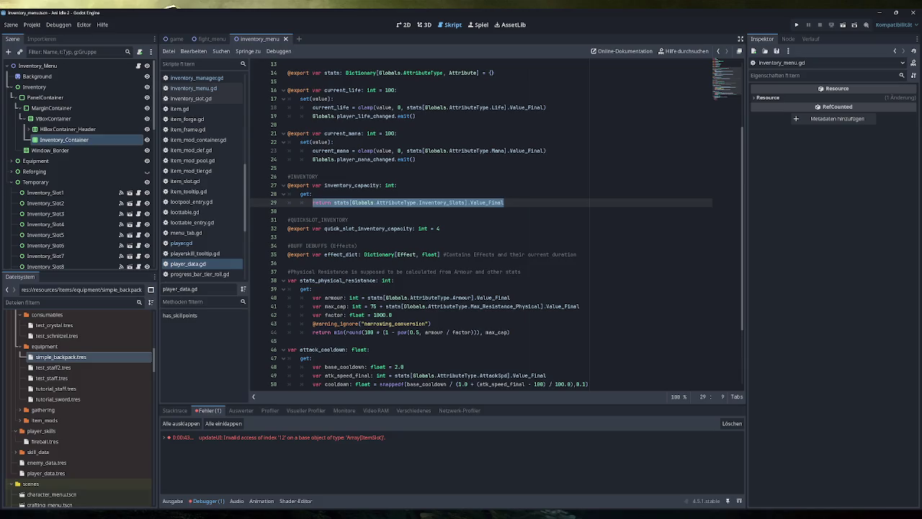
scroll(202, 172, up, 5)
click(185, 77)
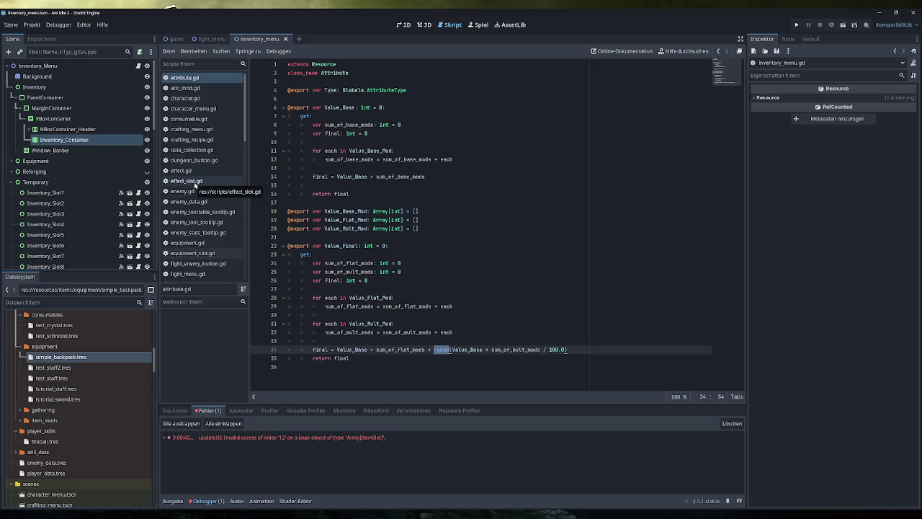
- Open inventory_manager.gd, briefly expand and re-collapse equip_item, then switch to game.gd
scroll(210, 217, down, 1)
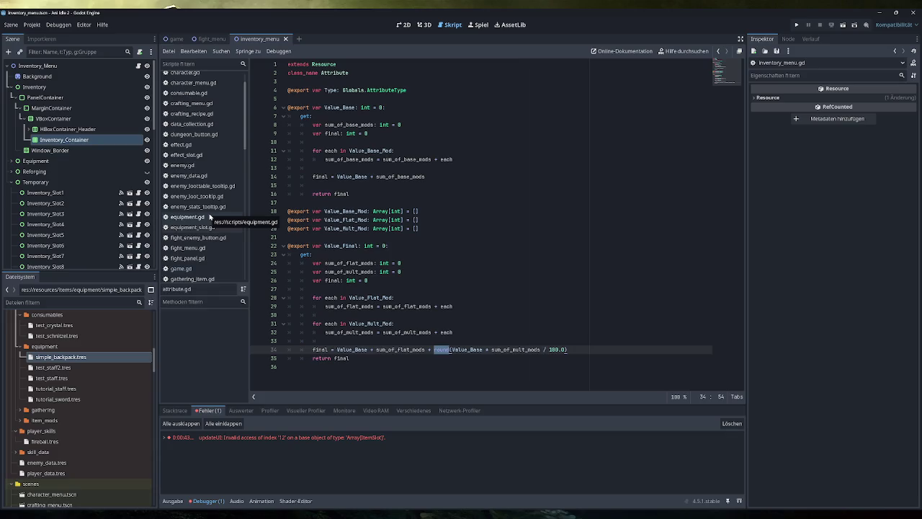
scroll(213, 207, down, 3)
click(196, 236)
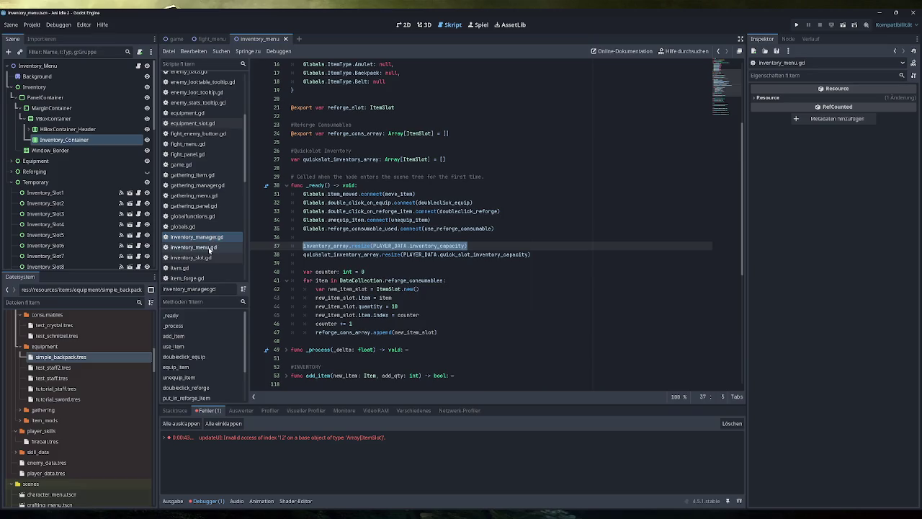
scroll(497, 223, down, 3)
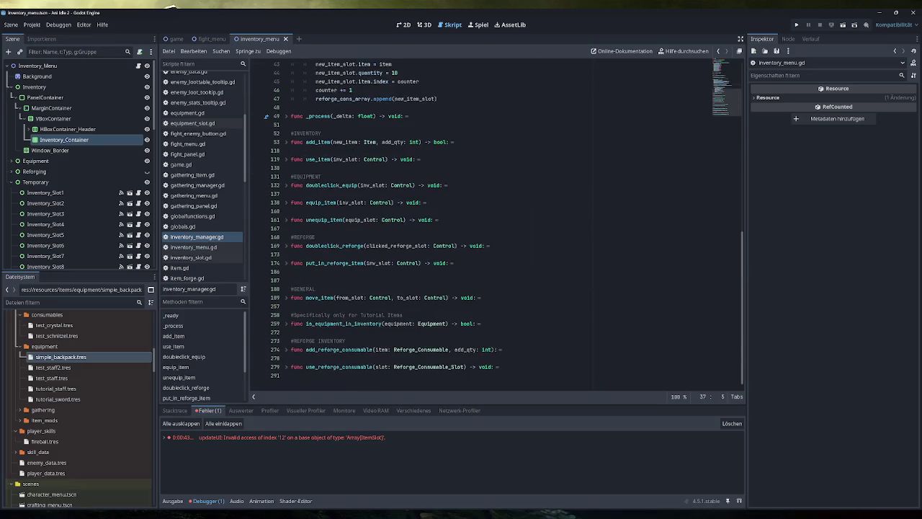
click(287, 202)
click(287, 202)
click(181, 164)
scroll(497, 223, up, 5)
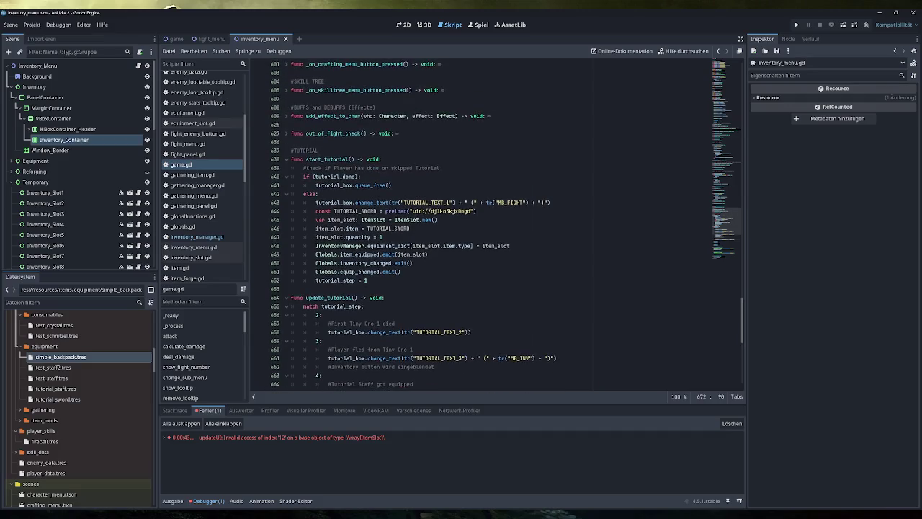
scroll(497, 223, up, 10)
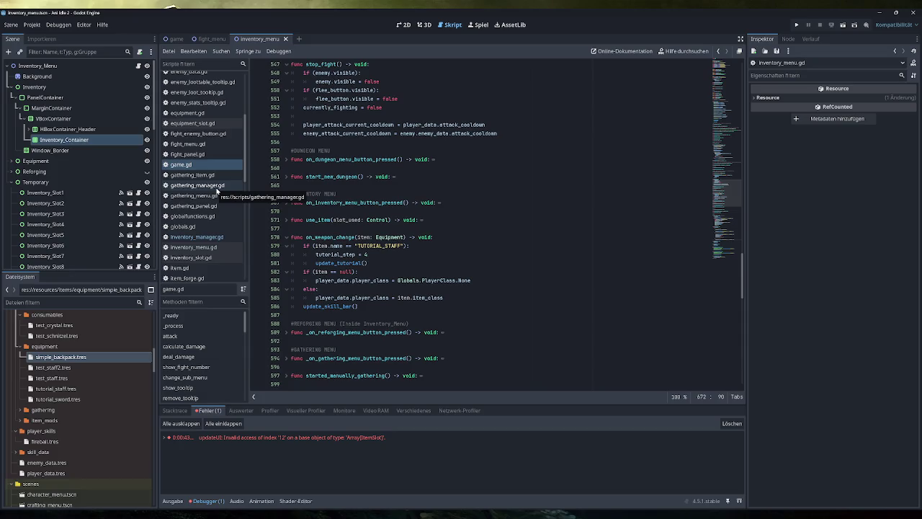
scroll(717, 223, up, 15)
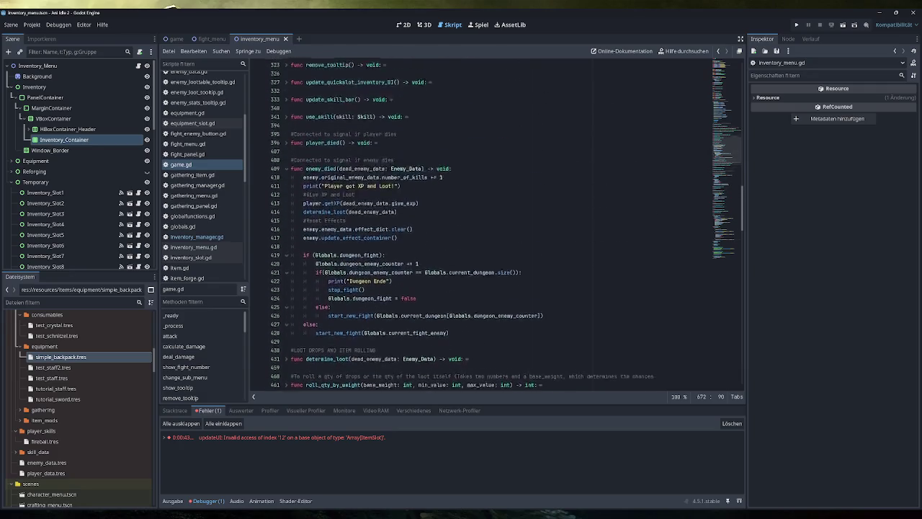
scroll(717, 223, up, 20)
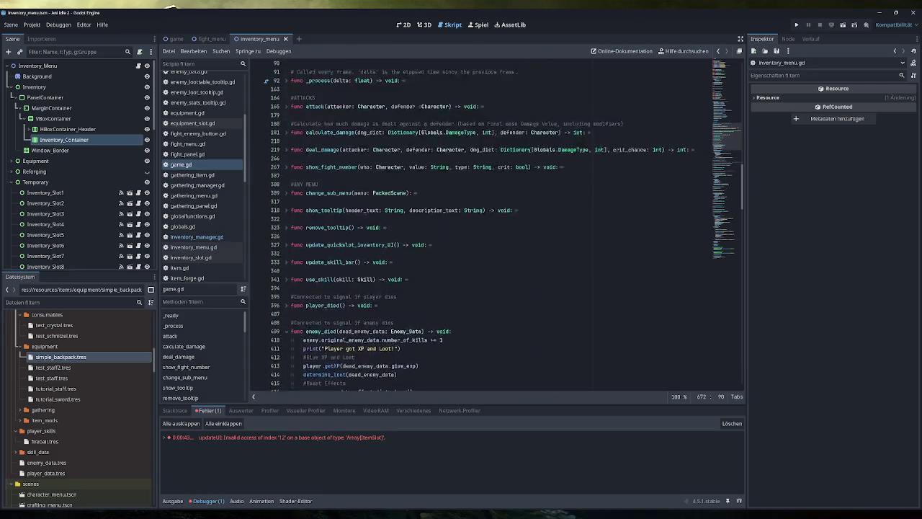
click(204, 237)
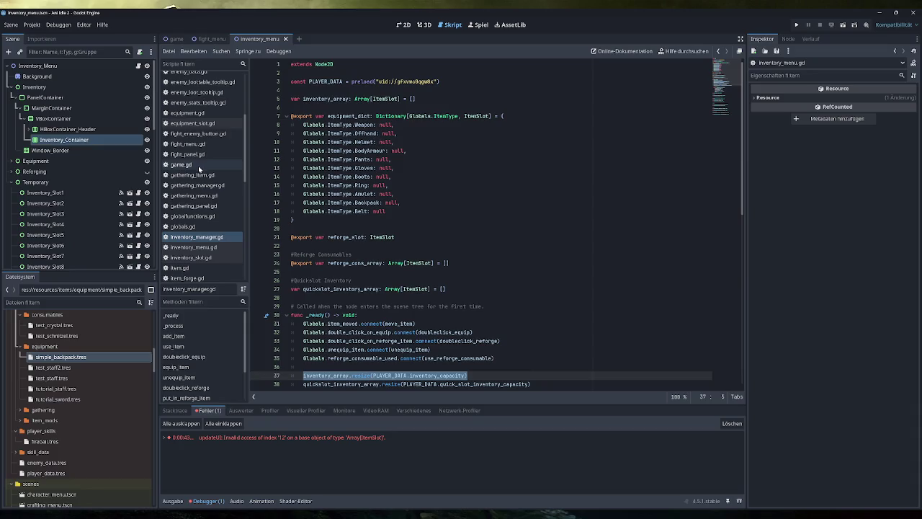
- Expand equip_item and doubleclick_equip, inspect the equip_item(inv_slot) call on line 134, then collapse doubleclick_equip
scroll(475, 224, down, 10)
scroll(476, 223, down, 4)
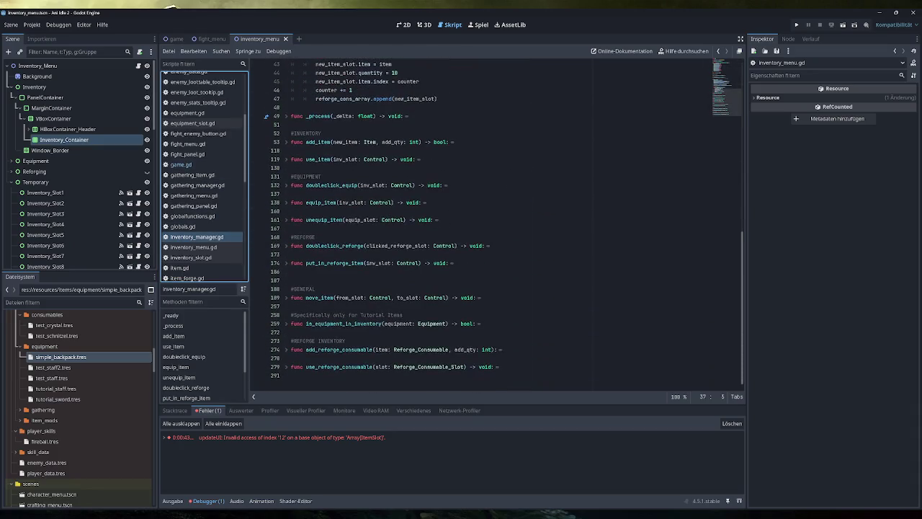
click(286, 203)
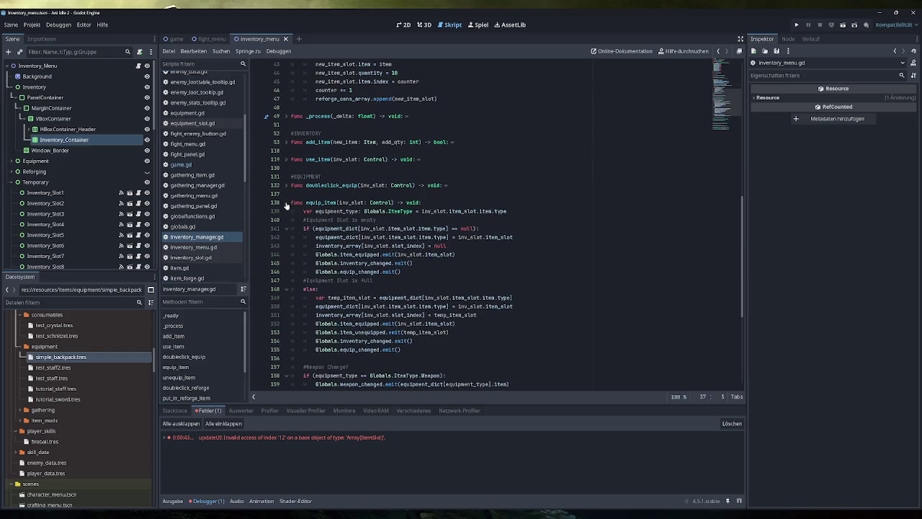
click(286, 186)
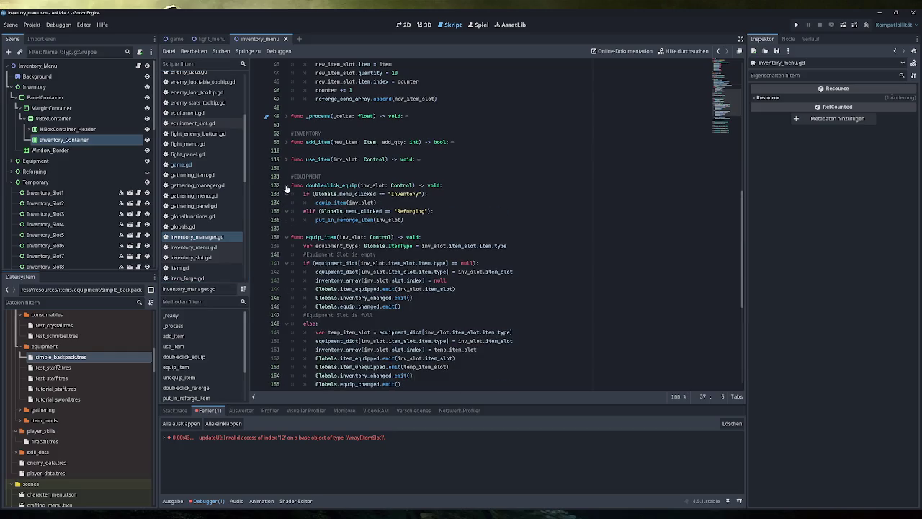
drag(376, 203, 316, 203)
click(376, 203)
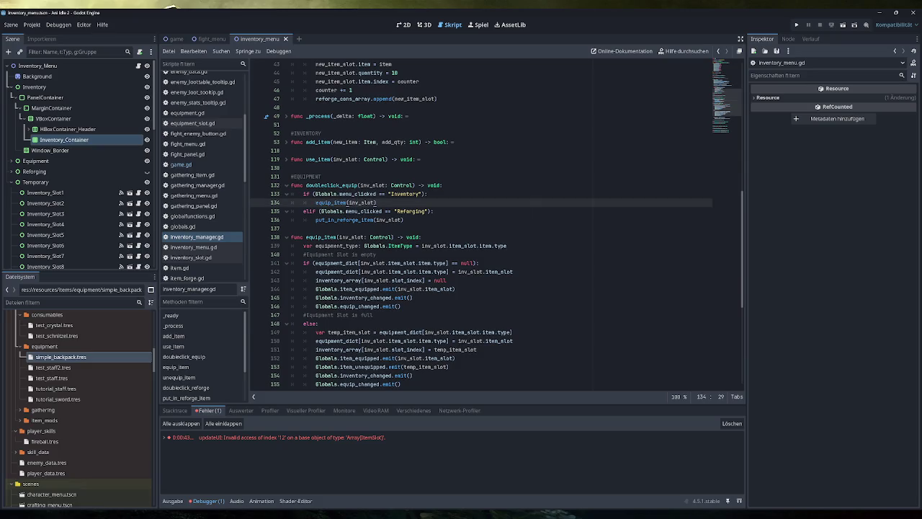
click(286, 186)
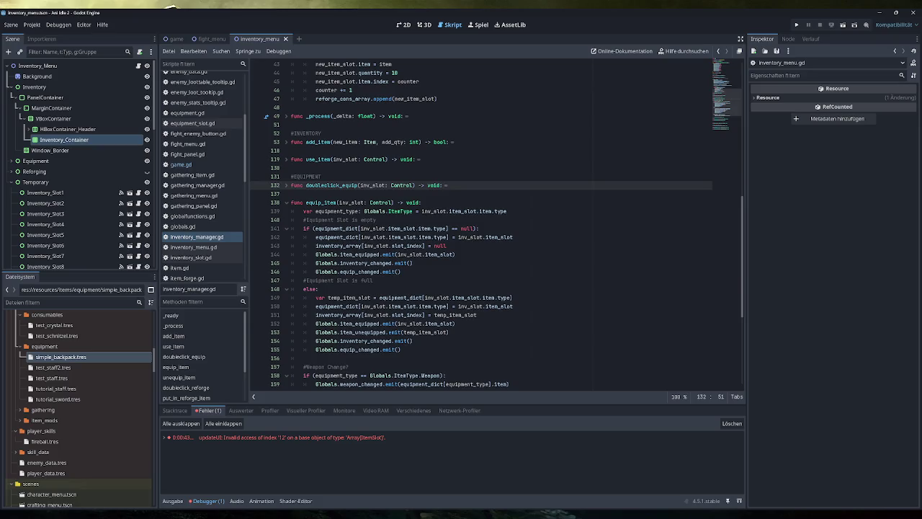
- Scroll down and expand the unequip_item function body
scroll(497, 223, down, 2)
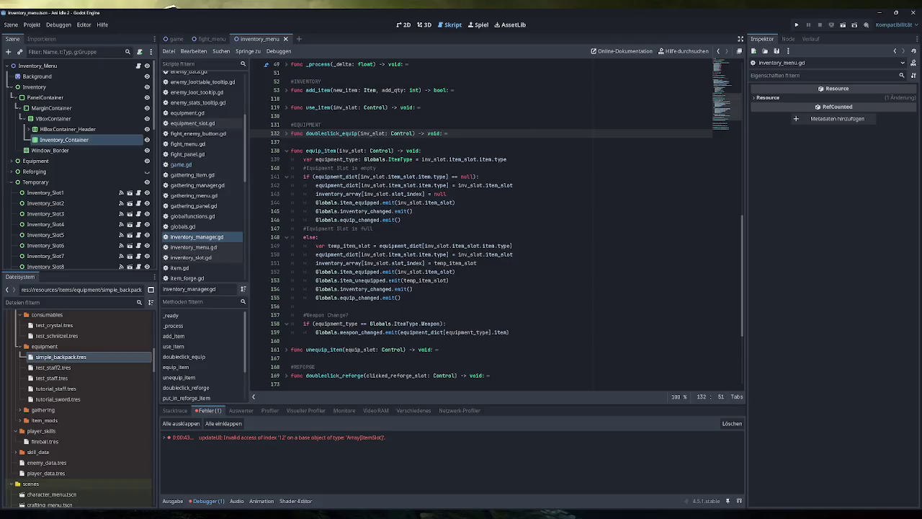
scroll(286, 248, down, 4)
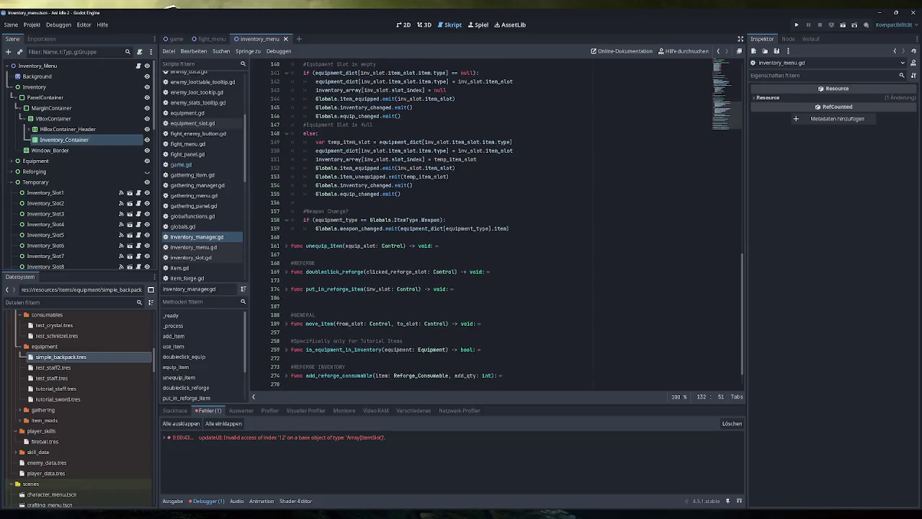
click(285, 245)
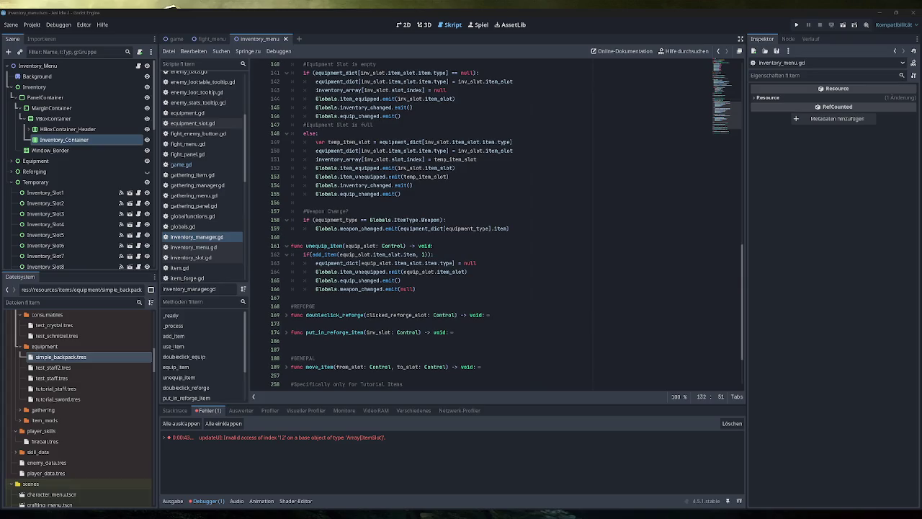
- Review the move_item, equip_item and unequip_item function bodies in inventory_manager.gd
scroll(505, 223, down, 3)
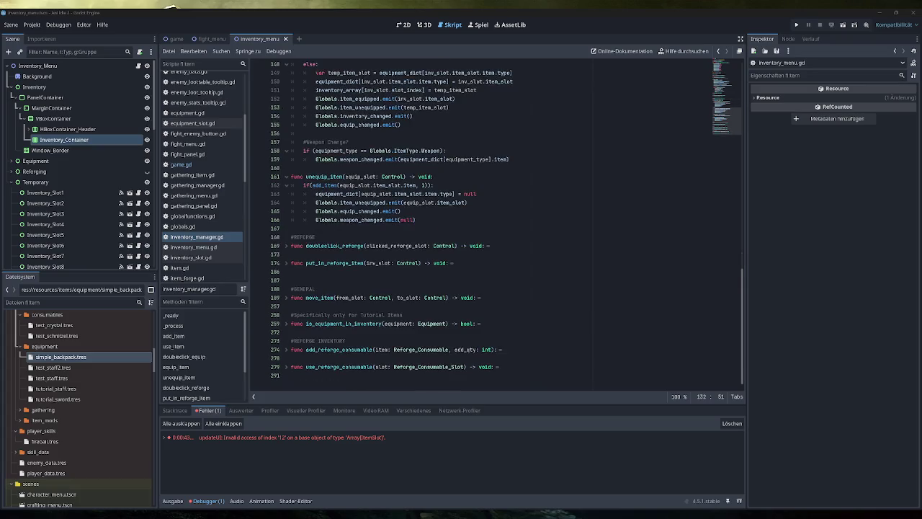
click(287, 297)
scroll(286, 299, down, 6)
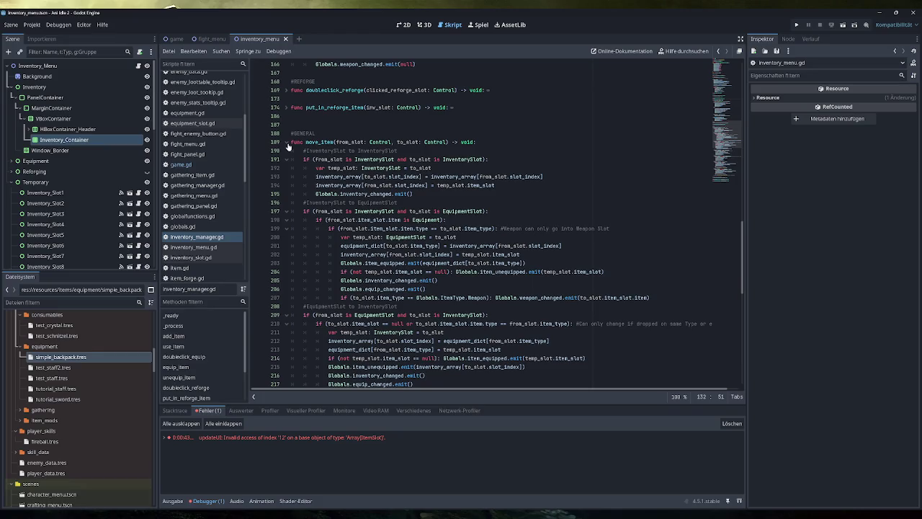
click(286, 143)
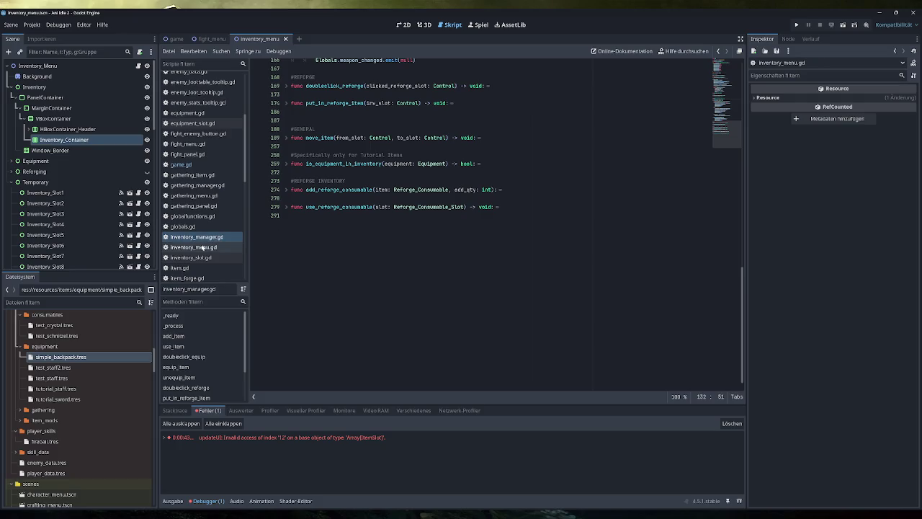
scroll(497, 224, up, 10)
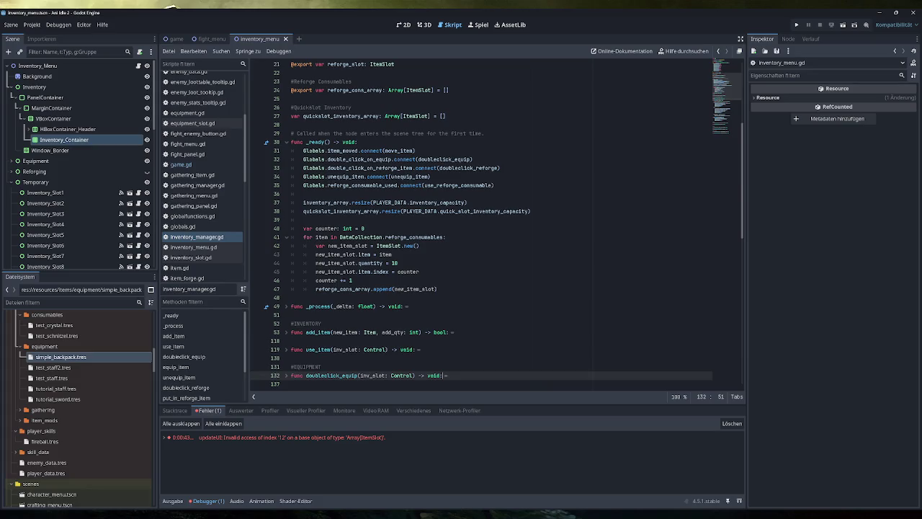
scroll(481, 225, down, 5)
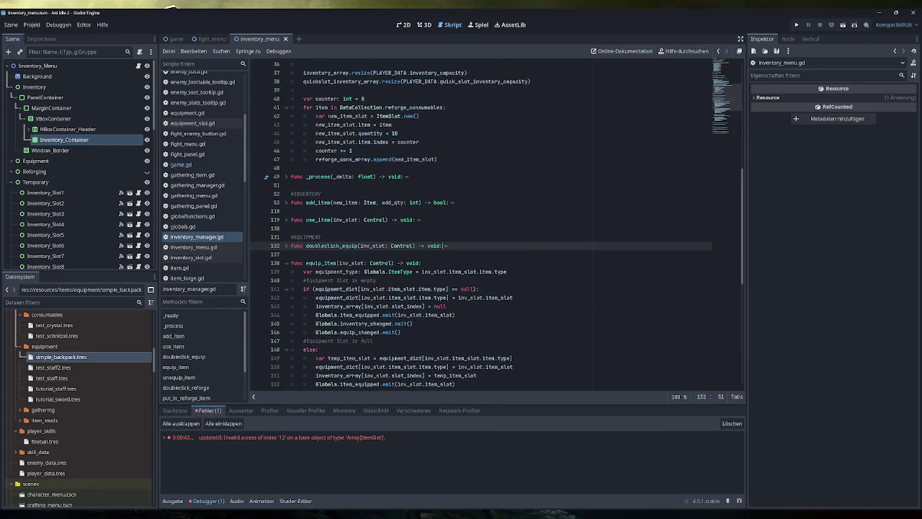
scroll(481, 225, down, 2)
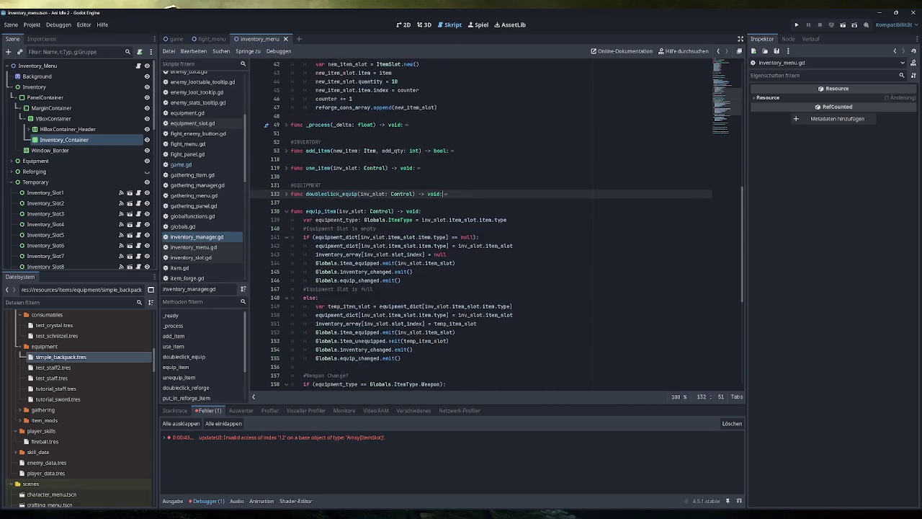
click(287, 213)
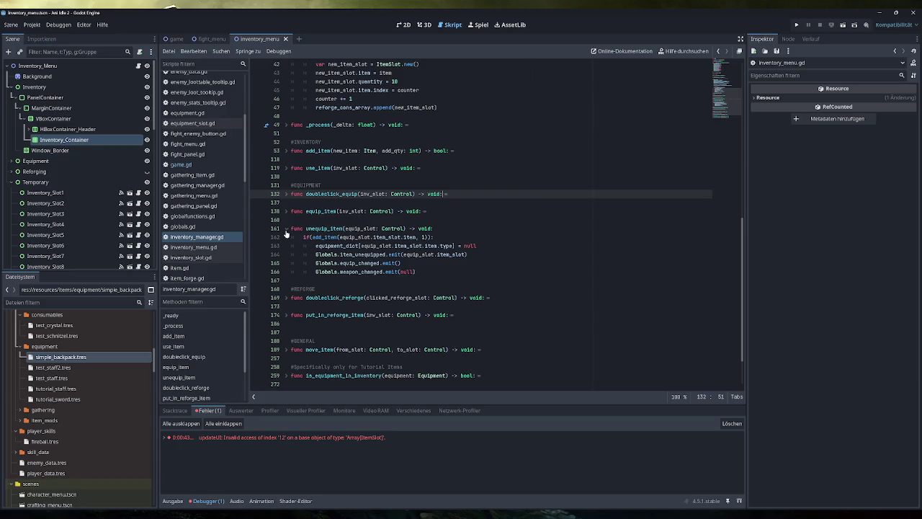
click(286, 231)
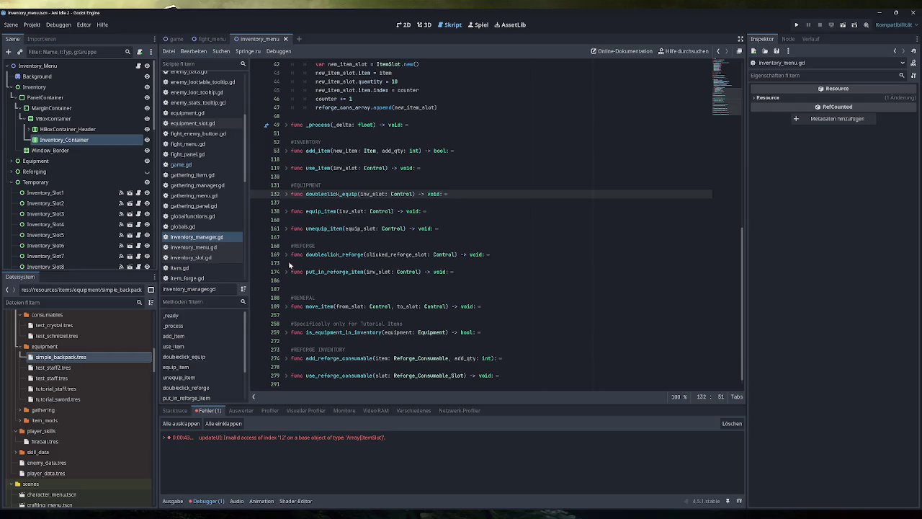
click(287, 229)
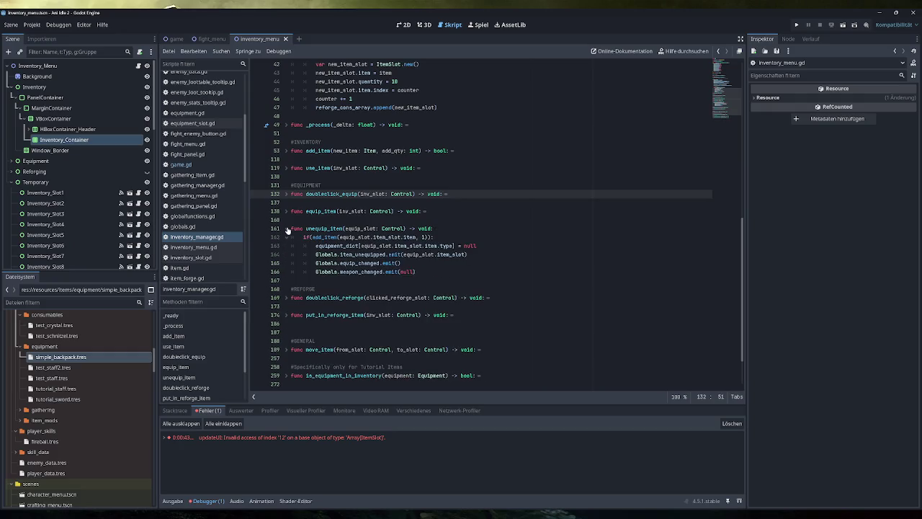
click(287, 229)
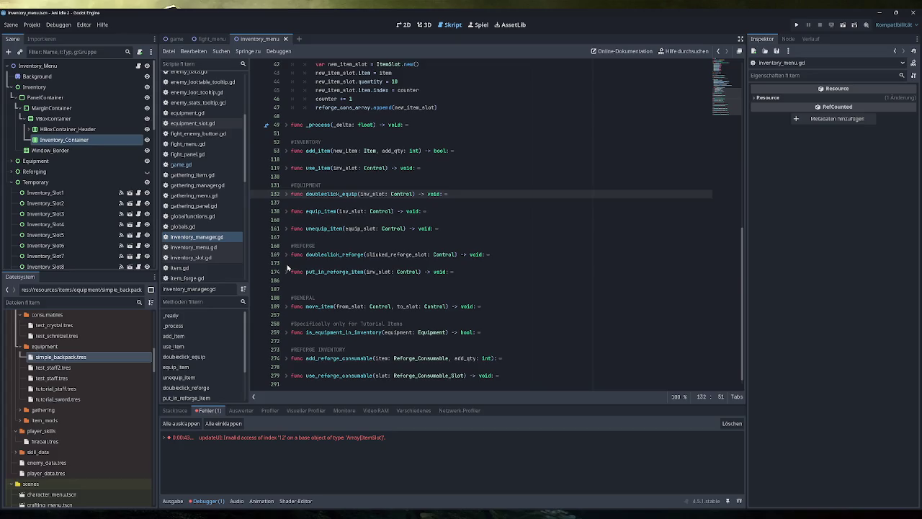
click(287, 306)
scroll(288, 309, down, 5)
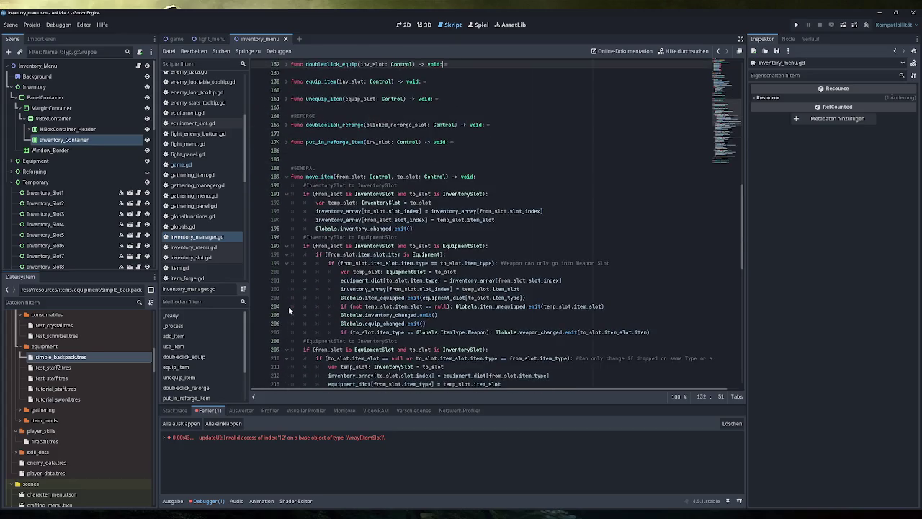
scroll(288, 306, down, 3)
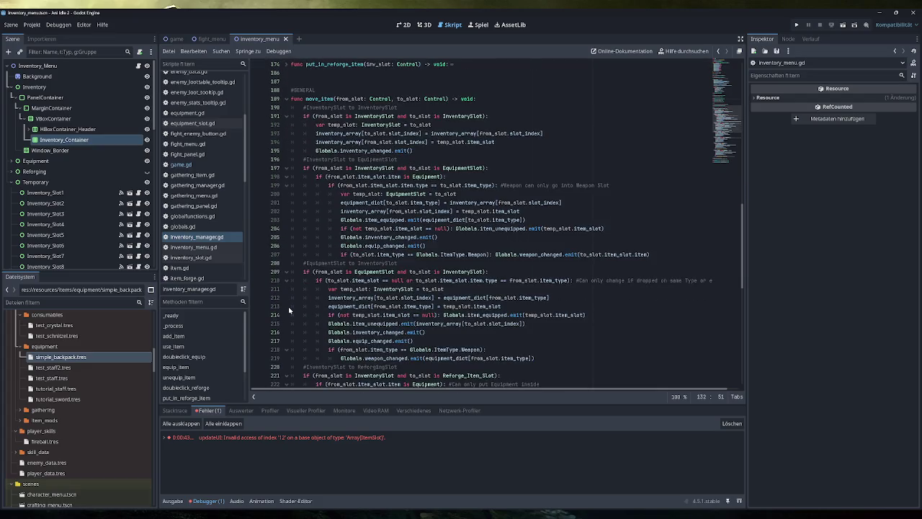
scroll(288, 303, up, 5)
click(287, 254)
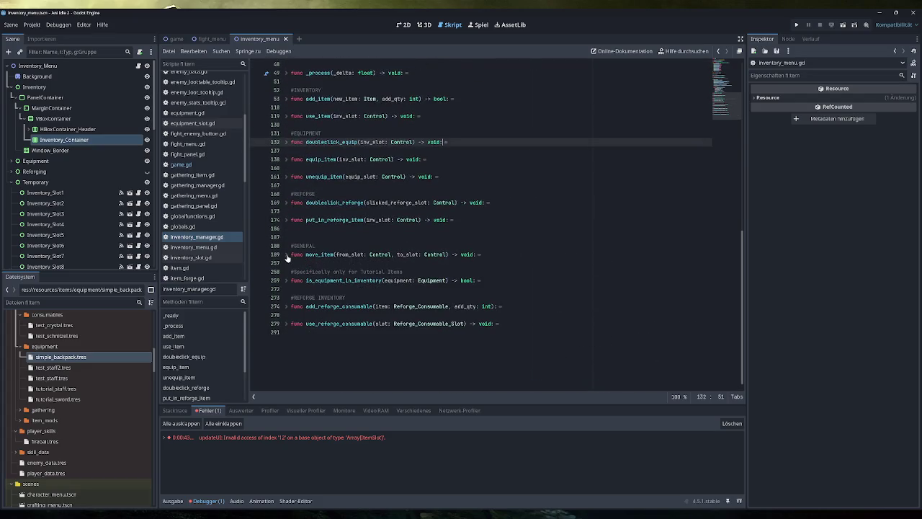
scroll(287, 257, down, 1)
scroll(400, 249, up, 10)
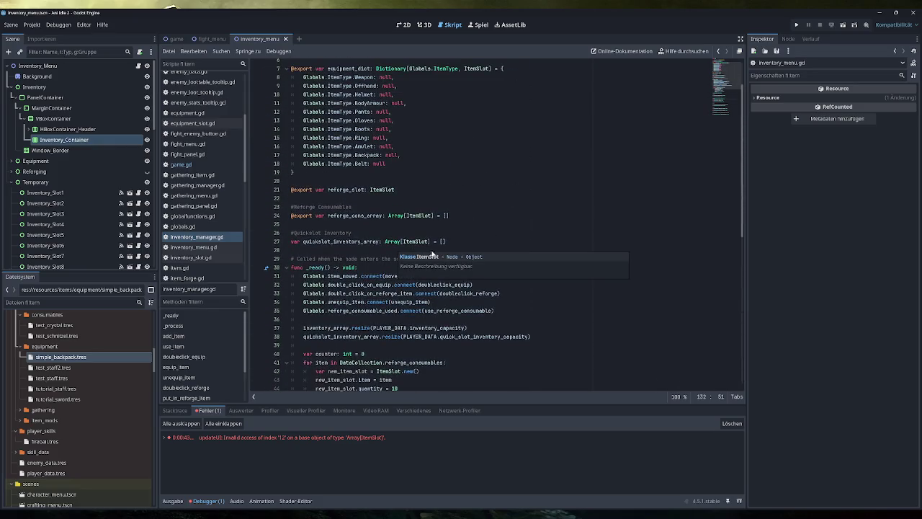
scroll(411, 254, up, 2)
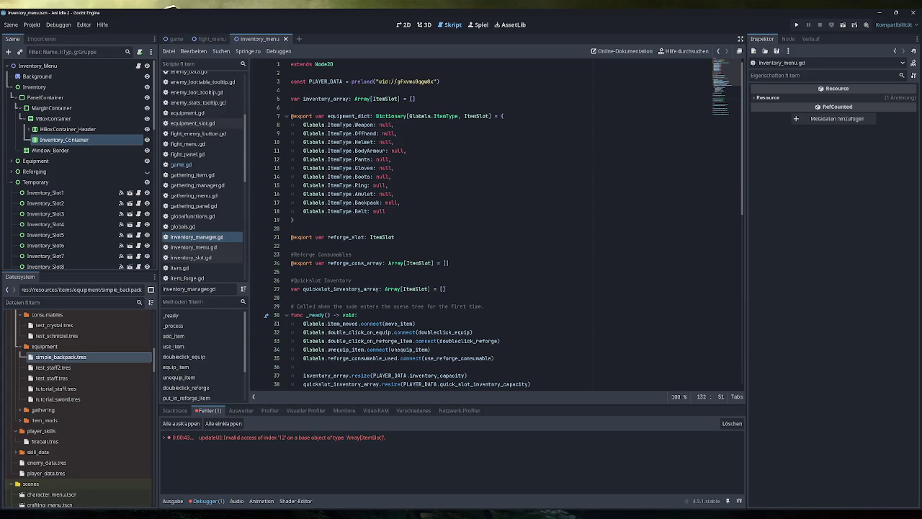
scroll(508, 223, down, 4)
mouse_move(458, 254)
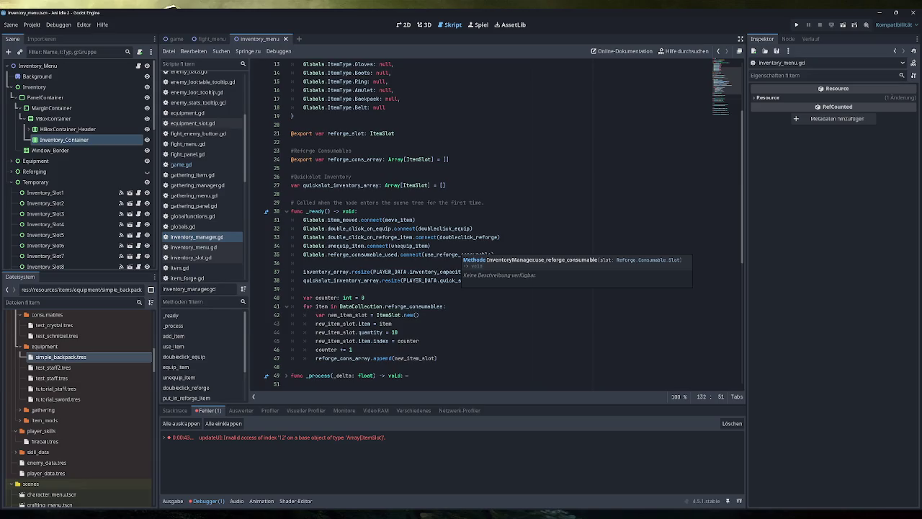
- Add Globals.equip_changed.connect() to _ready with a '#Reset Inventory size in case a backpack was equipped / unequipped' comment, and save
click(494, 254)
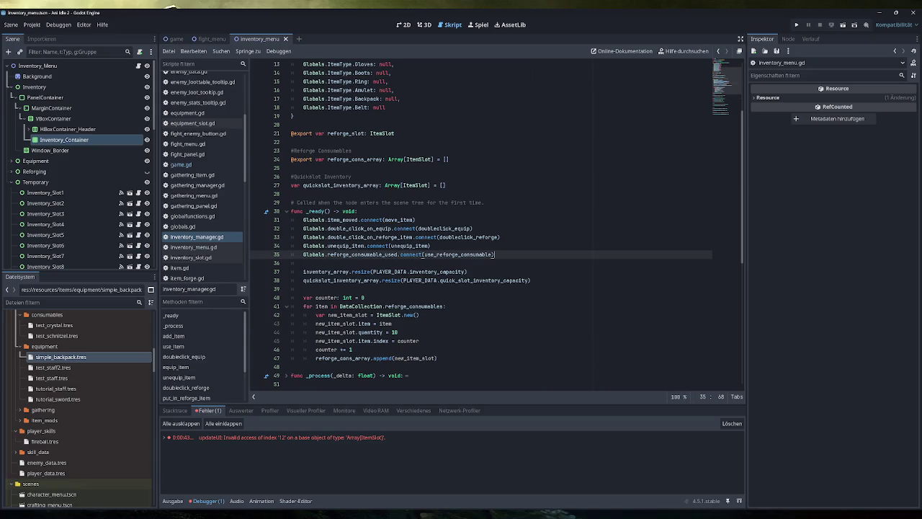
key(Return)
key(Return)
text(Globa)
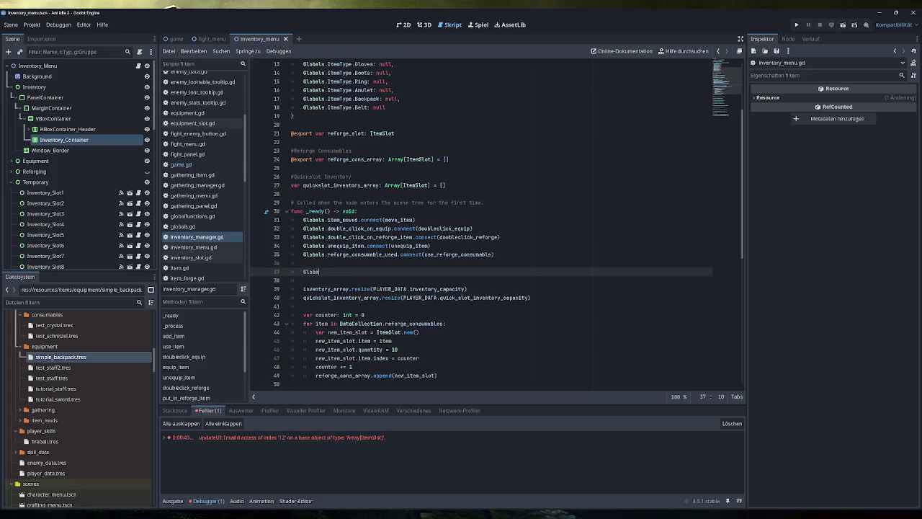
text(ls.equip)
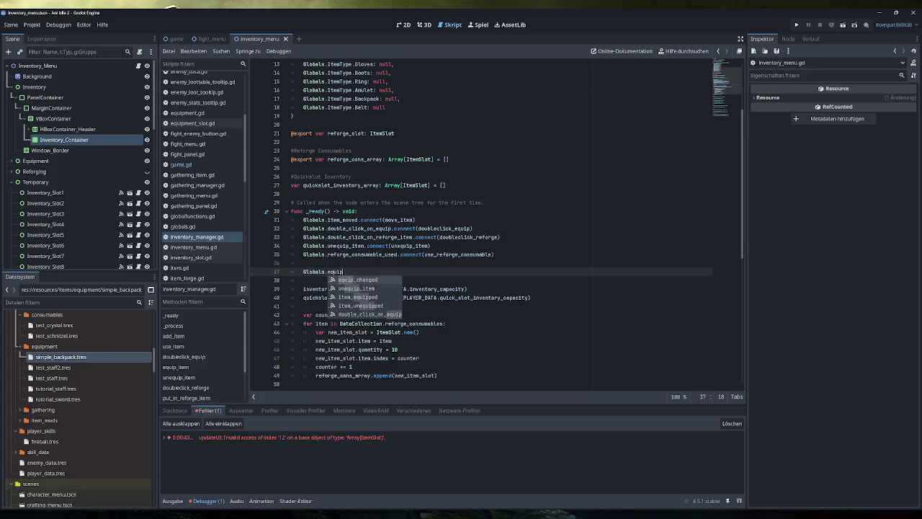
key(Return)
text(.conne)
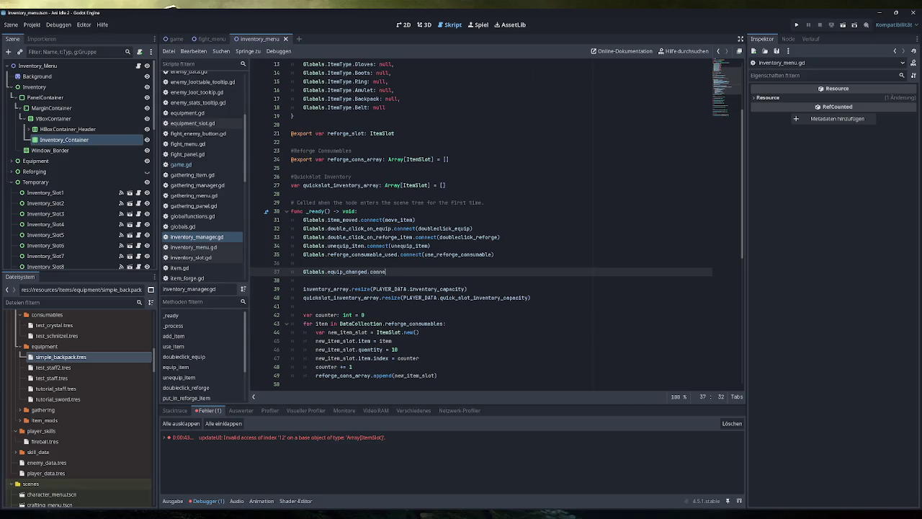
text(ct()
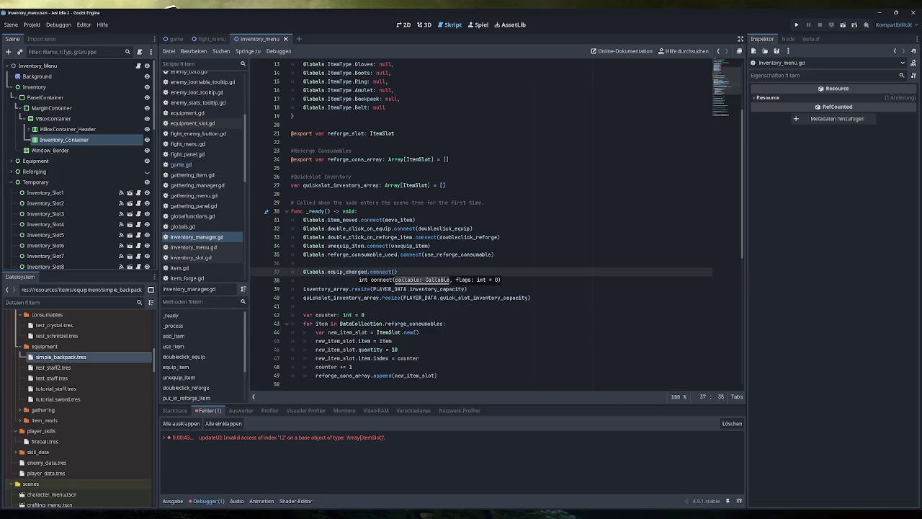
click(303, 263)
text(#)
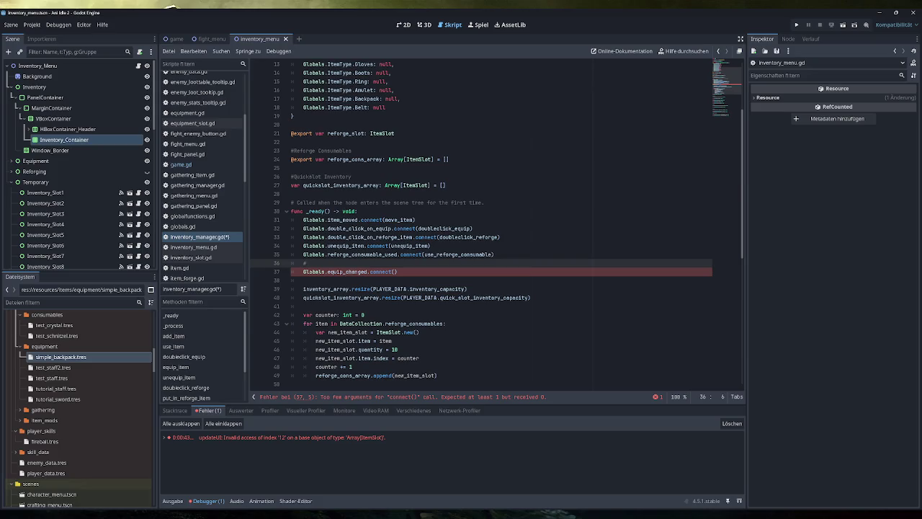
text(Check )
text( if a)
key(BackSpace)
key(BackSpace)
key(BackSpace)
text(Reset)
text( Inventory size)
text( in case)
text( a backpack was)
text( equipied)
key(BackSpace)
key(BackSpace)
key(BackSpace)
text(ipped / unequipped)
key(ctrl+s)
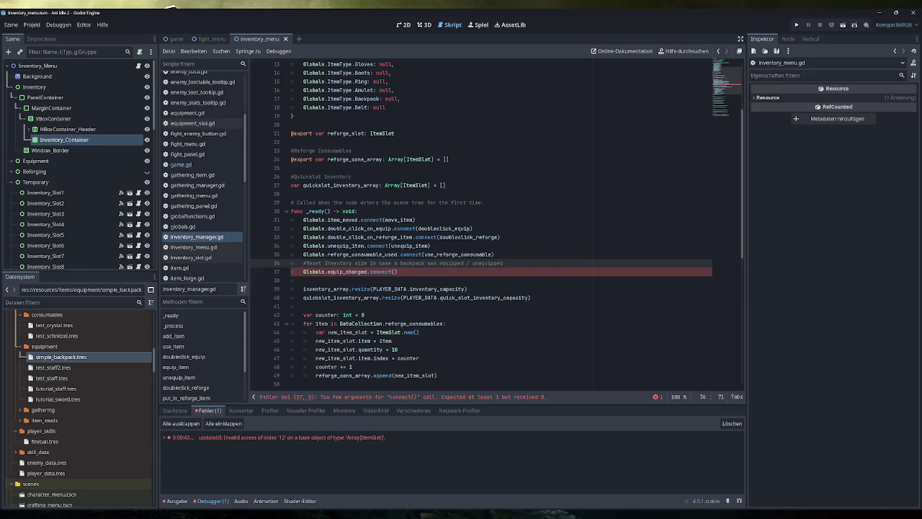
- Check add_item and the equip_changed emit in equip_item, then clear the logged errors
scroll(497, 225, down, 6)
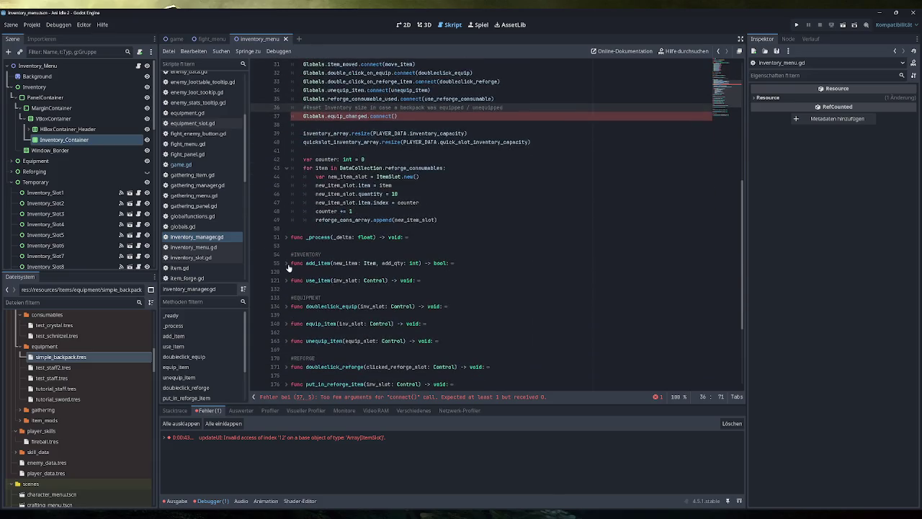
click(287, 264)
scroll(290, 258, down, 3)
scroll(291, 258, up, 3)
click(287, 263)
click(288, 325)
scroll(288, 326, down, 5)
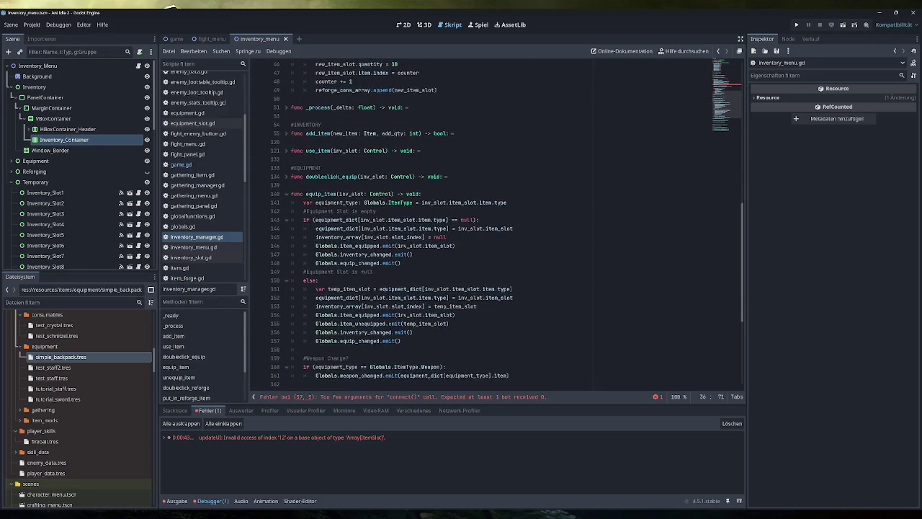
scroll(507, 225, down, 1)
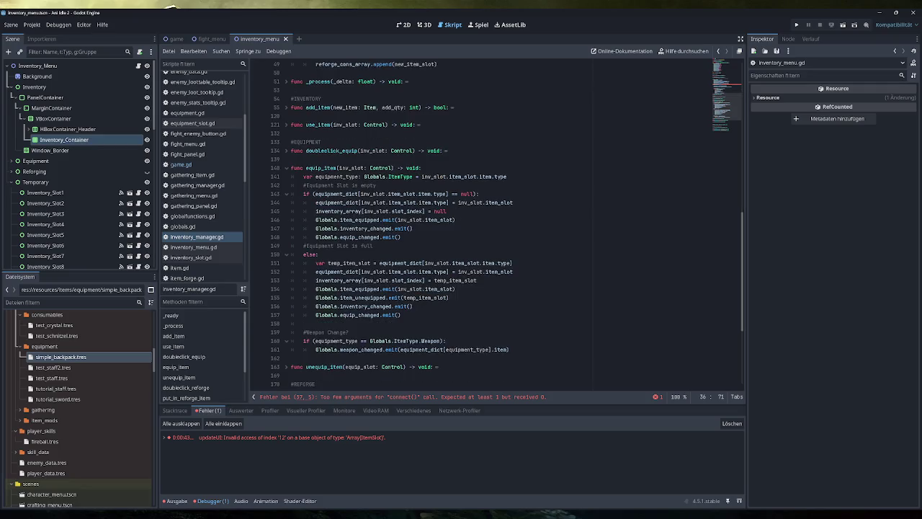
drag(400, 314, 316, 315)
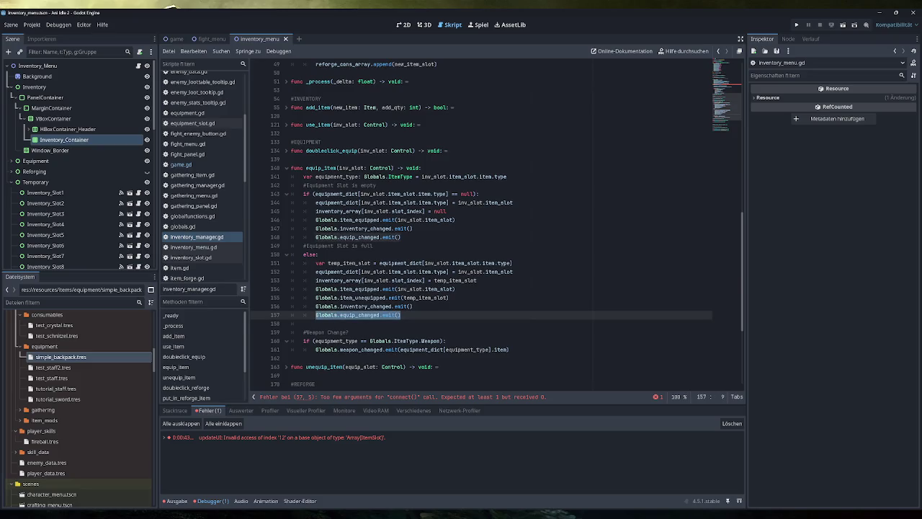
click(734, 426)
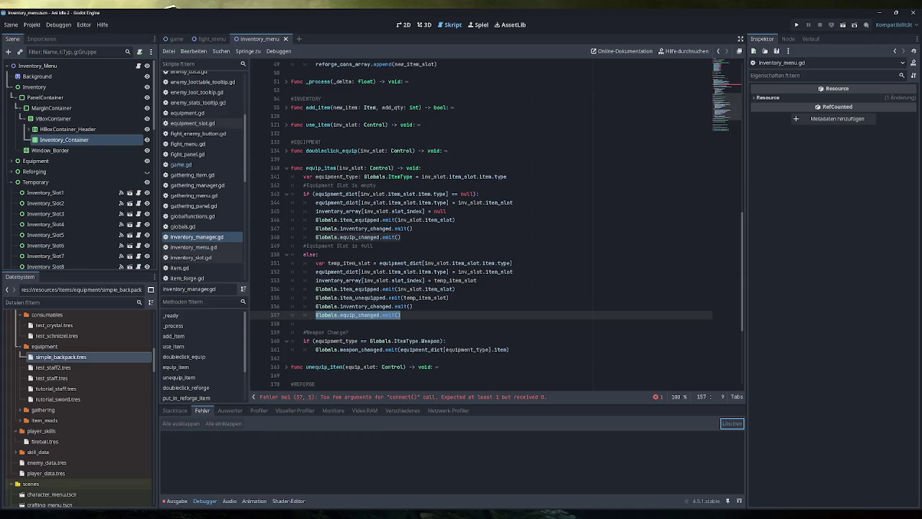
- Create func check_backpack() -> void after unequip_item and connect equip_changed to it in _ready
click(287, 169)
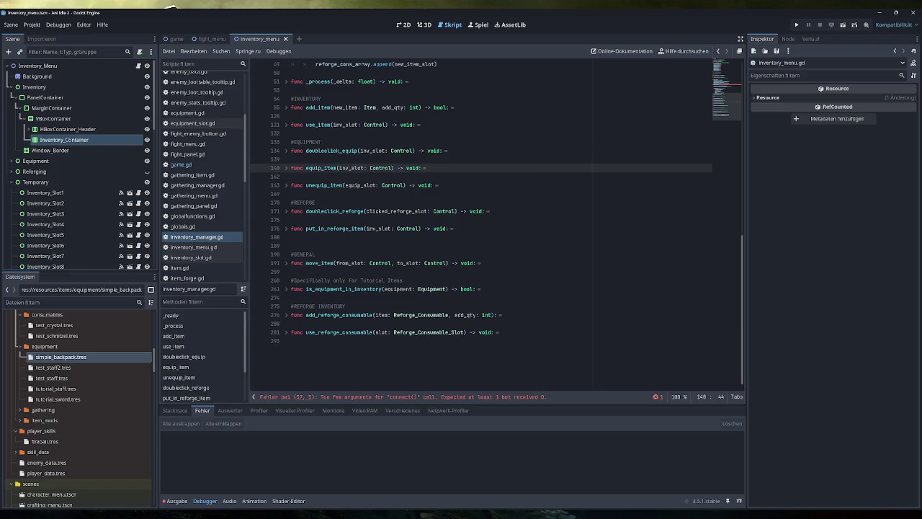
scroll(482, 224, up, 2)
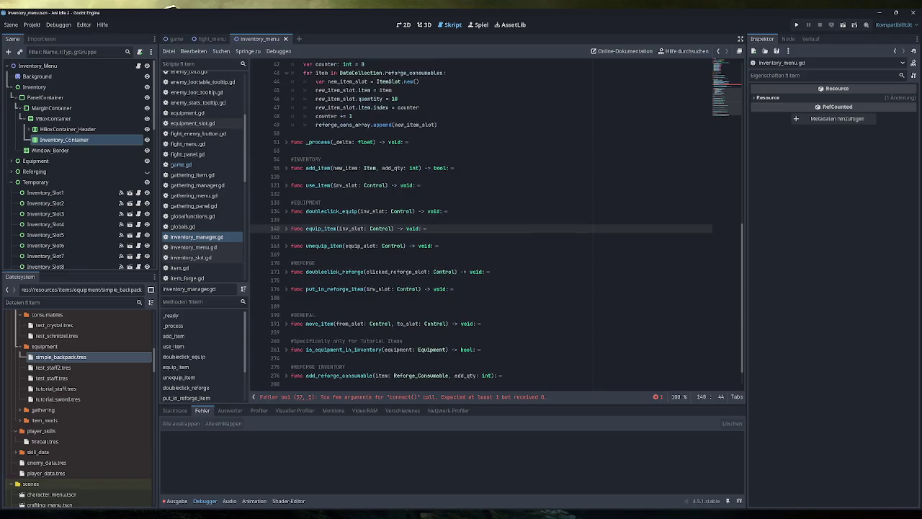
click(293, 254)
key(Return)
key(Return)
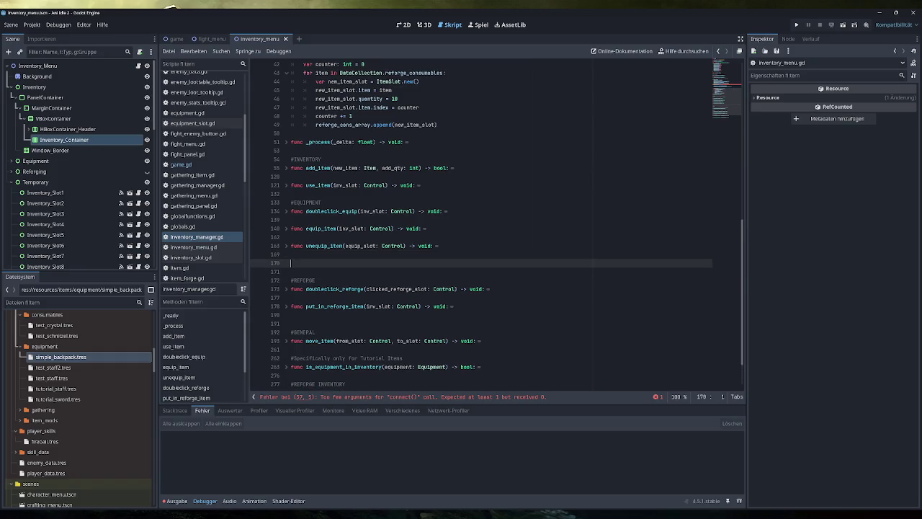
text(func )
text(chec)
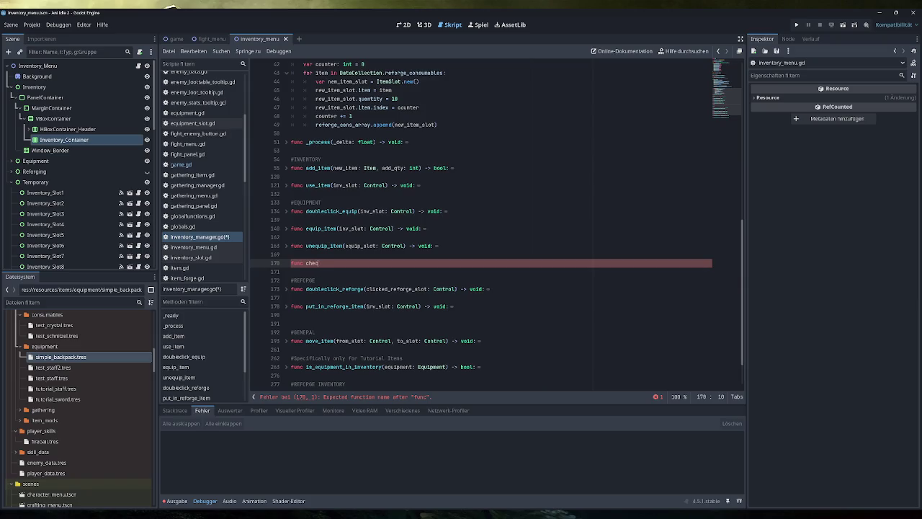
text(k_backpack)
text(() -)
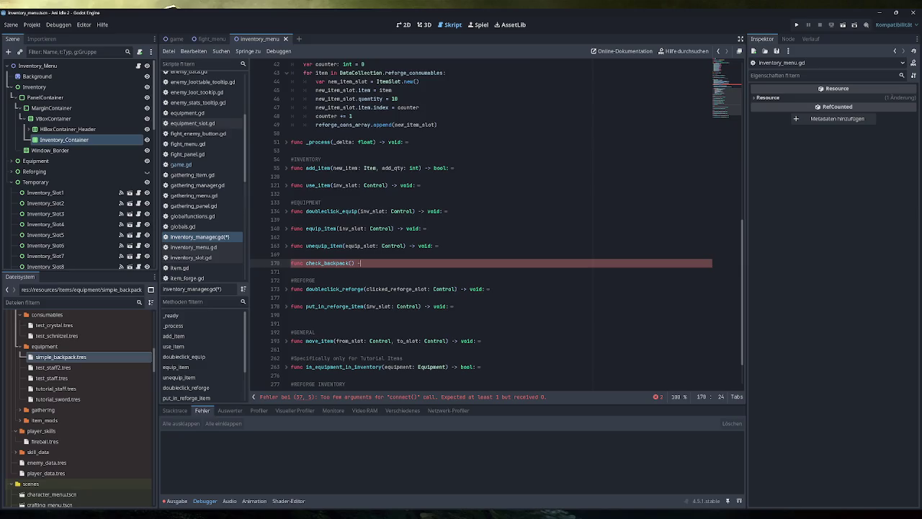
text(> void:)
key(Return)
scroll(497, 223, up, 6)
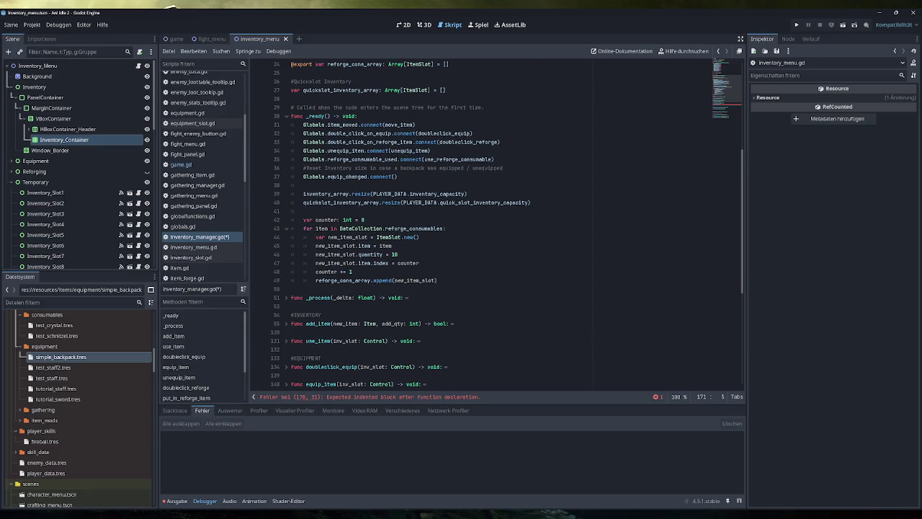
click(394, 177)
text(check)
key(Return)
scroll(498, 224, down, 7)
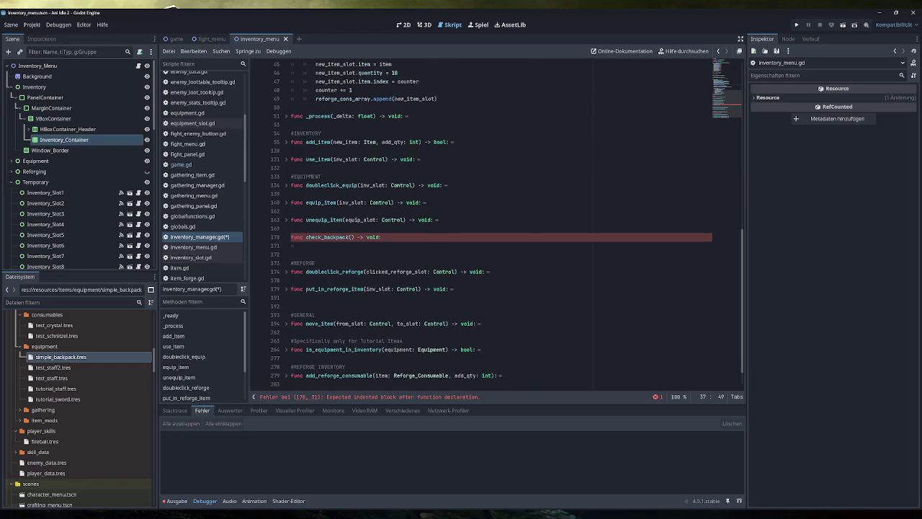
click(302, 246)
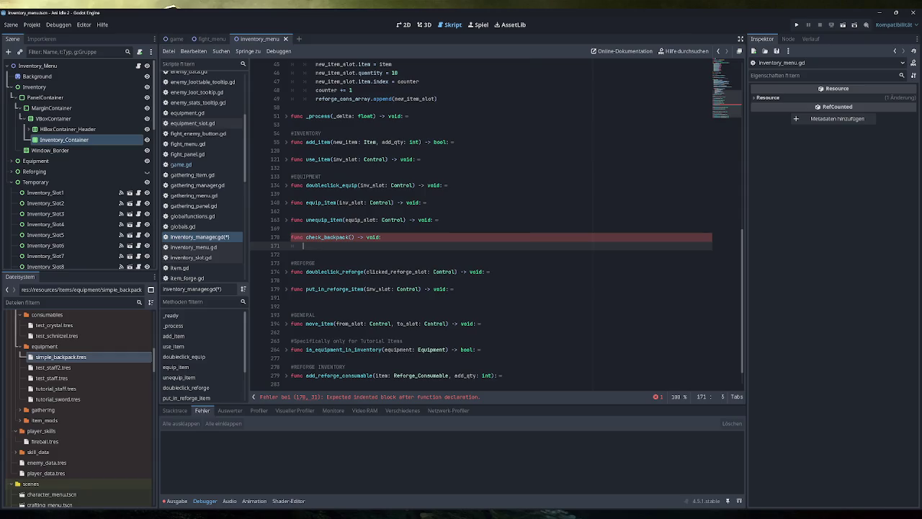
- Rename the function to resize_array, give it the inventory_array resize line from _ready, and save
double_click(346, 237)
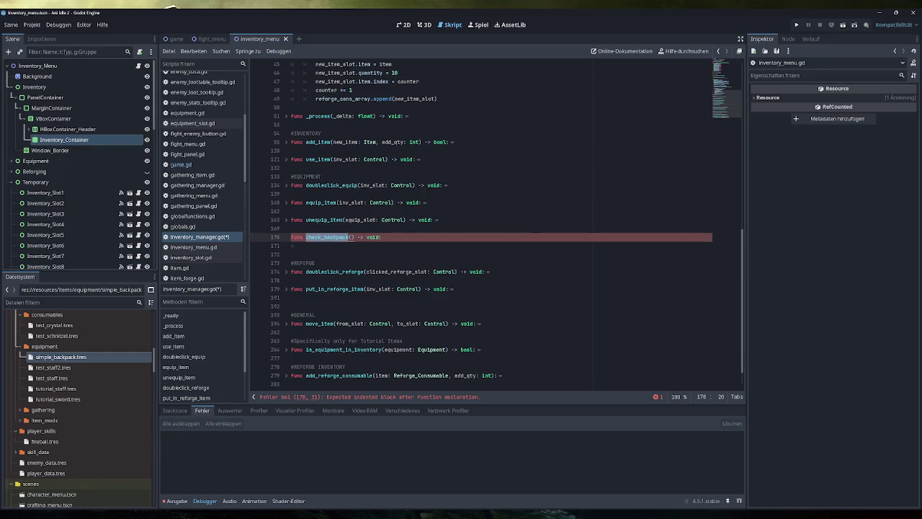
text(resize_arr)
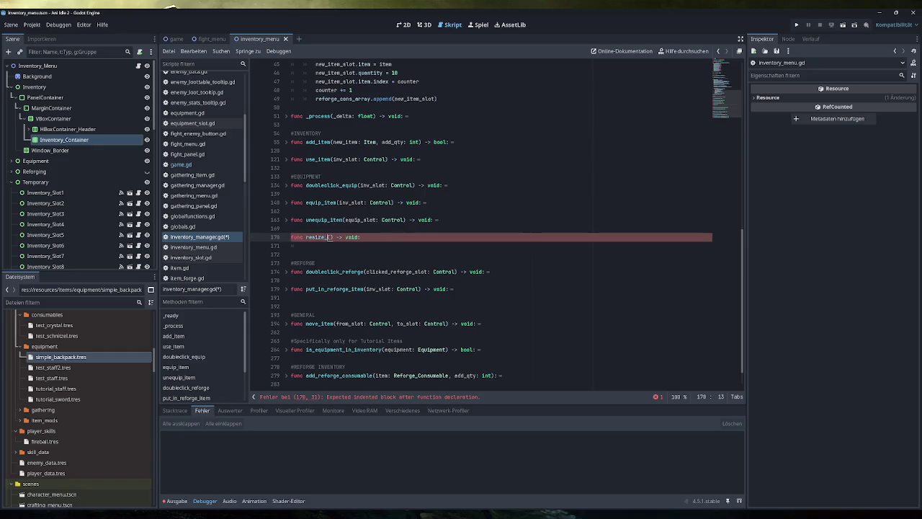
text(ay)
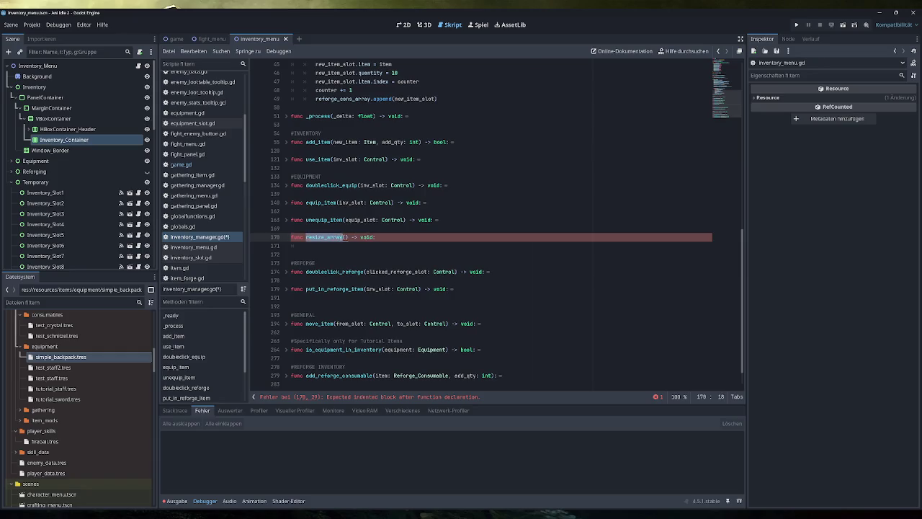
scroll(497, 224, up, 6)
key(End)
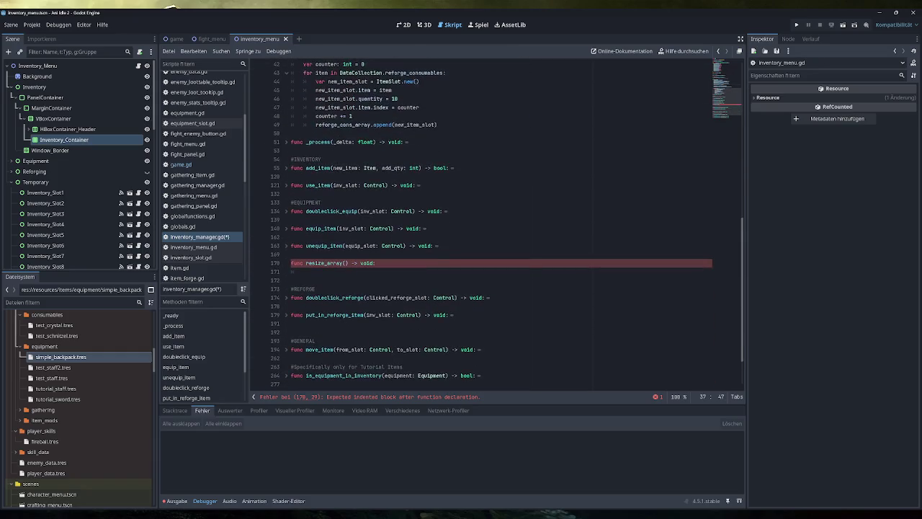
key(Return)
scroll(497, 225, up, 10)
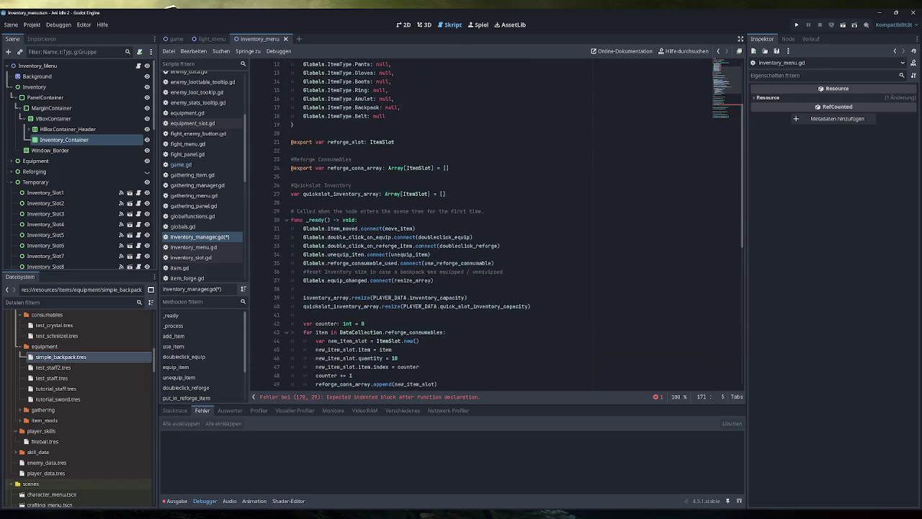
drag(466, 298, 303, 298)
key(ctrl+c)
scroll(303, 298, down, 9)
click(303, 297)
key(ctrl+v)
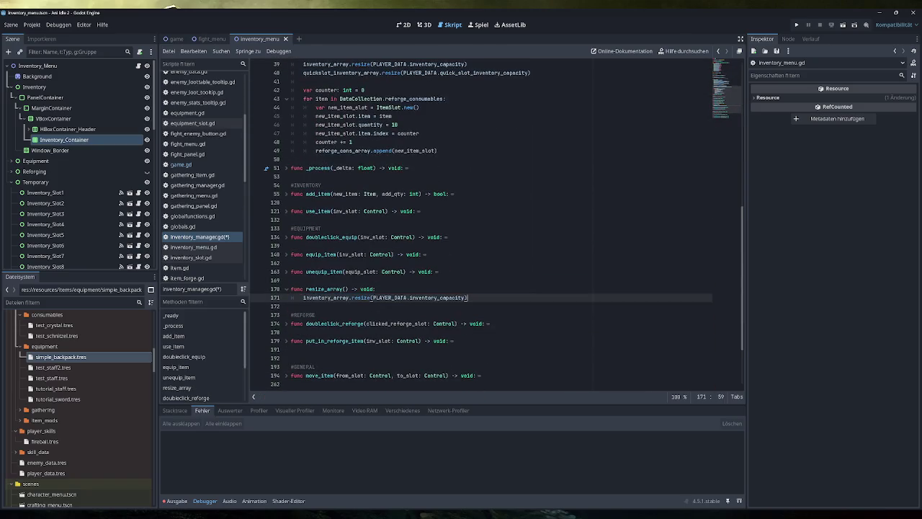
key(ctrl+s)
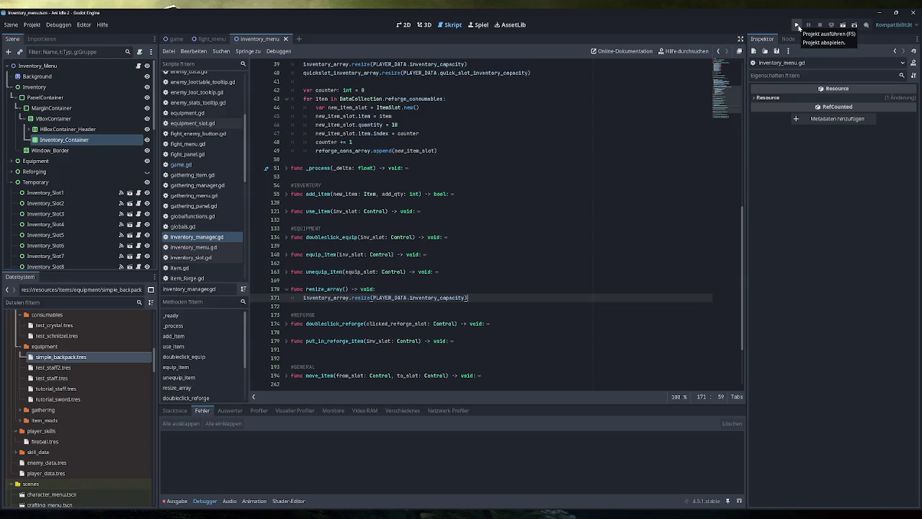
- Run the game, cast Fireball at the enemy and flee the fight
click(797, 26)
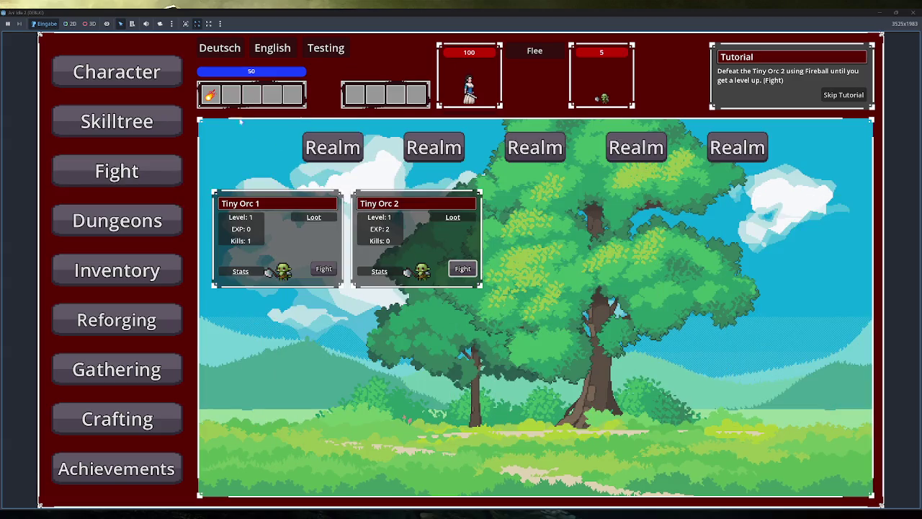
click(213, 99)
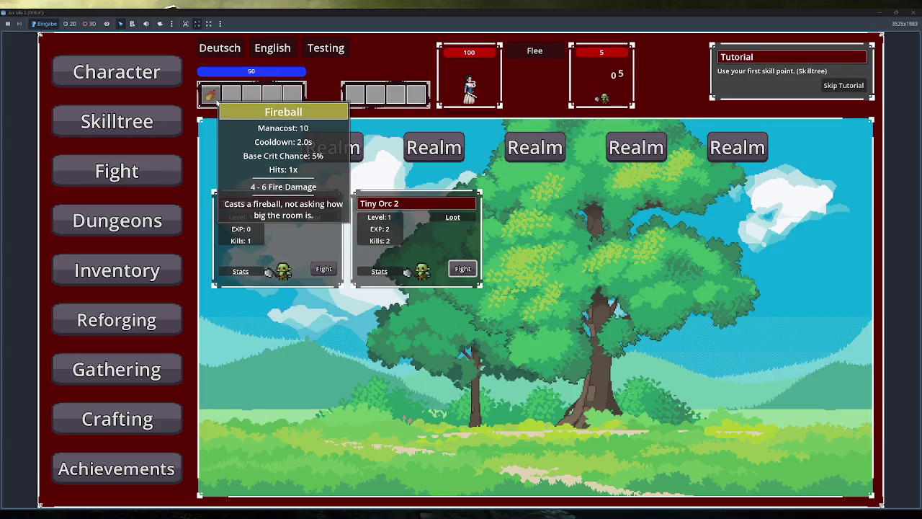
click(533, 52)
- Equip the Simple Backpack from the inventory, then go to Dungeons to trigger the index 12 crash
click(153, 277)
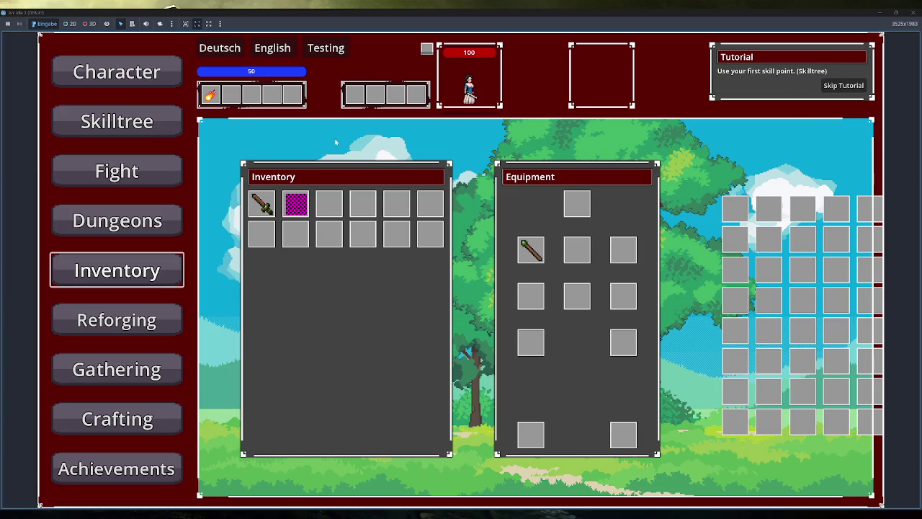
mouse_move(294, 210)
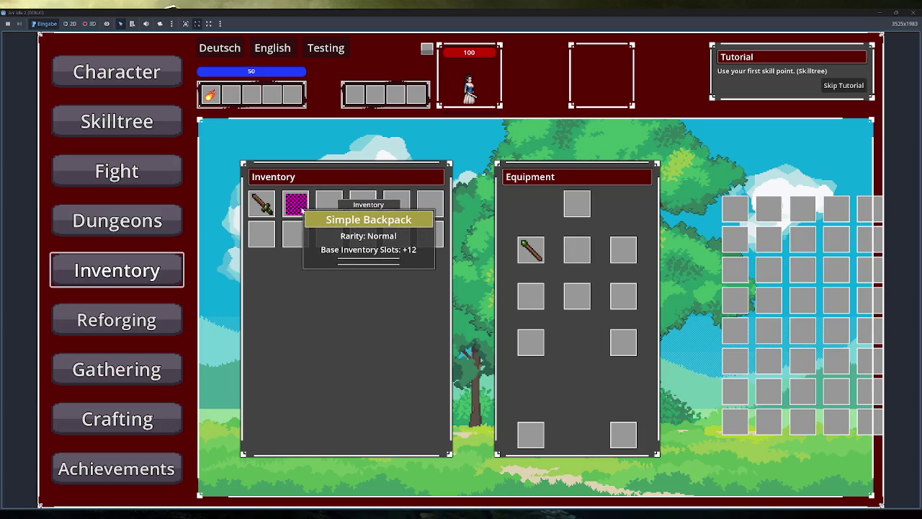
right_click(302, 210)
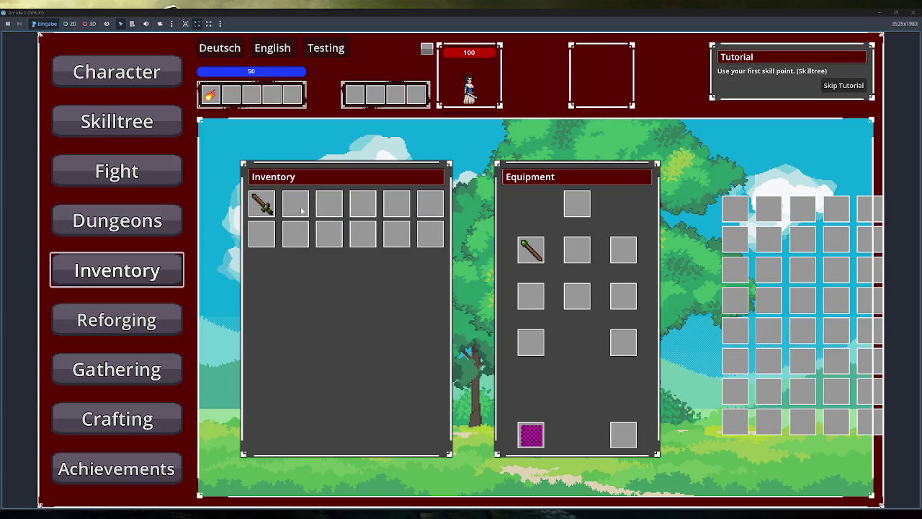
mouse_move(535, 440)
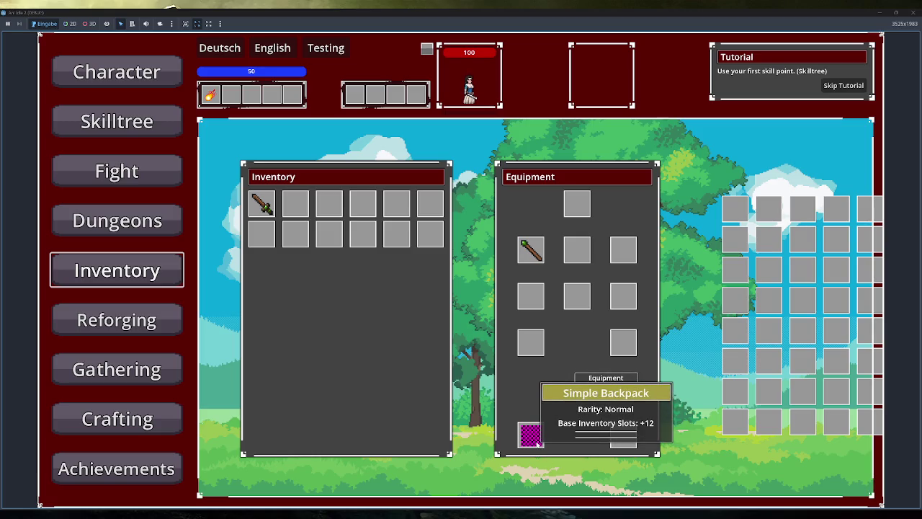
mouse_move(533, 437)
mouse_down()
mouse_move(474, 323)
mouse_move(406, 242)
mouse_up()
right_click(397, 235)
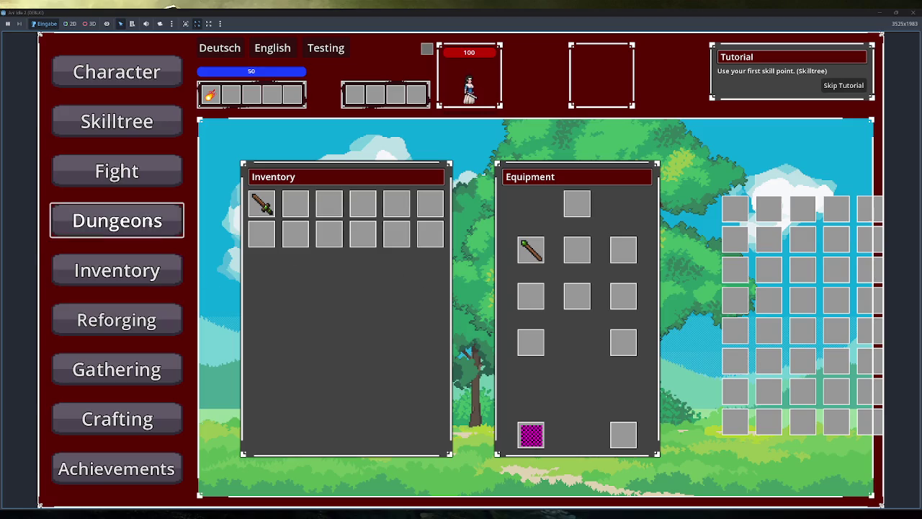
click(117, 271)
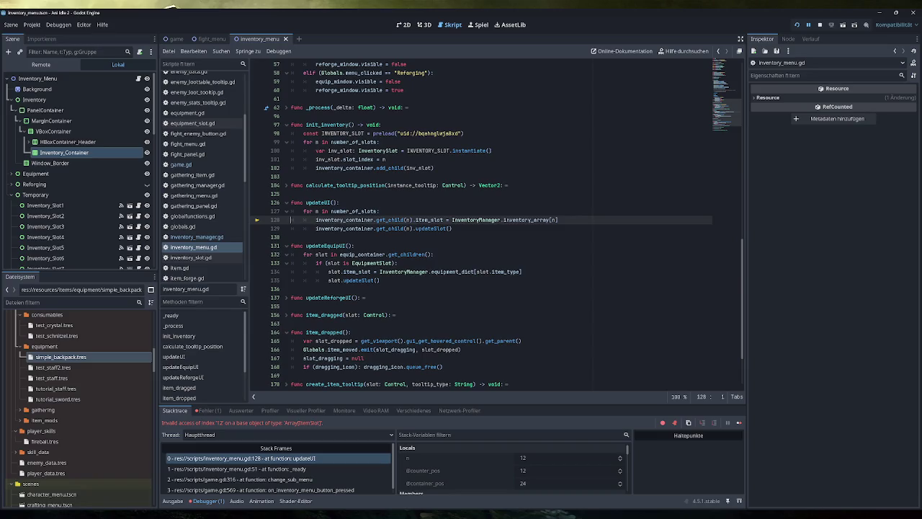
scroll(497, 224, up, 5)
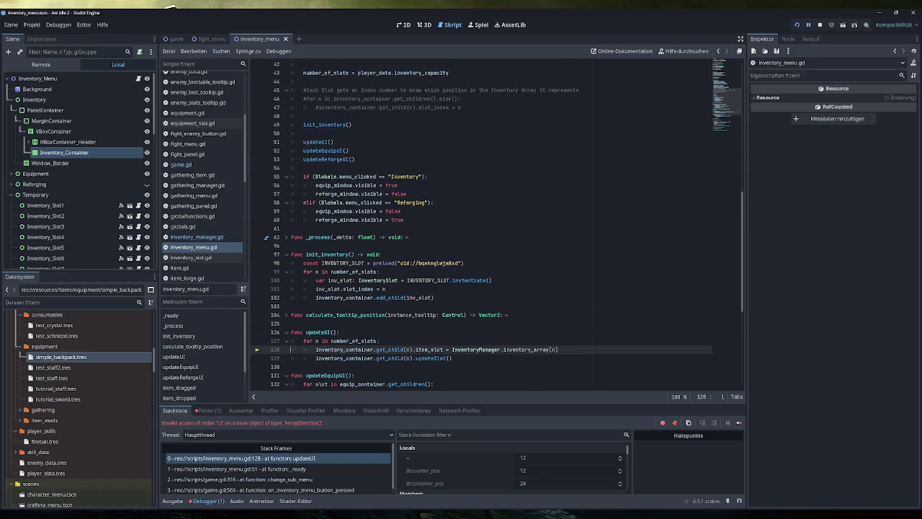
scroll(469, 310, up, 5)
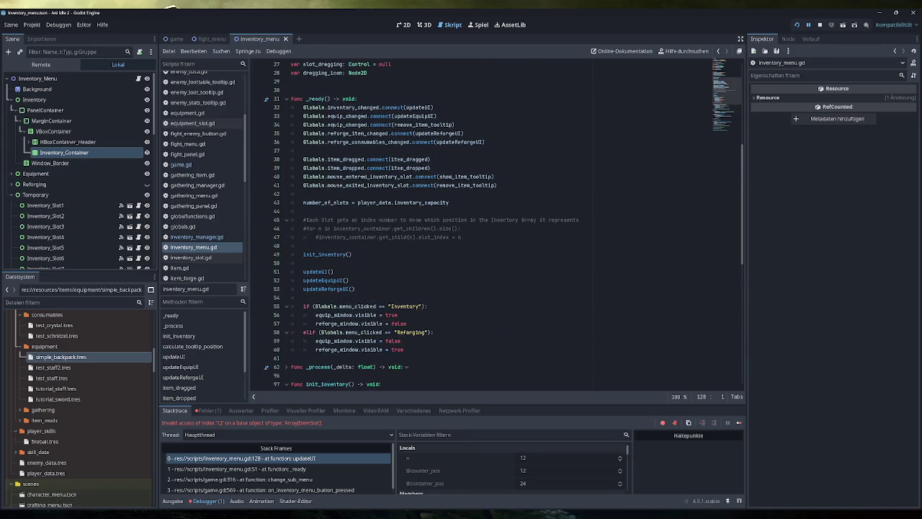
scroll(504, 224, down, 1)
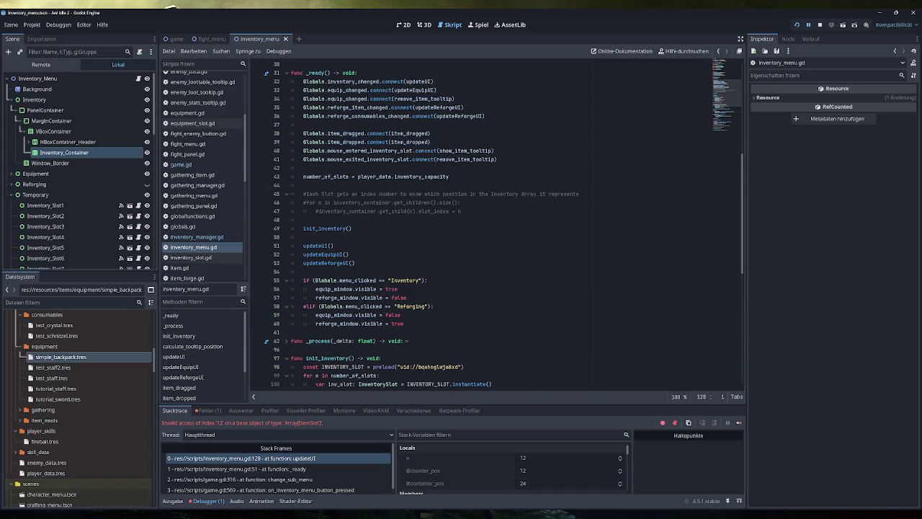
scroll(504, 224, down, 6)
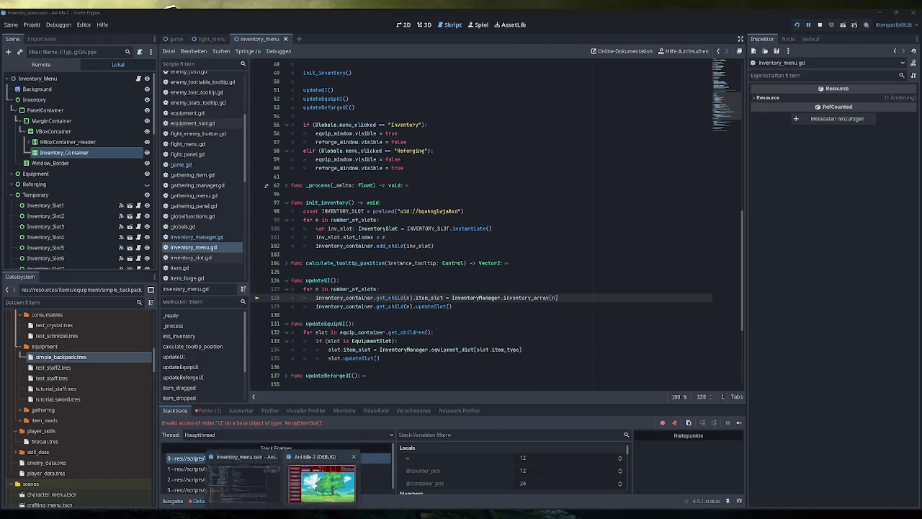
click(313, 487)
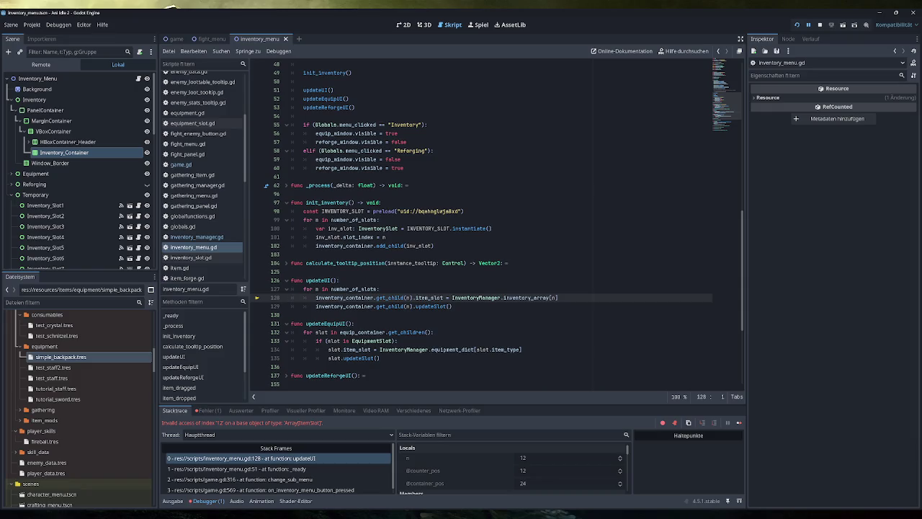
scroll(481, 225, up, 7)
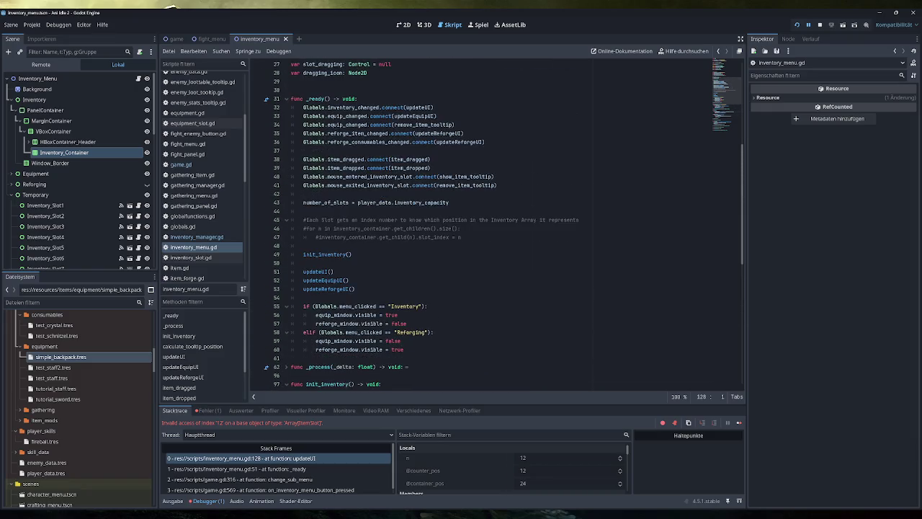
click(317, 272)
scroll(481, 224, down, 8)
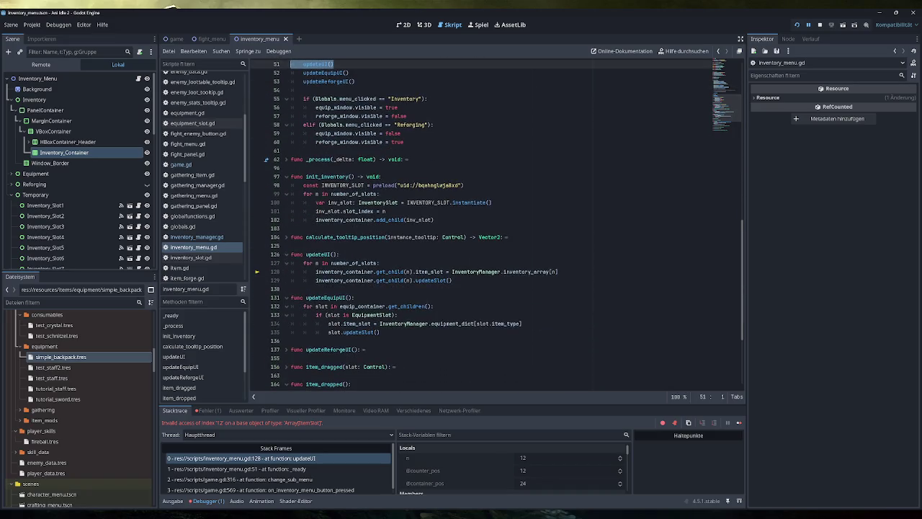
- Inspect the running InventoryManager's Inventory Array in the Remote scene tree
click(47, 65)
click(62, 121)
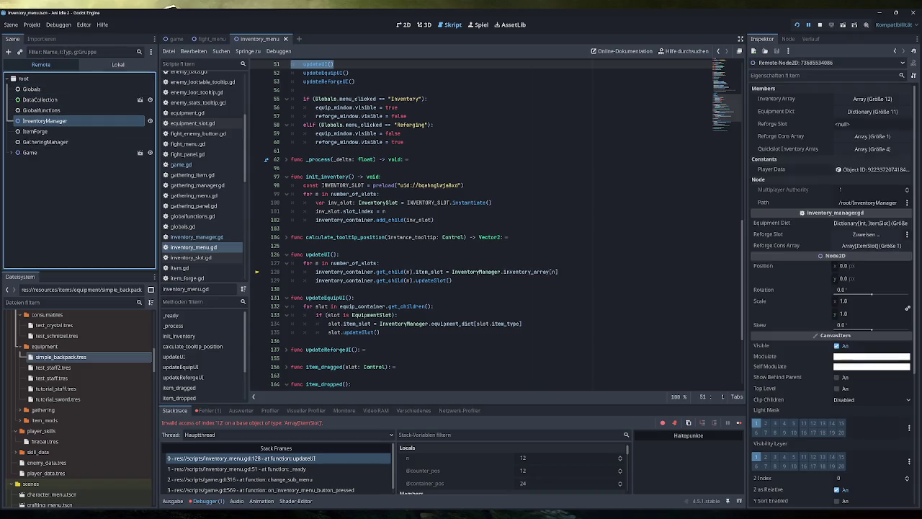
click(878, 100)
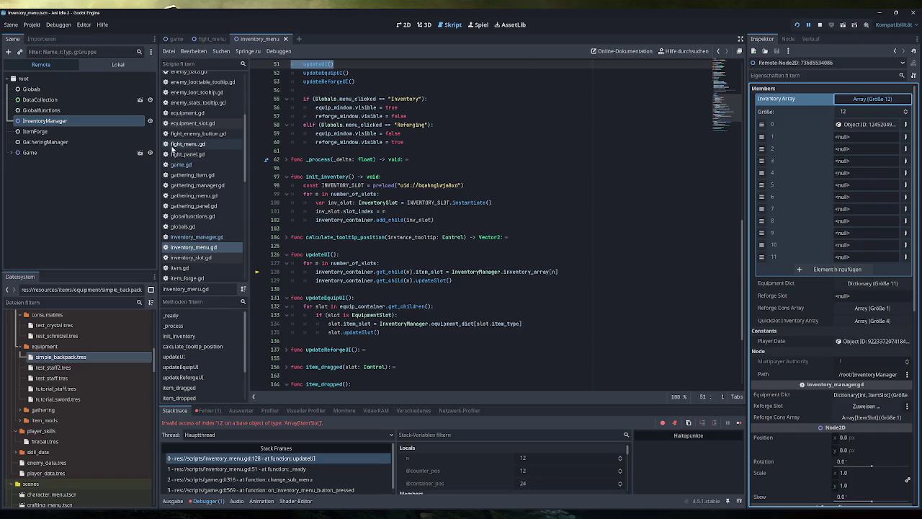
- Expand Game > Sub_Menu > Inventory_Menu down to the Inventory_Container grid and inspect it
click(10, 152)
scroll(63, 203, down, 3)
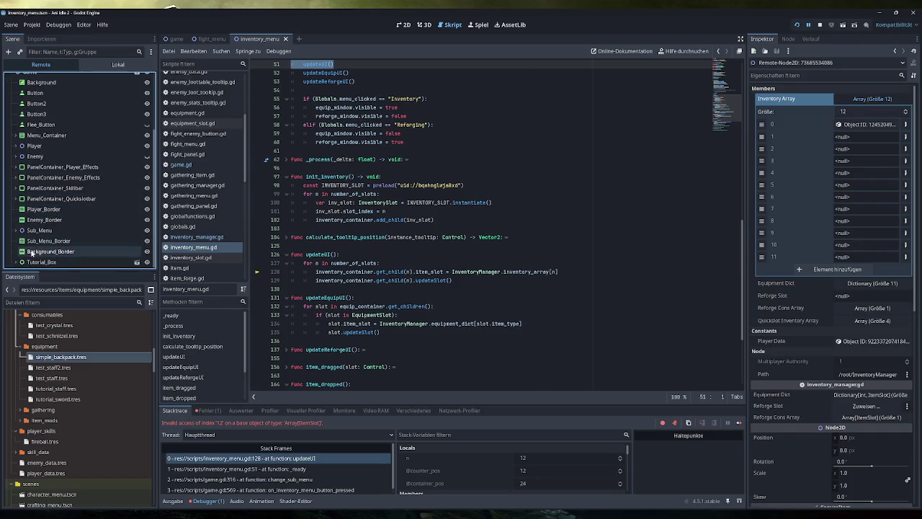
click(18, 230)
click(51, 251)
scroll(36, 217, down, 3)
click(21, 177)
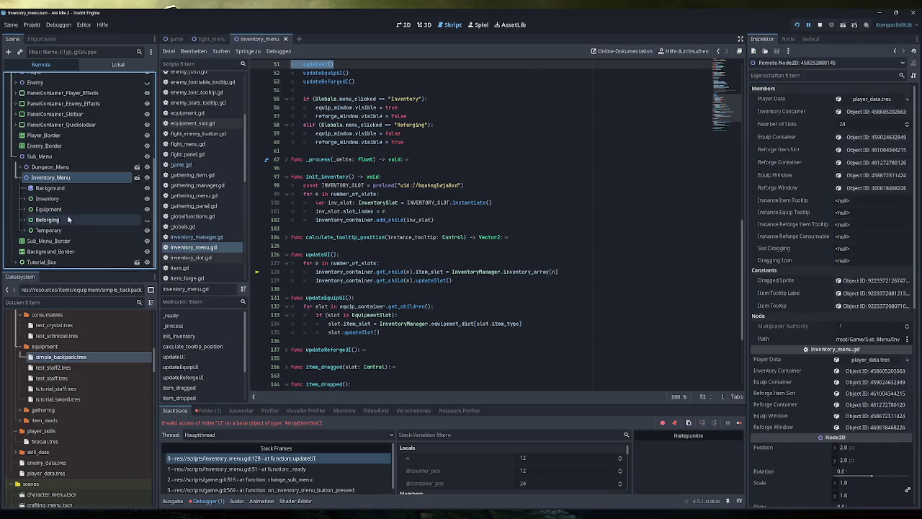
click(25, 199)
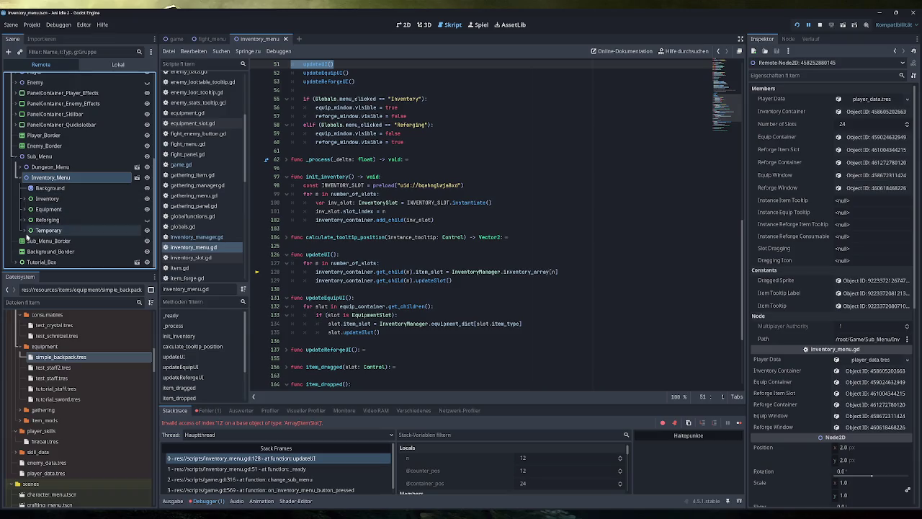
click(35, 209)
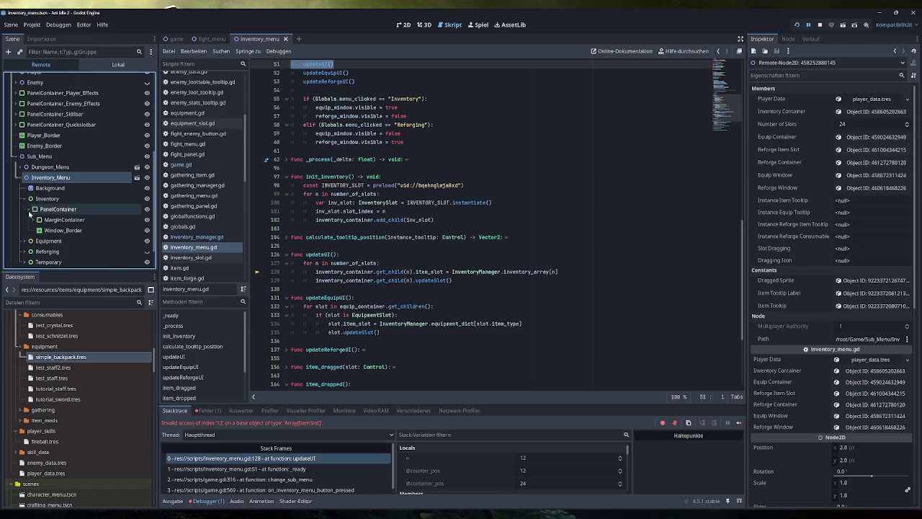
click(39, 219)
click(68, 229)
click(40, 229)
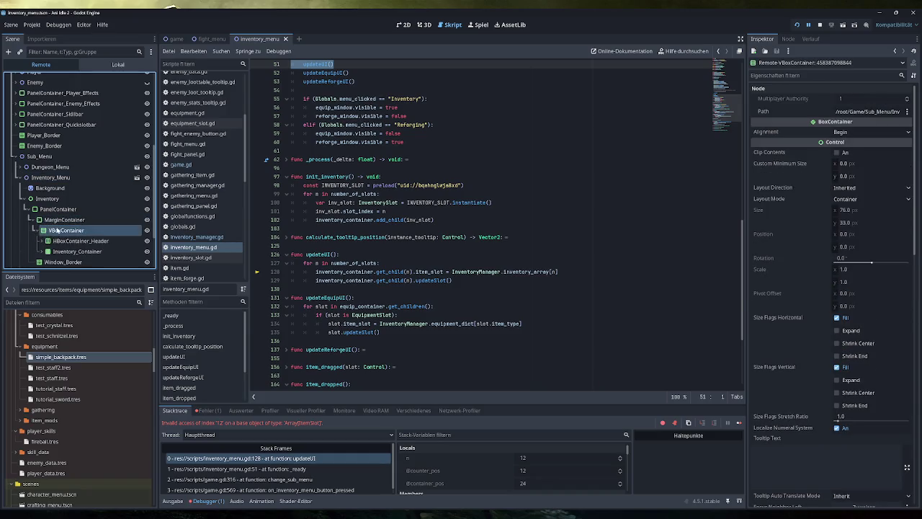
- Compare individual inventory slots' indexes, then stop the debug session
scroll(87, 215, down, 4)
scroll(86, 214, down, 5)
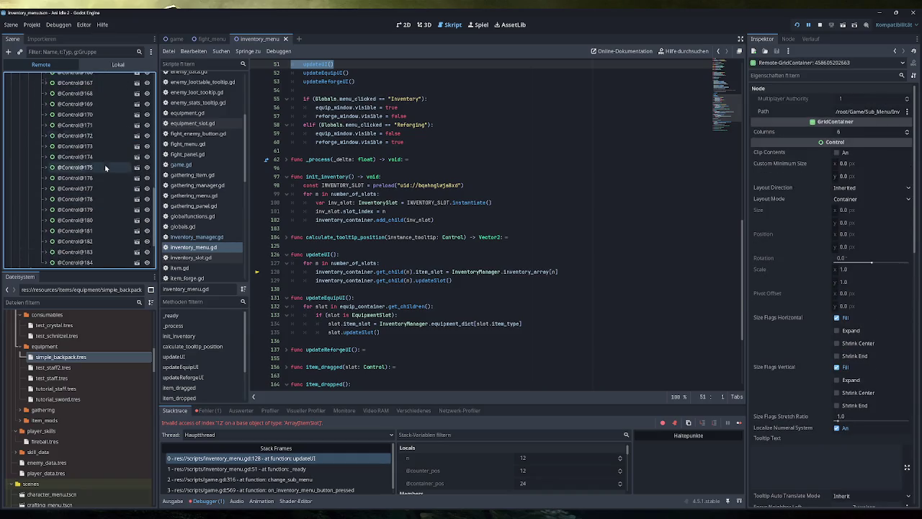
click(82, 239)
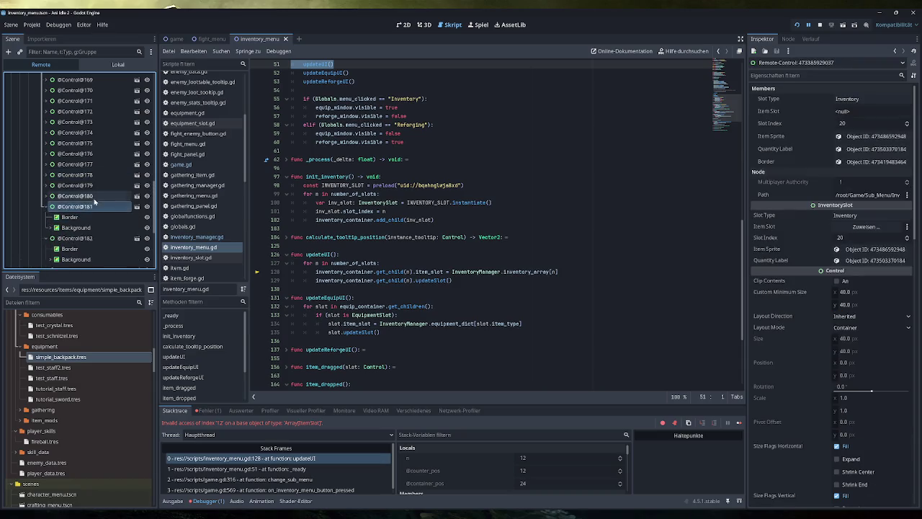
key(Up)
key(Up)
key(Up)
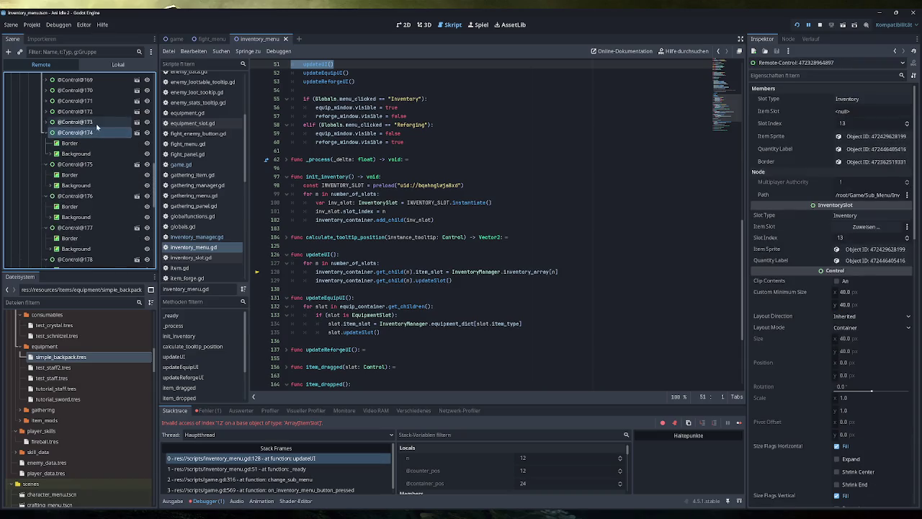
scroll(103, 180, up, 4)
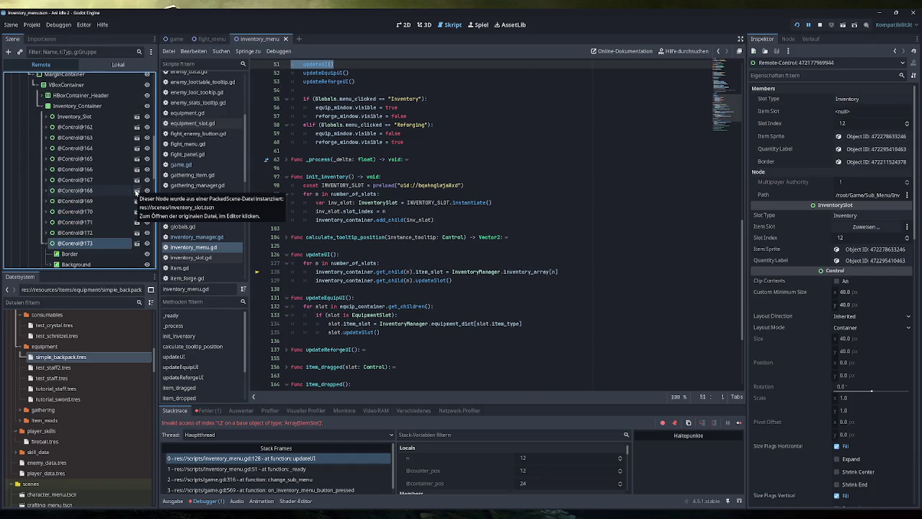
click(820, 25)
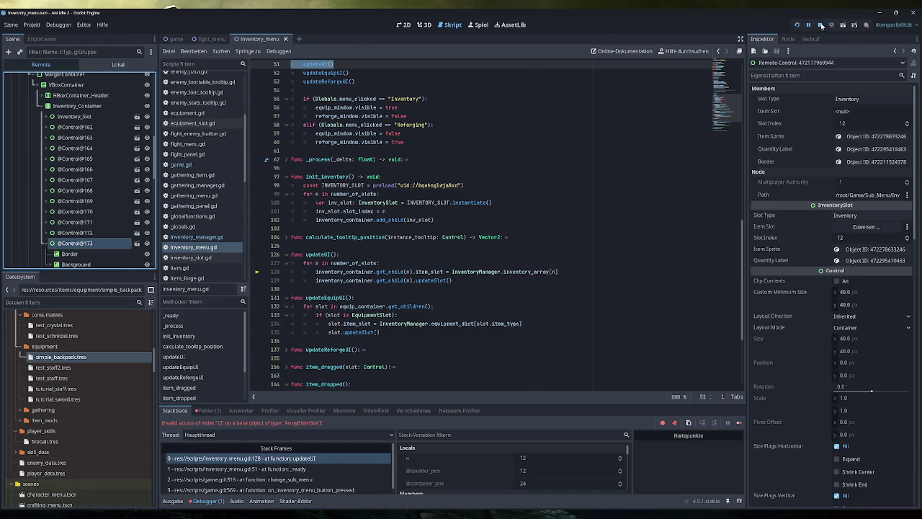
- Review the inventory array resize code in inventory_manager.gd's _ready
click(205, 237)
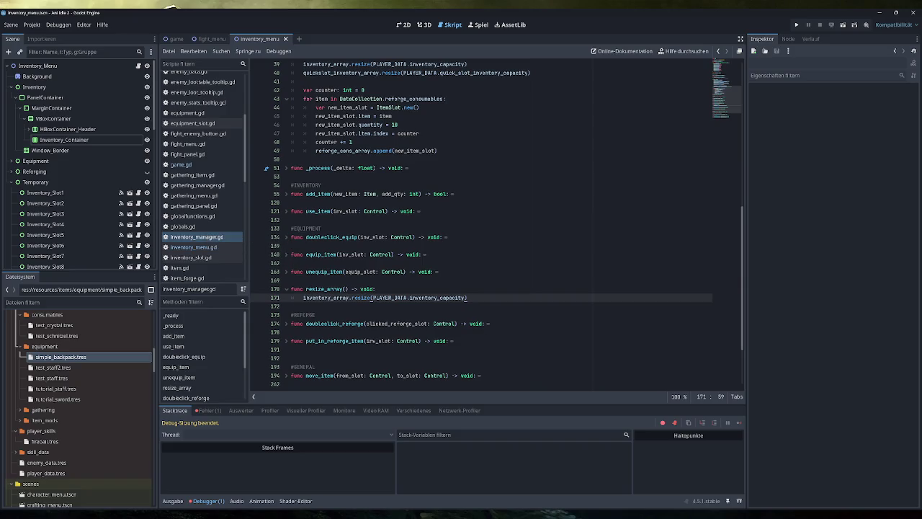
scroll(495, 224, up, 10)
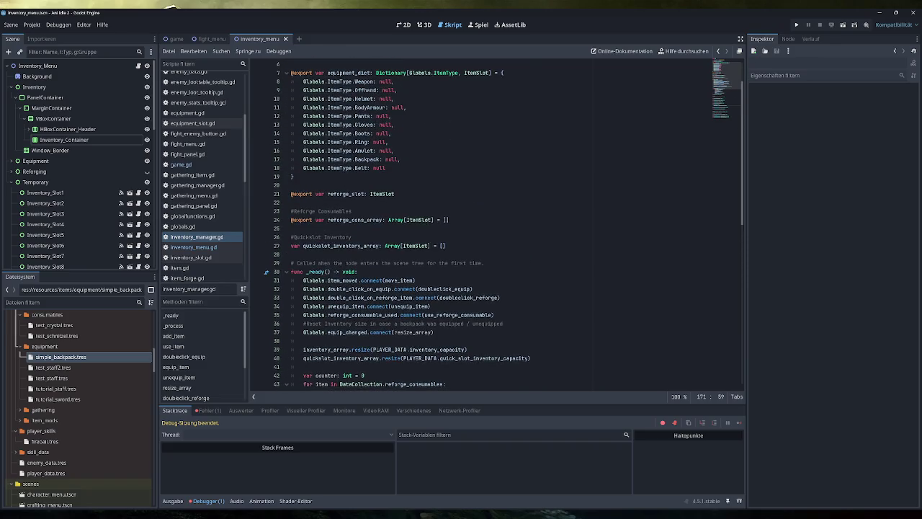
scroll(495, 223, up, 2)
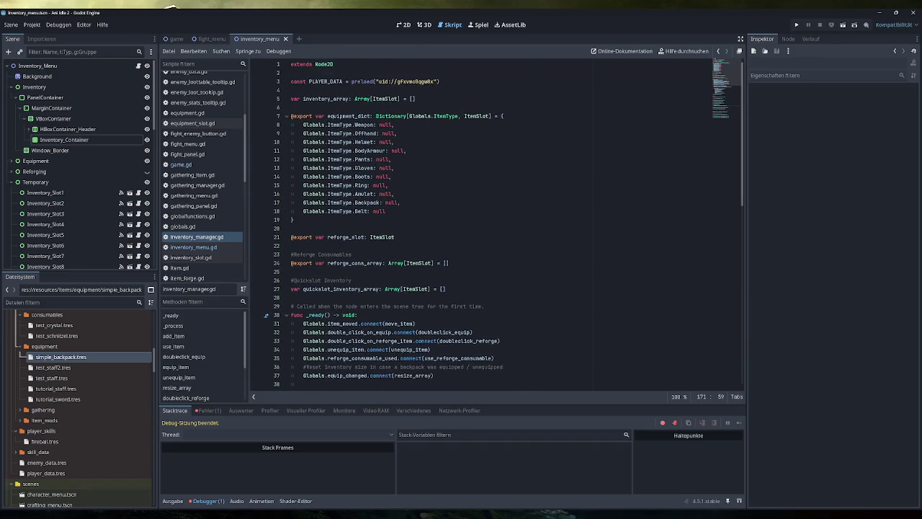
scroll(495, 224, down, 5)
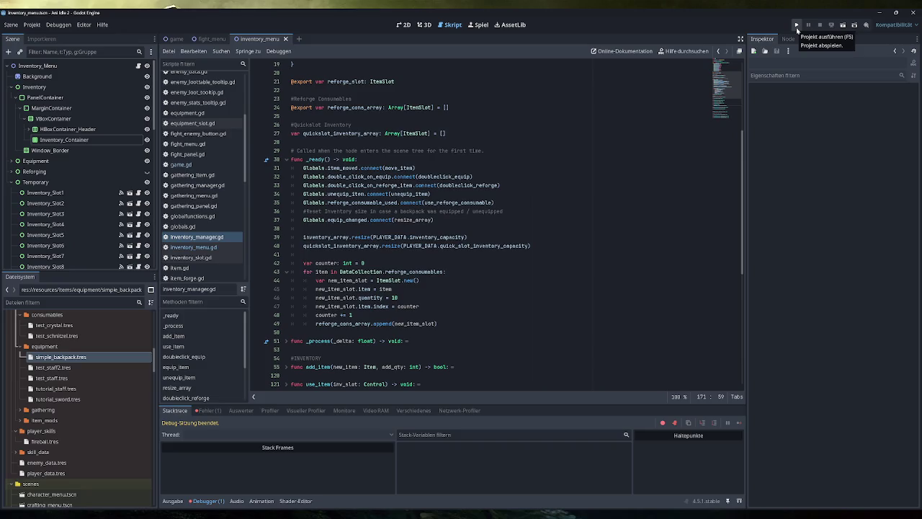
- Run the game to test the inventory, then switch to the browser window
click(797, 25)
mouse_move(428, 220)
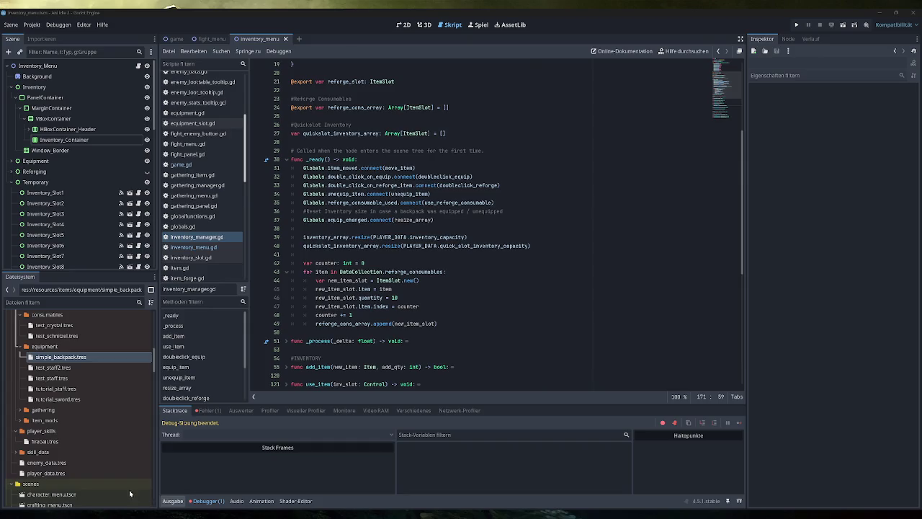
mouse_move(137, 513)
click(173, 476)
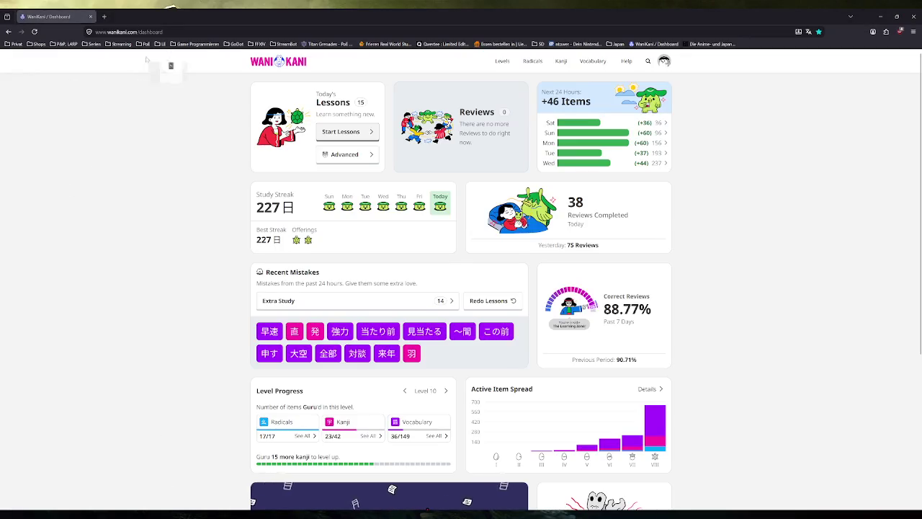
- Reopen the Eye Candy Inventory itch.io page with Ctrl+Shift+T
key(ctrl+shift+t)
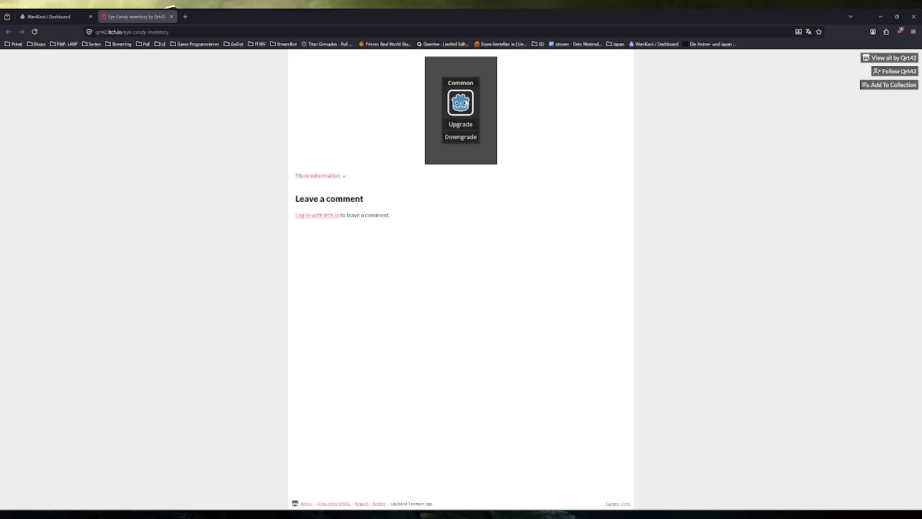
- Upgrade the demo item from Common through God Gear to Uh sparkly, then close the page
click(467, 124)
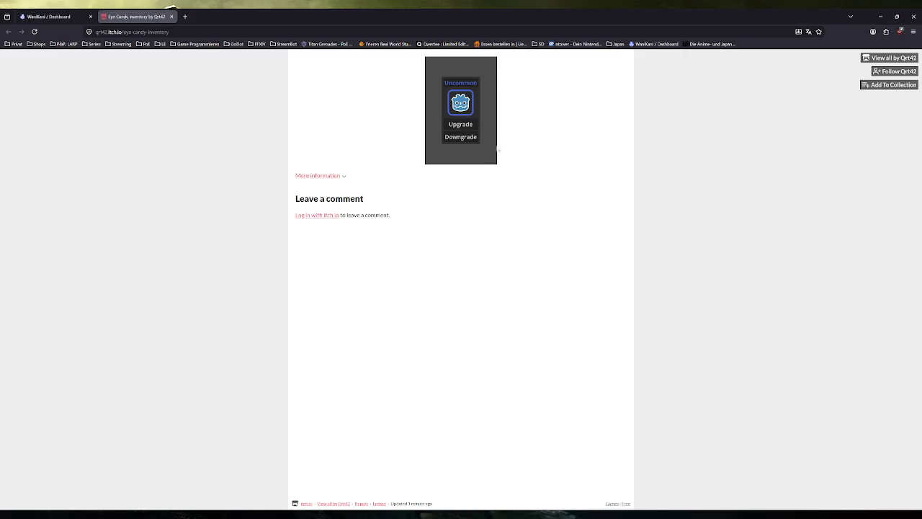
click(465, 125)
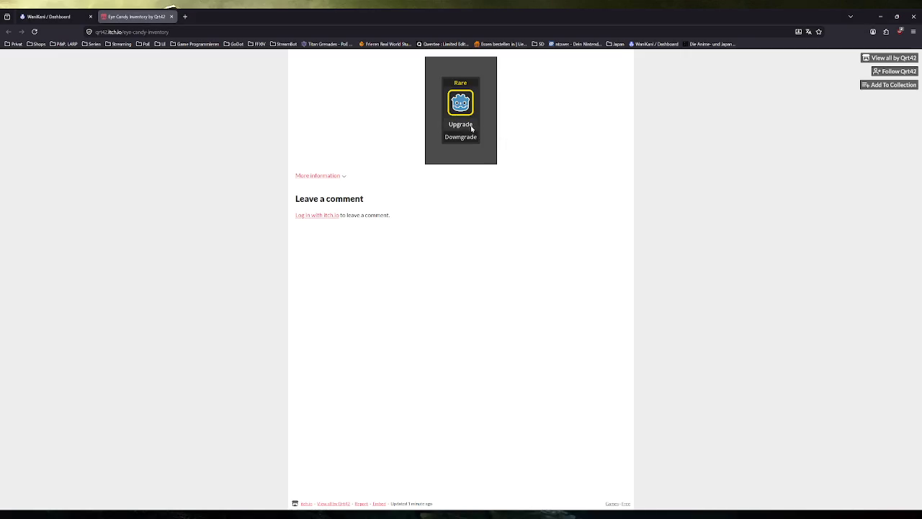
click(472, 127)
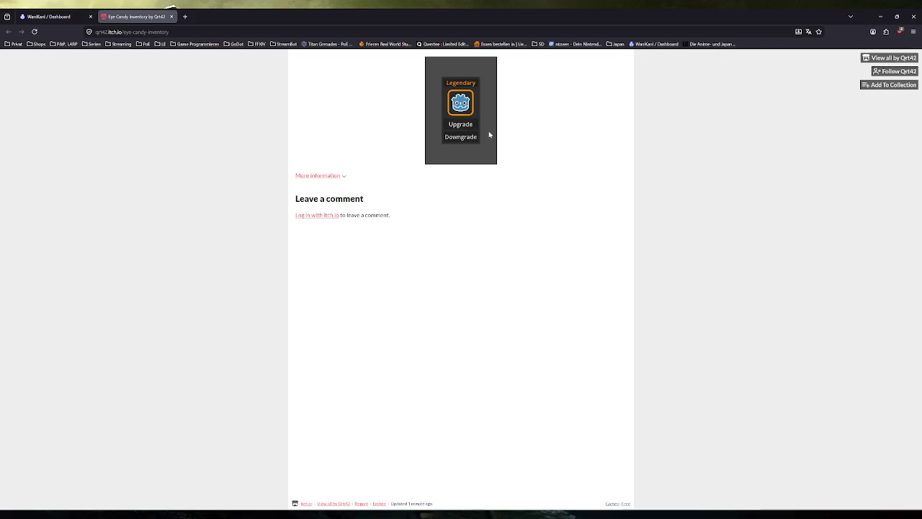
click(464, 127)
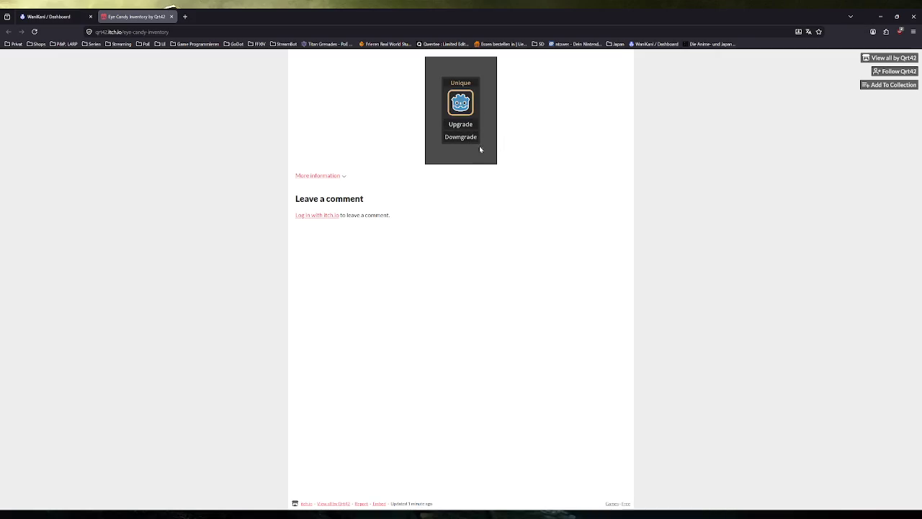
click(467, 126)
click(469, 124)
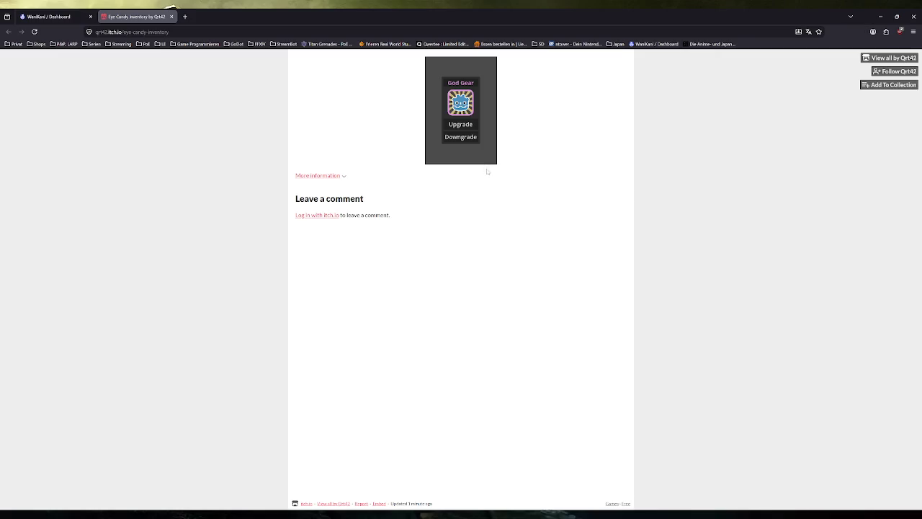
click(468, 124)
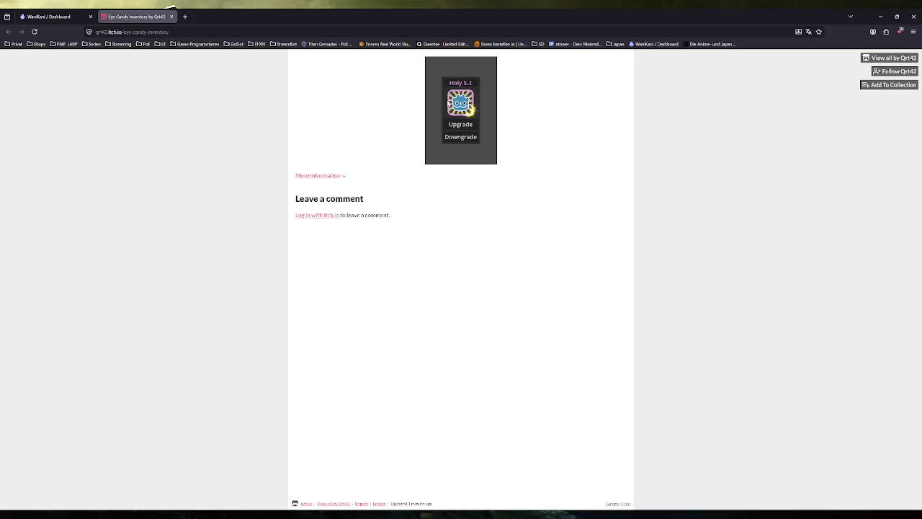
click(467, 127)
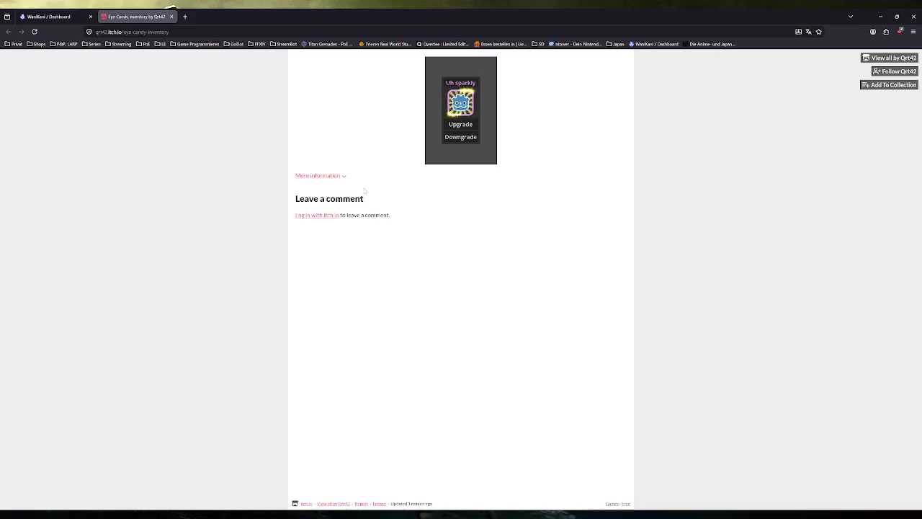
click(171, 16)
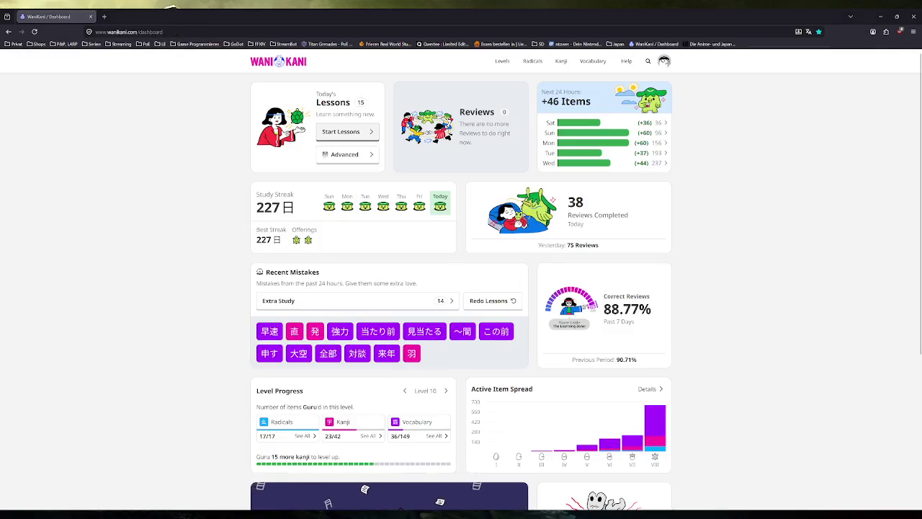
- Add print(PLAYER_DATA.inventory_capacity) above the array resize in resize_array and run the game
key(alt+Tab)
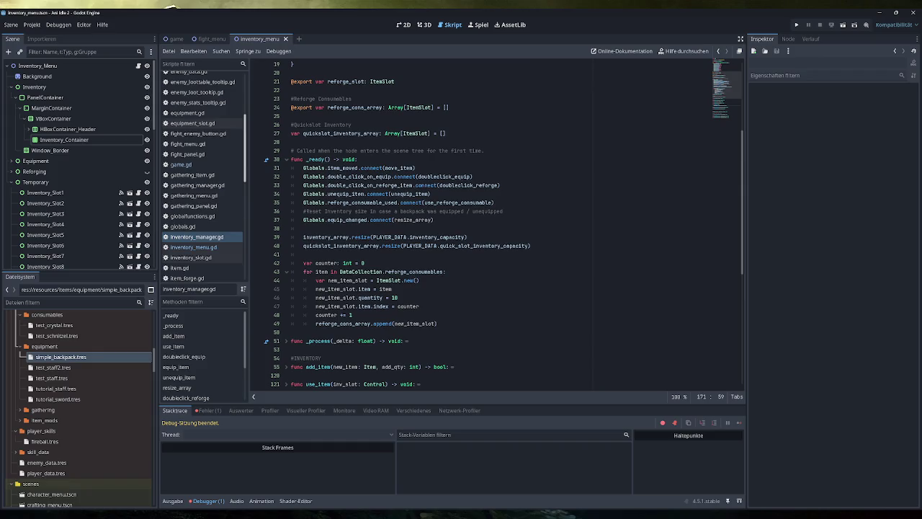
scroll(496, 225, down, 6)
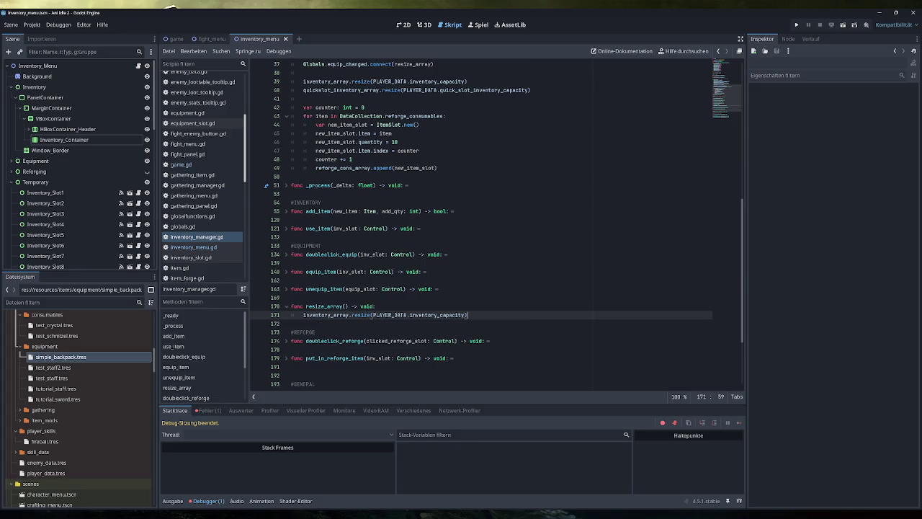
key(ctrl+shift+Return)
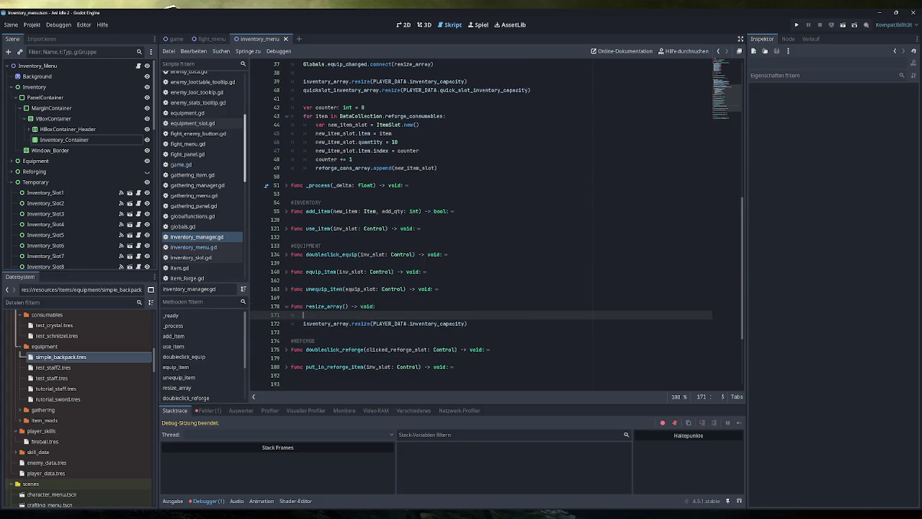
text(print()
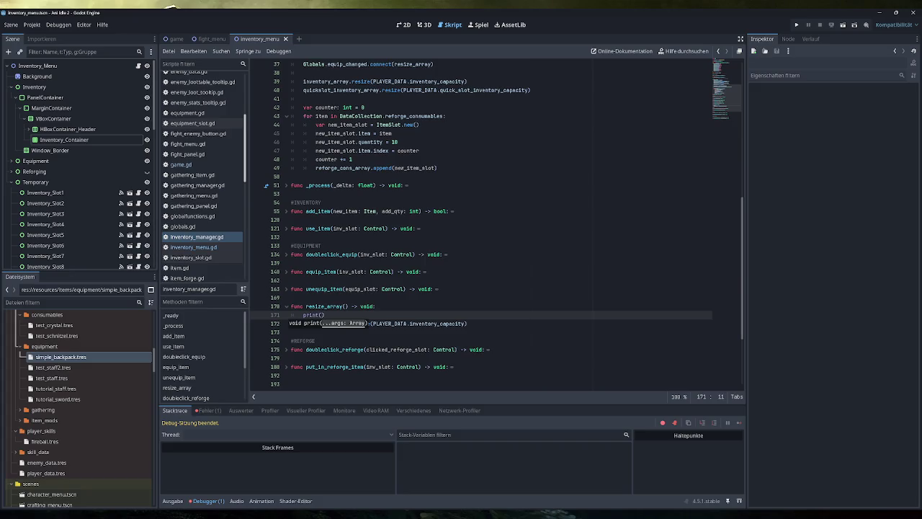
text(PLAYER_DATA.inventory_capacity)
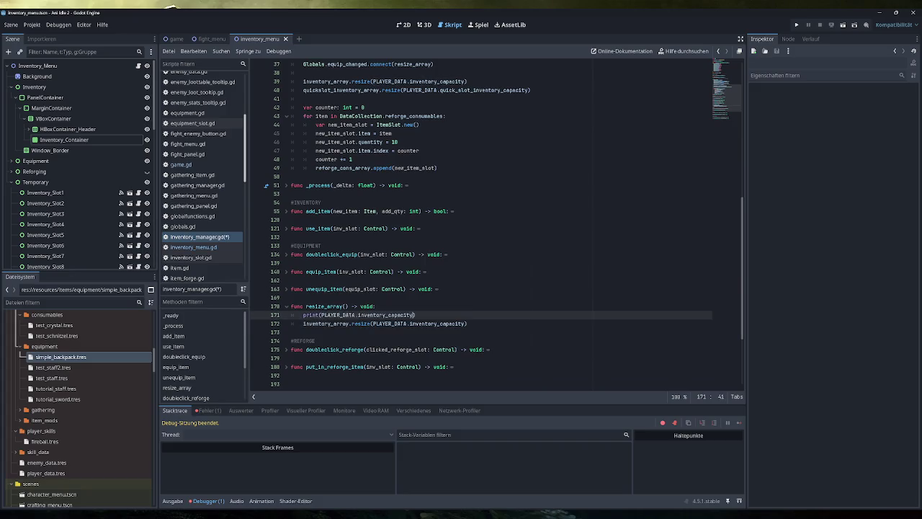
click(796, 24)
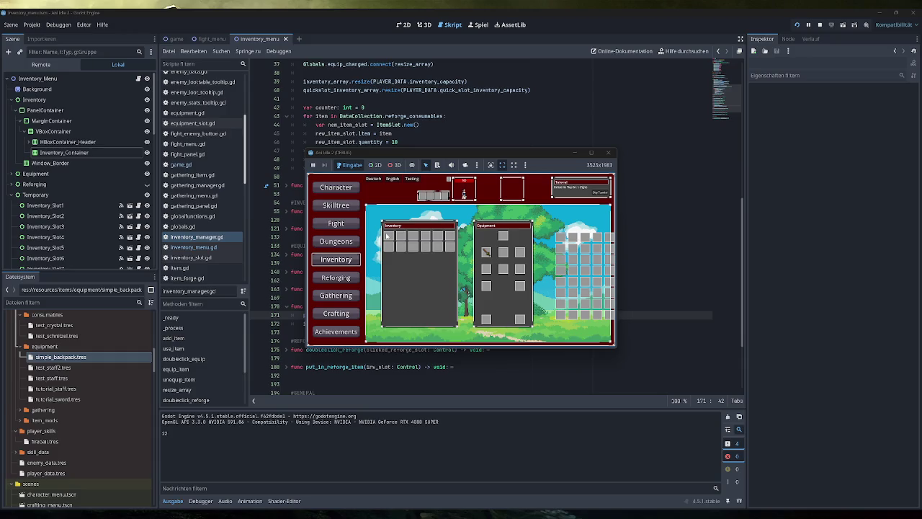
- Close the running game once the output shows the capacity 12
click(608, 155)
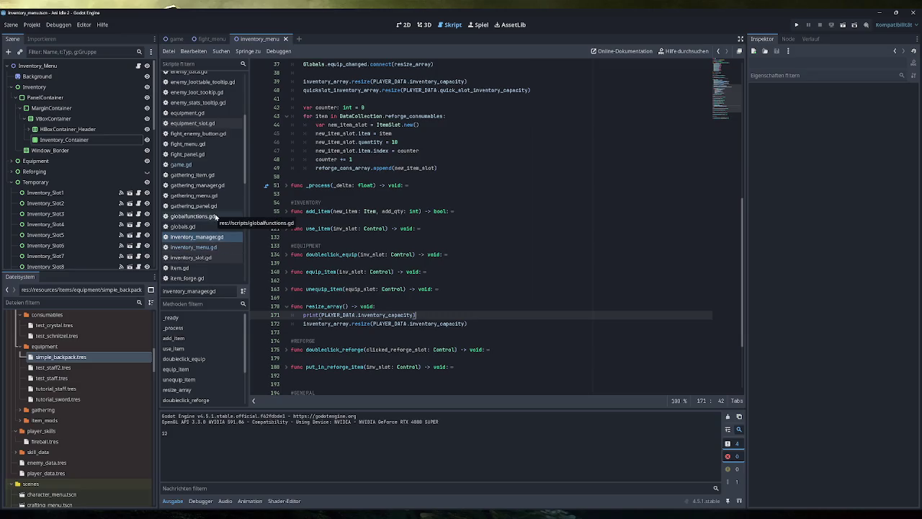
- Select red_slime.tres and expand Lootpool 0's loot table down to its first entry
click(189, 165)
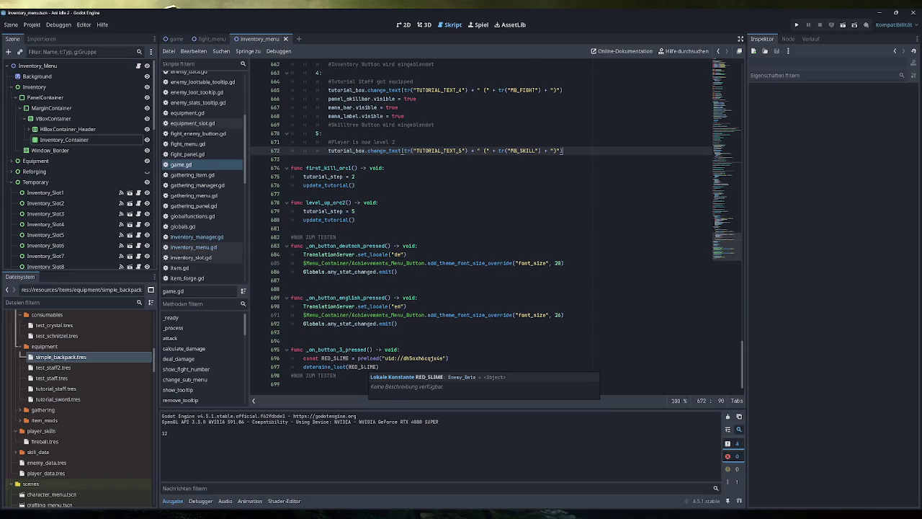
ctrl+click(364, 367)
click(72, 432)
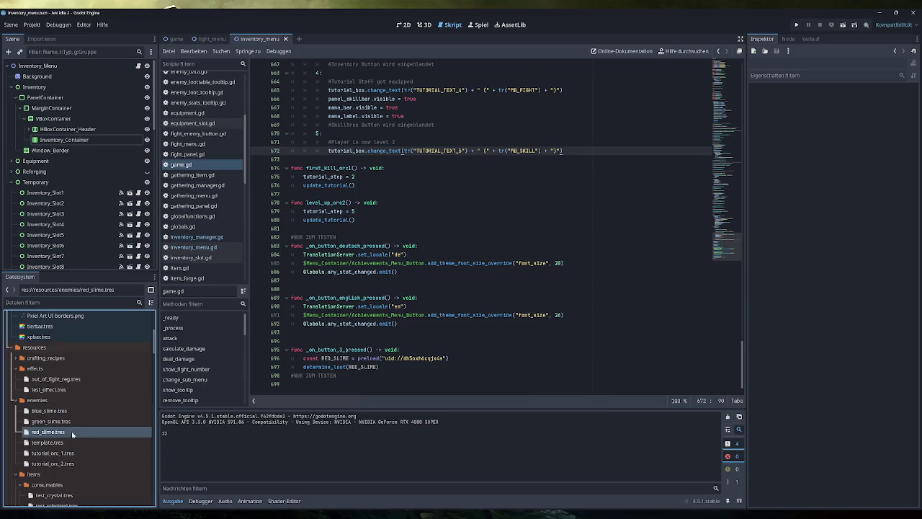
click(869, 317)
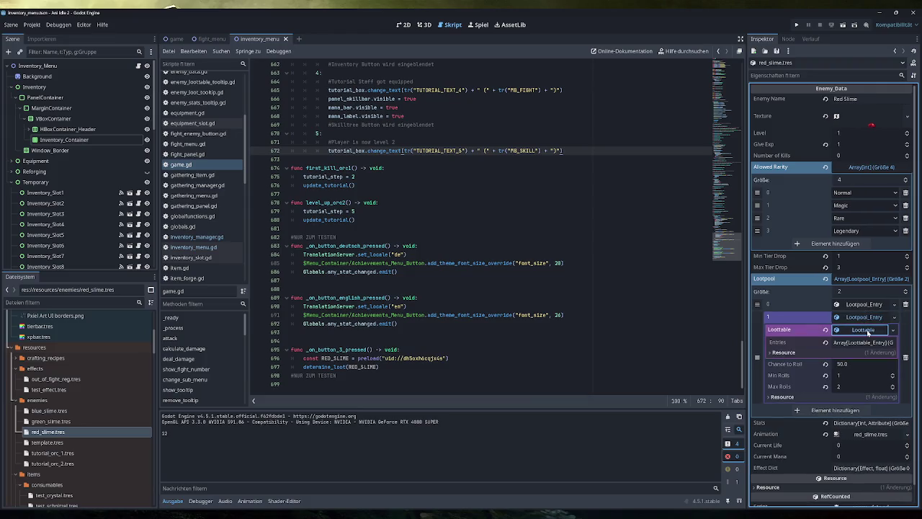
click(866, 329)
click(866, 317)
click(866, 304)
click(866, 317)
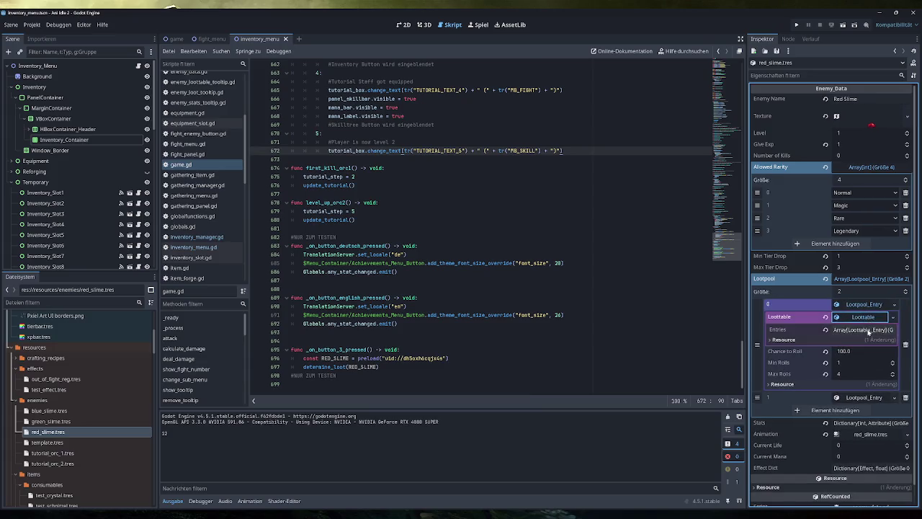
click(868, 329)
click(864, 356)
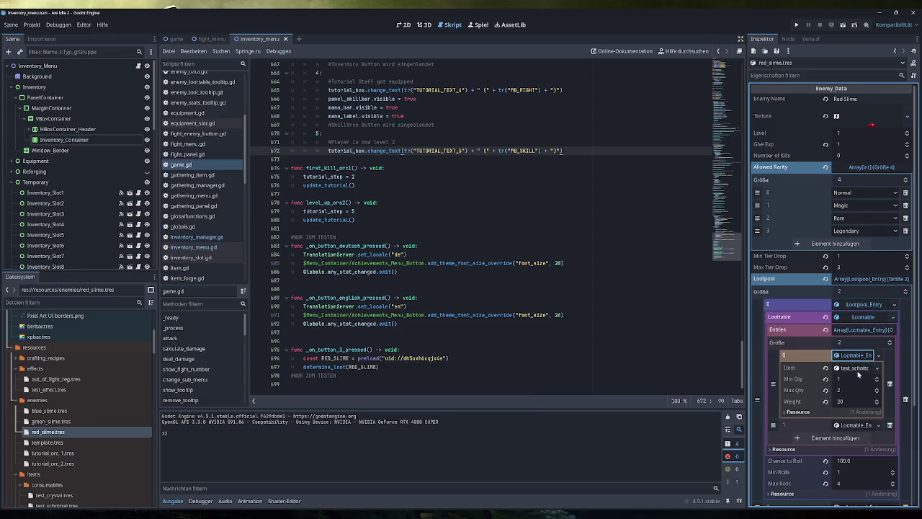
- Set the first loot entry's Max Qty to 1 and its Weight to 80
click(859, 389)
text(1)
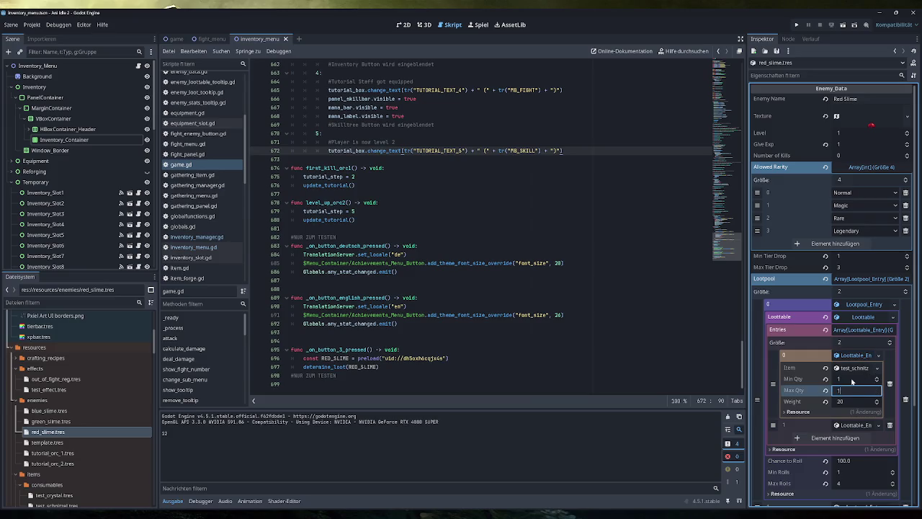
click(853, 380)
click(852, 401)
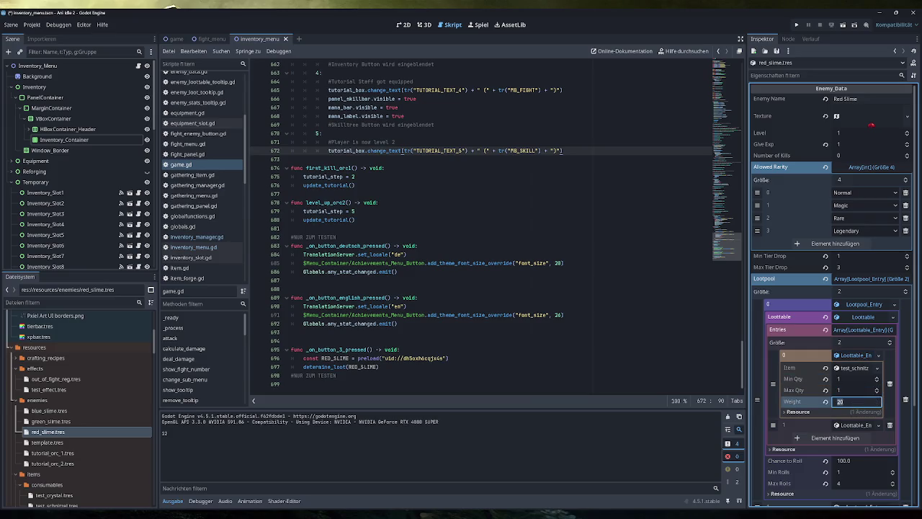
text(50)
- Quick-load simple_backpack.tres as the entry's drop Item, save, and run the game
click(857, 369)
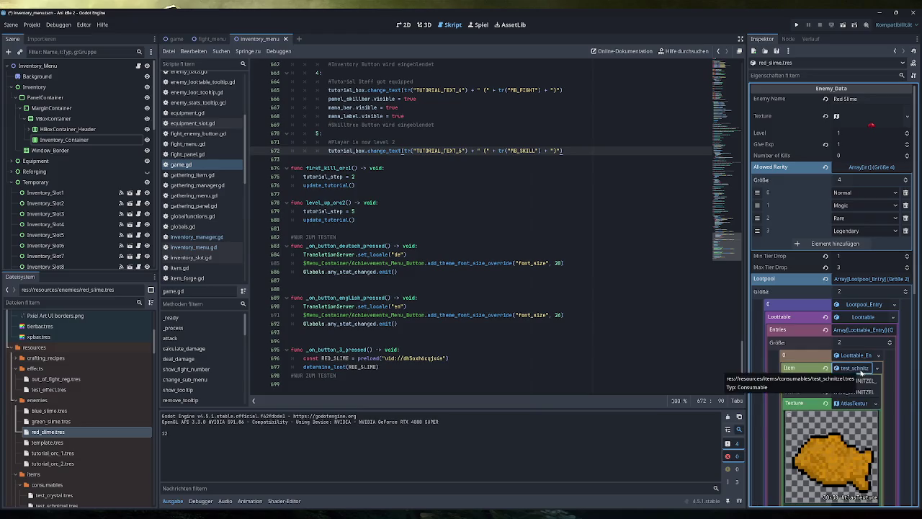
click(861, 369)
click(875, 368)
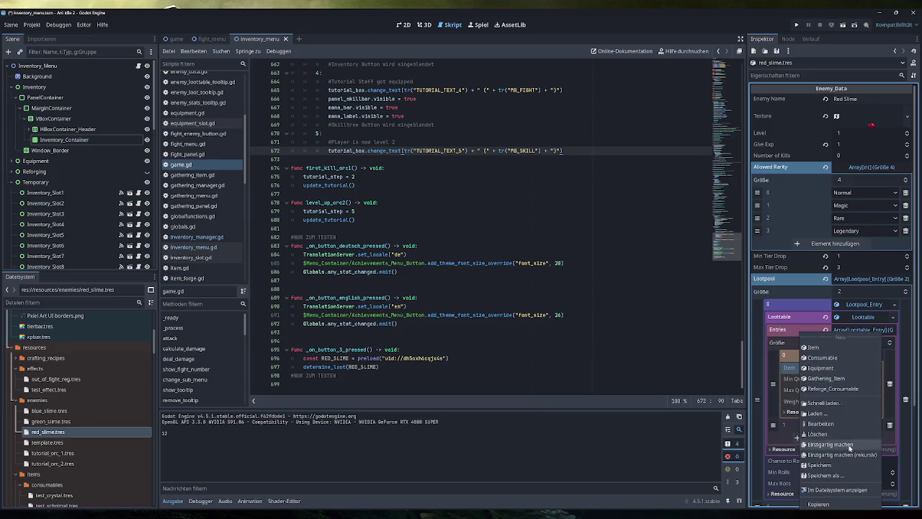
click(840, 409)
scroll(422, 274, down, 3)
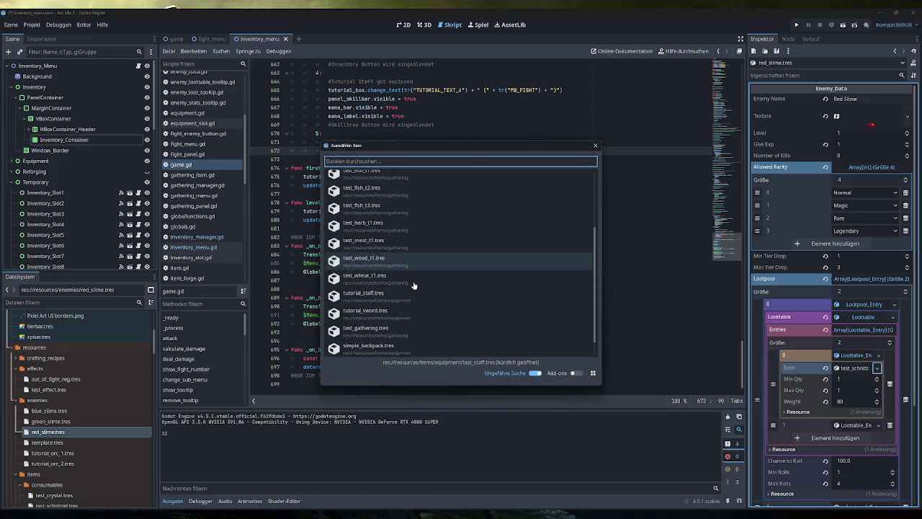
double_click(386, 323)
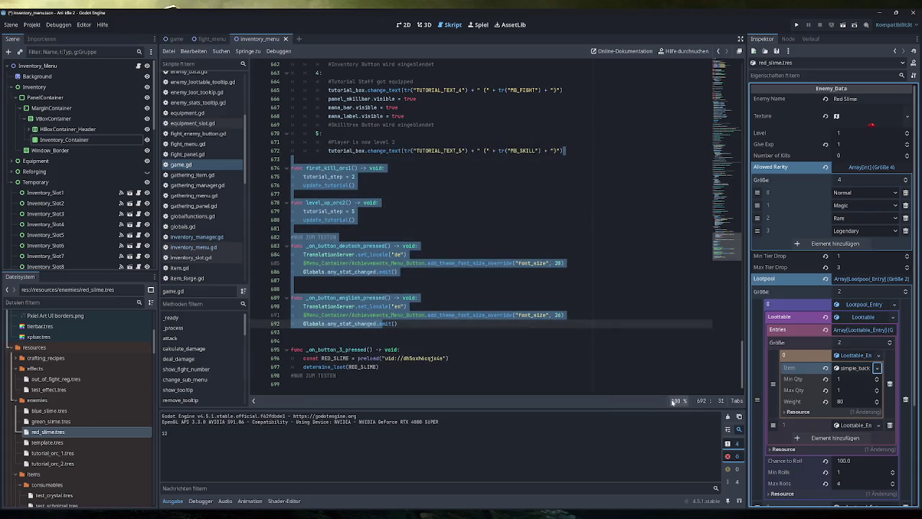
key(ctrl+s)
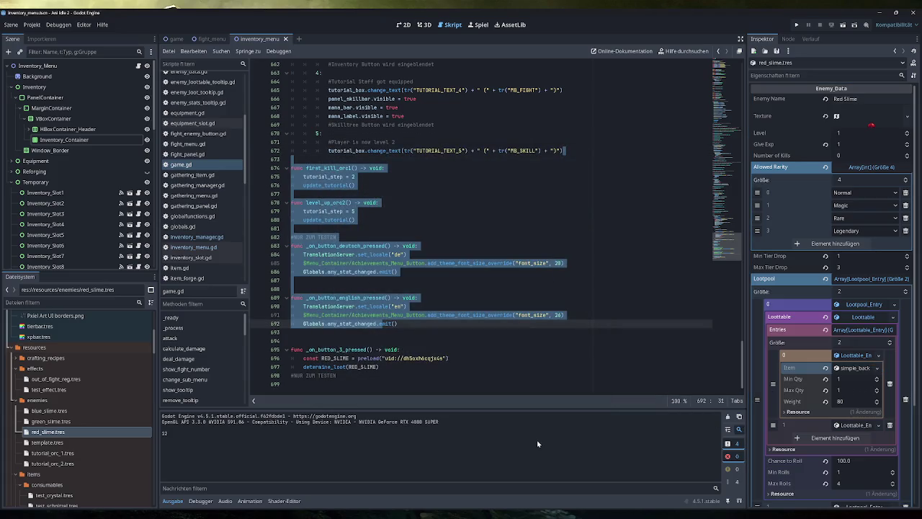
click(797, 27)
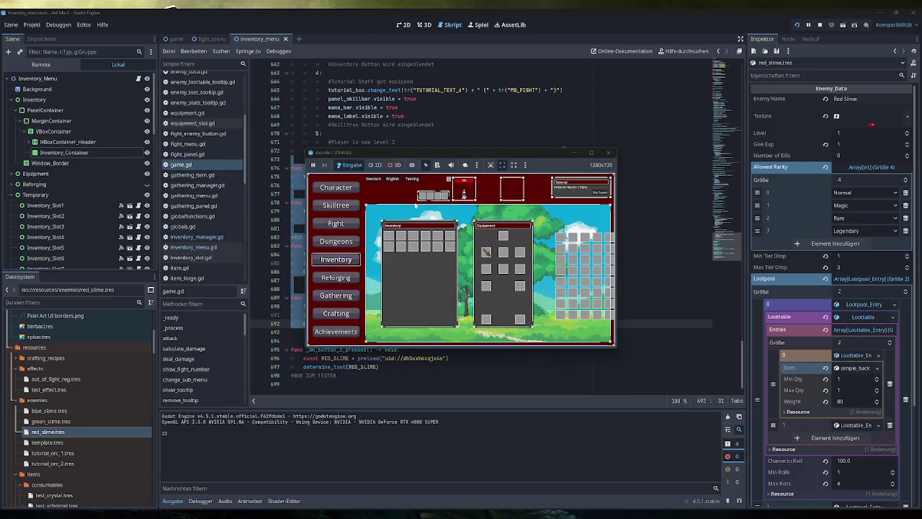
- Trigger a red slime test loot drop, read the item_forge.gd line 92 error, and stop debugging
click(411, 179)
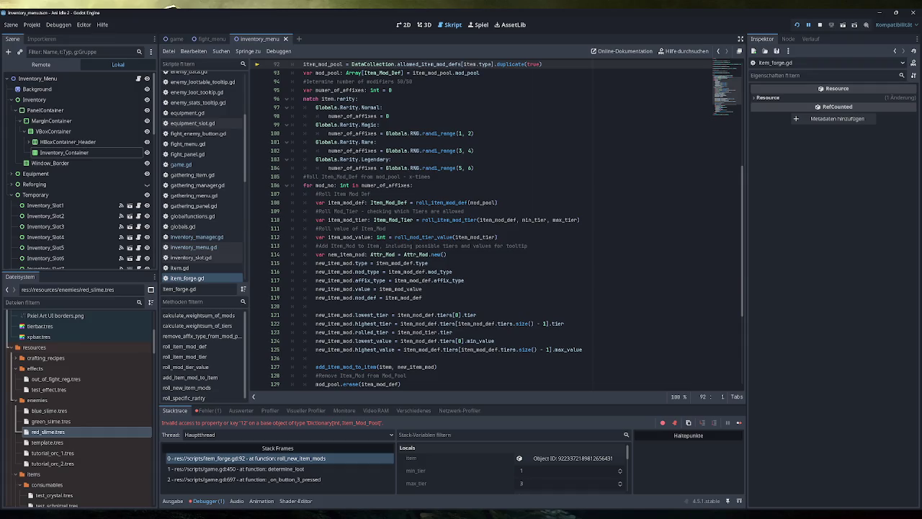
scroll(497, 225, up, 3)
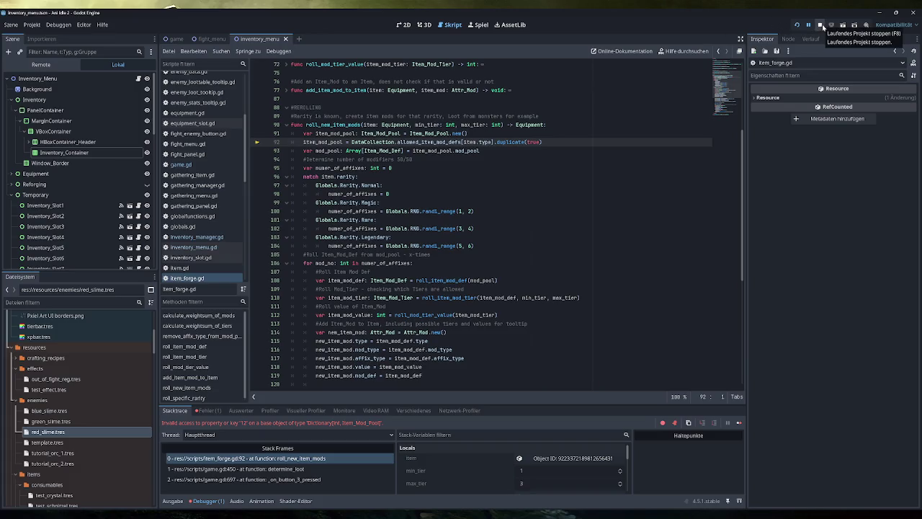
click(822, 25)
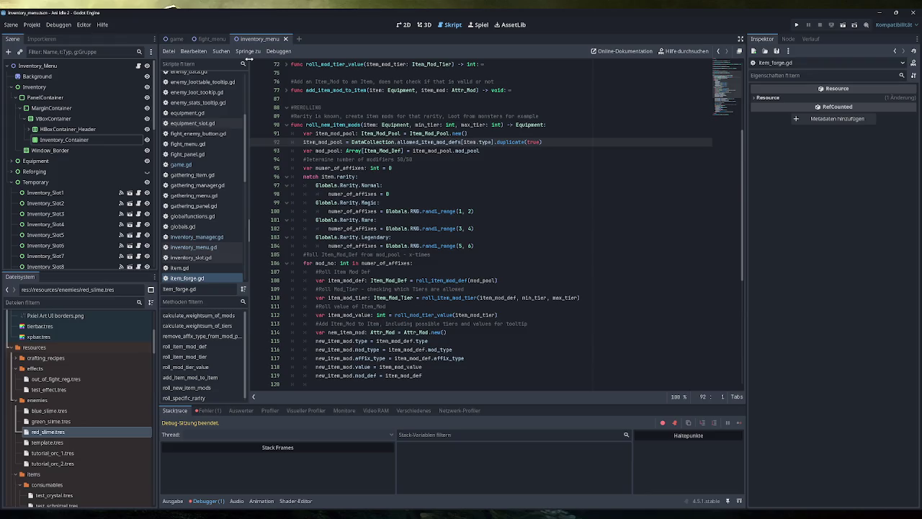
scroll(202, 151, up, 5)
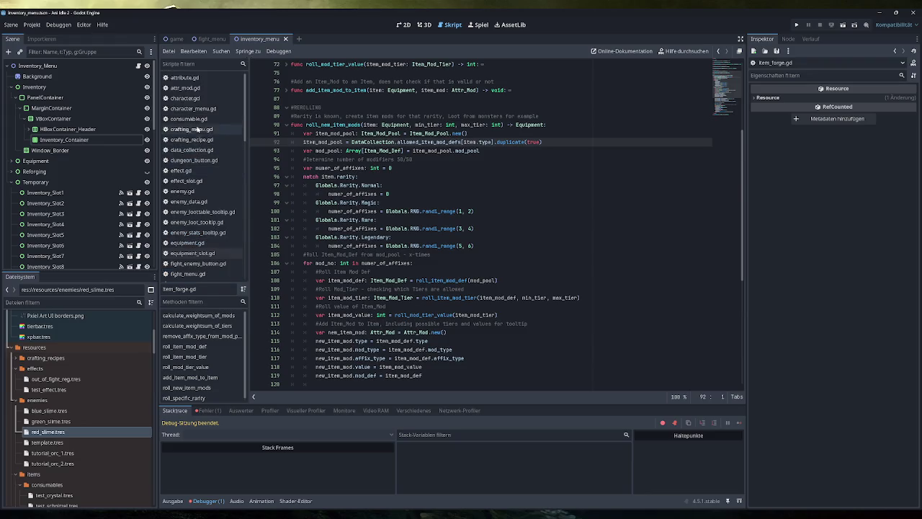
- Open the data_collection scene and expand the Weapon mod pool in a widened Inspector
scroll(85, 415, down, 10)
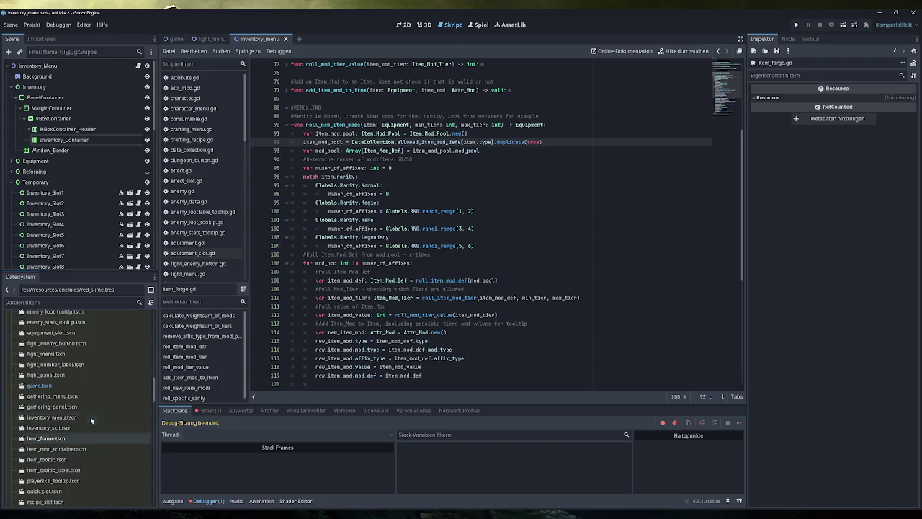
double_click(58, 417)
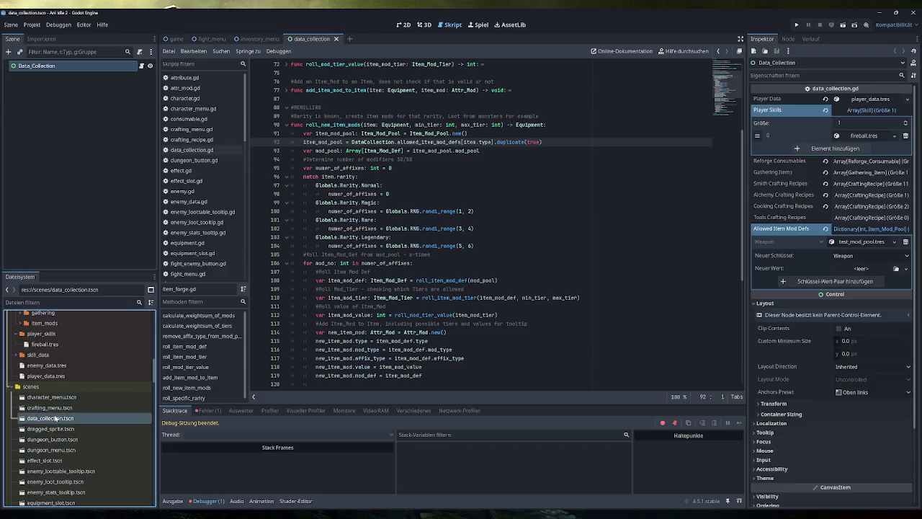
click(869, 229)
click(868, 229)
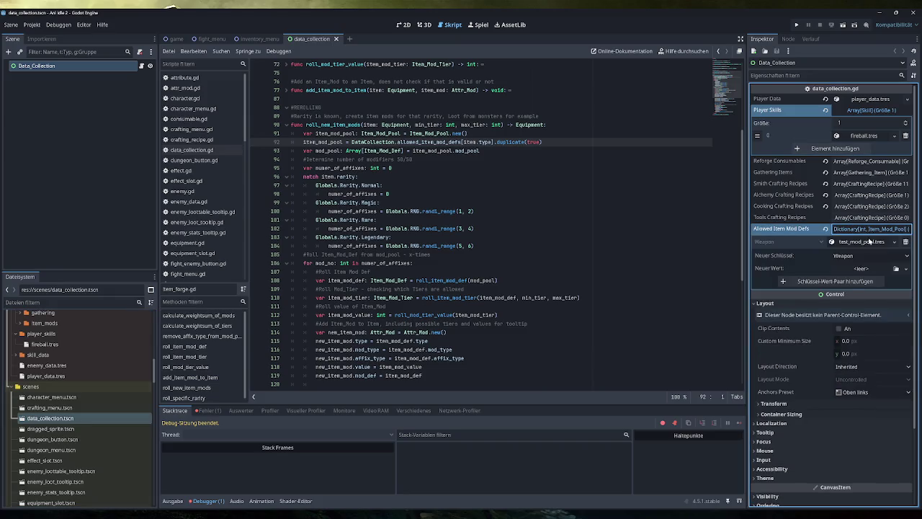
click(870, 242)
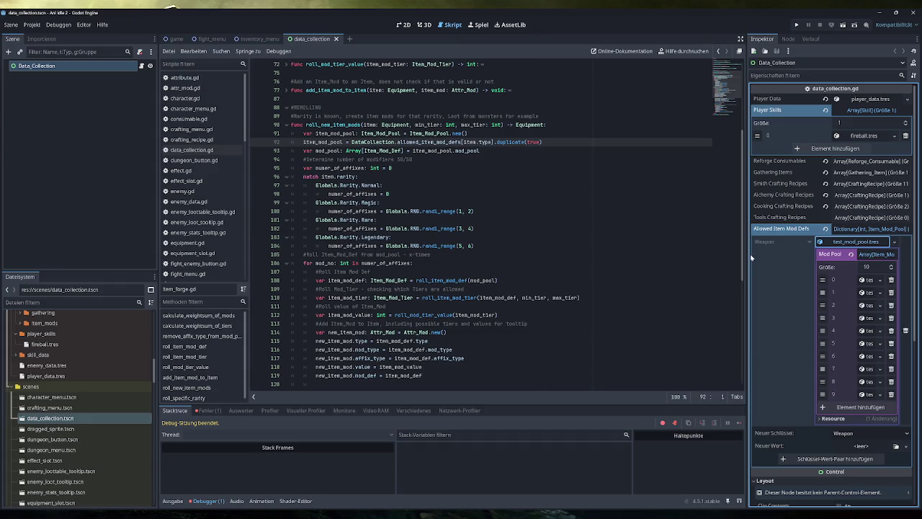
drag(746, 261, 524, 261)
- Expand and fold each mod definition, test_mod_def1.tres through test_mod_def10.tres
click(851, 299)
click(848, 294)
click(857, 281)
click(856, 280)
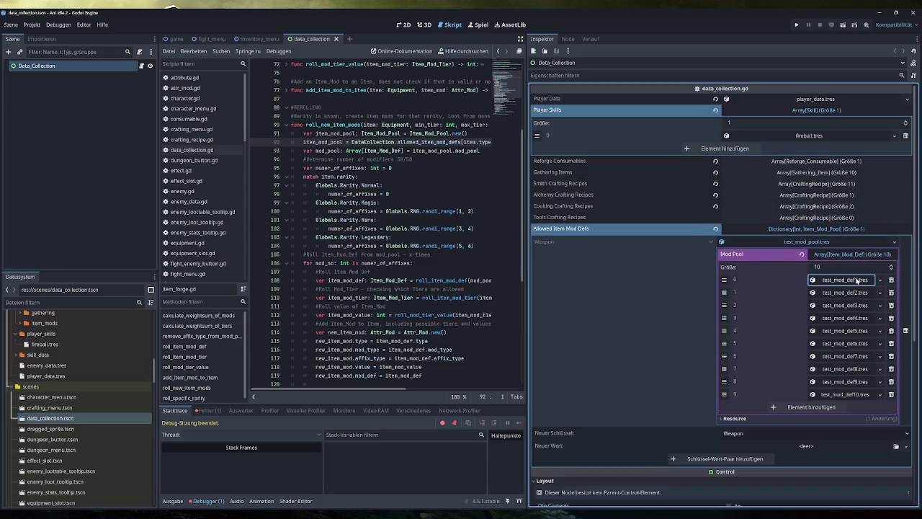
click(856, 294)
click(855, 294)
click(853, 305)
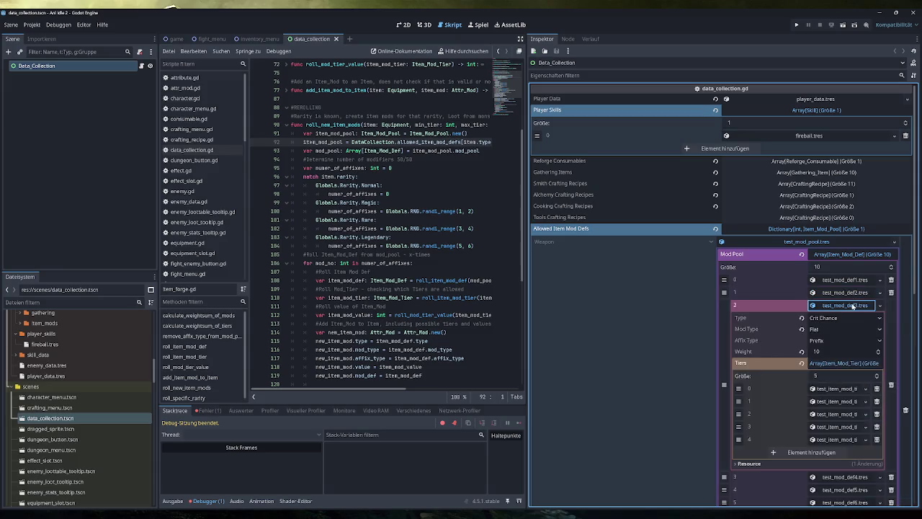
click(854, 305)
click(855, 318)
click(855, 317)
click(854, 330)
click(854, 331)
click(852, 343)
click(852, 344)
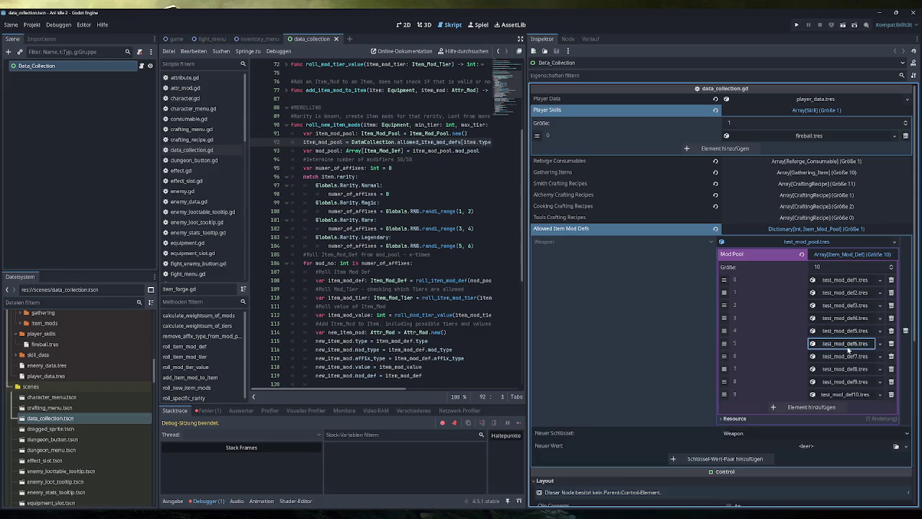
click(852, 356)
click(851, 356)
click(848, 369)
click(848, 368)
click(847, 381)
click(846, 381)
click(844, 394)
click(845, 395)
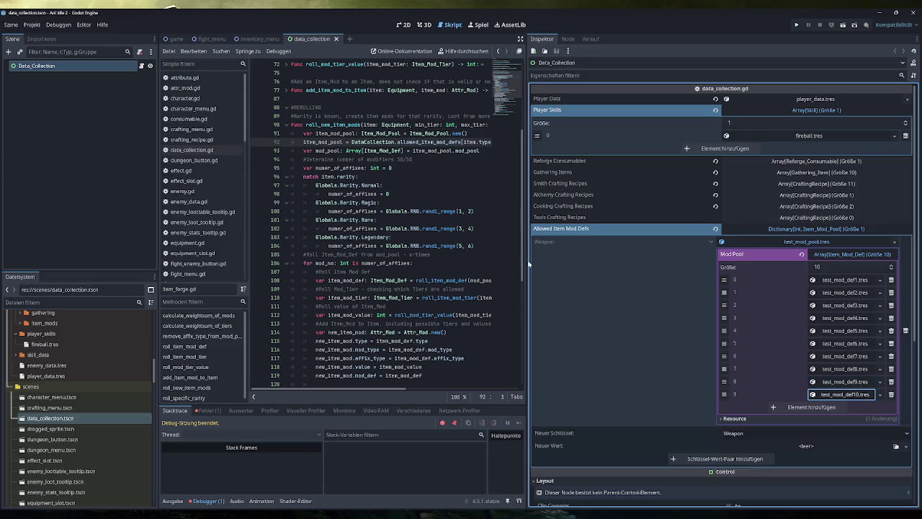
- Widen the script editor, fold test_mod_pool.tres, and show the missing key '12' debugger error
mouse_move(528, 278)
mouse_down()
mouse_move(813, 247)
mouse_move(709, 247)
mouse_move(813, 253)
mouse_move(751, 252)
mouse_up()
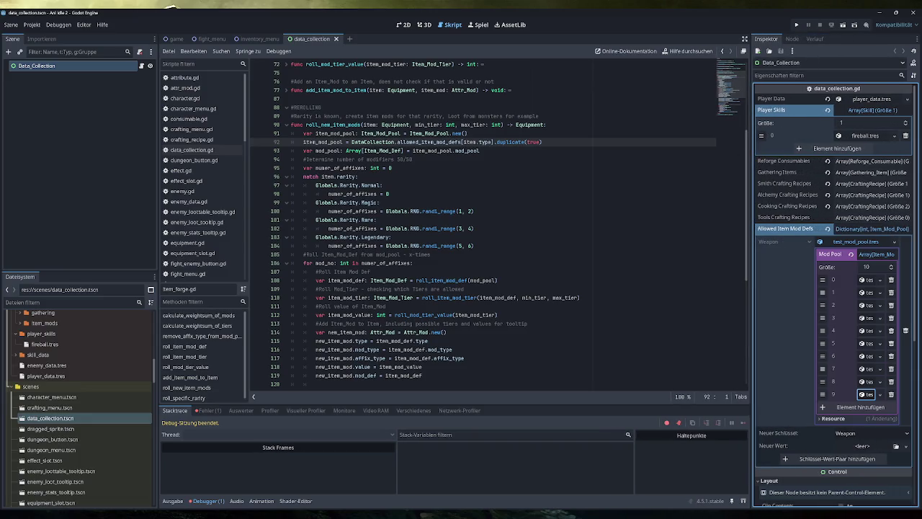
click(861, 242)
click(861, 242)
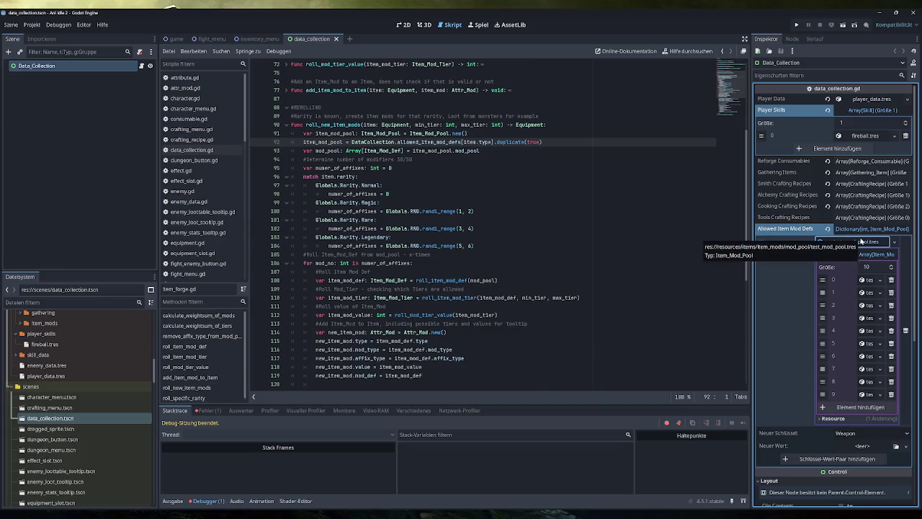
click(862, 242)
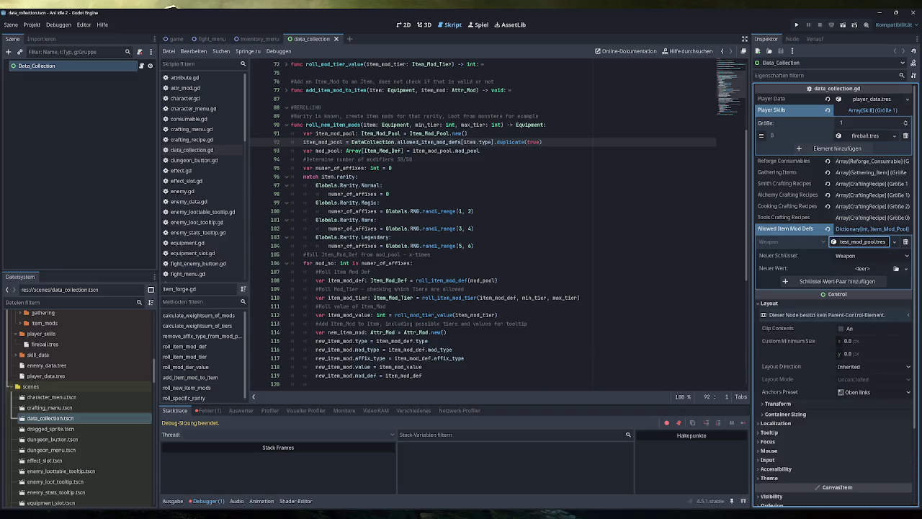
click(208, 411)
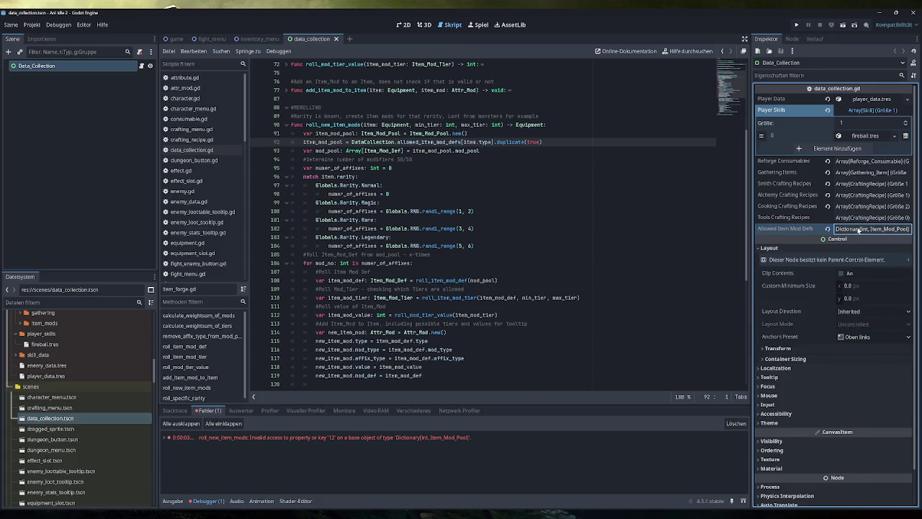
- Expand the Weapon's test_mod_pool.tres and check tooltips for allowed_item_mod_defs and item on line 92
click(875, 243)
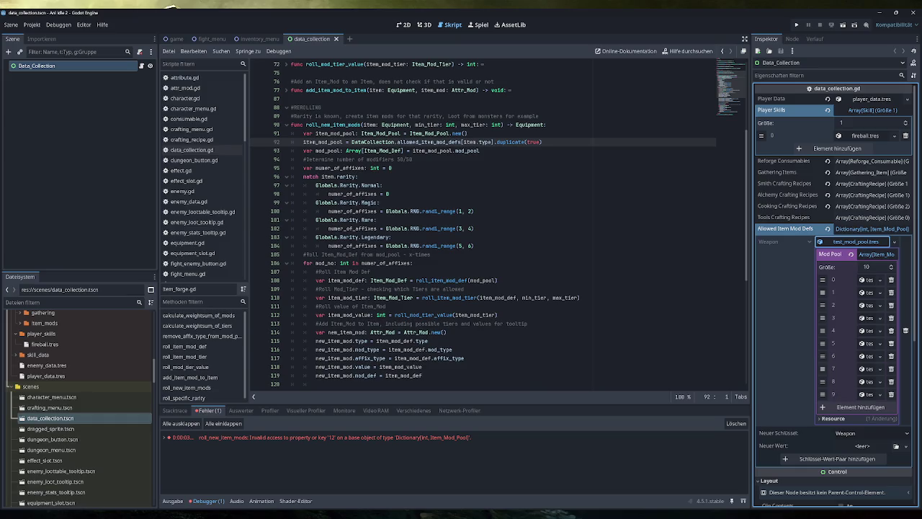
mouse_move(425, 142)
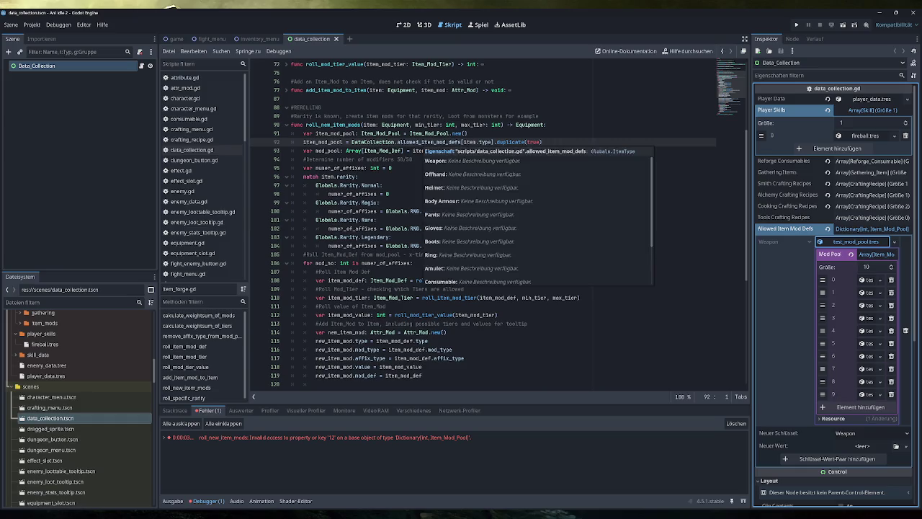
mouse_move(467, 142)
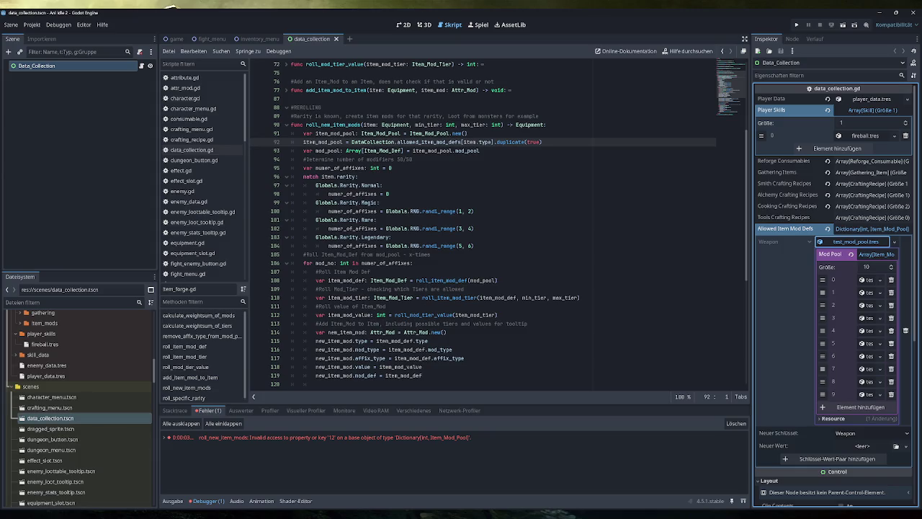
click(32, 25)
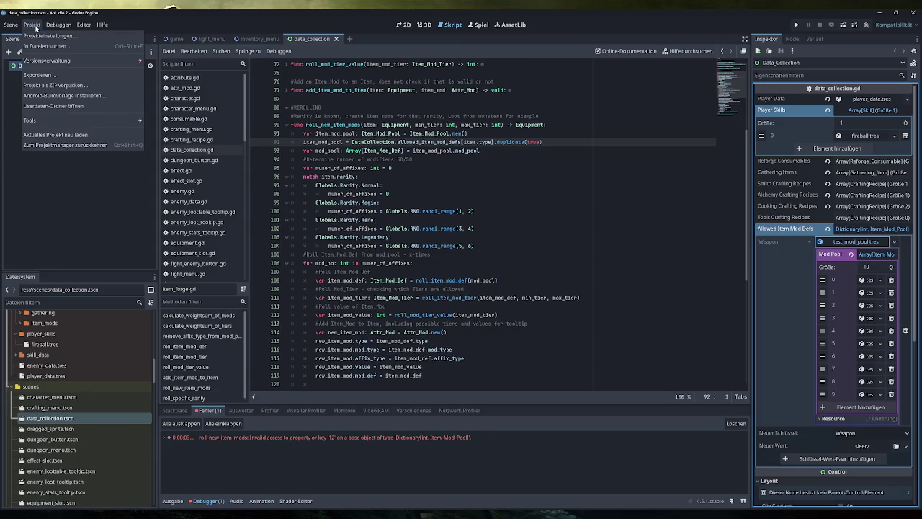
- Reload the current project, open data_collection.gd with Data_Collection selected, and run the game
click(72, 135)
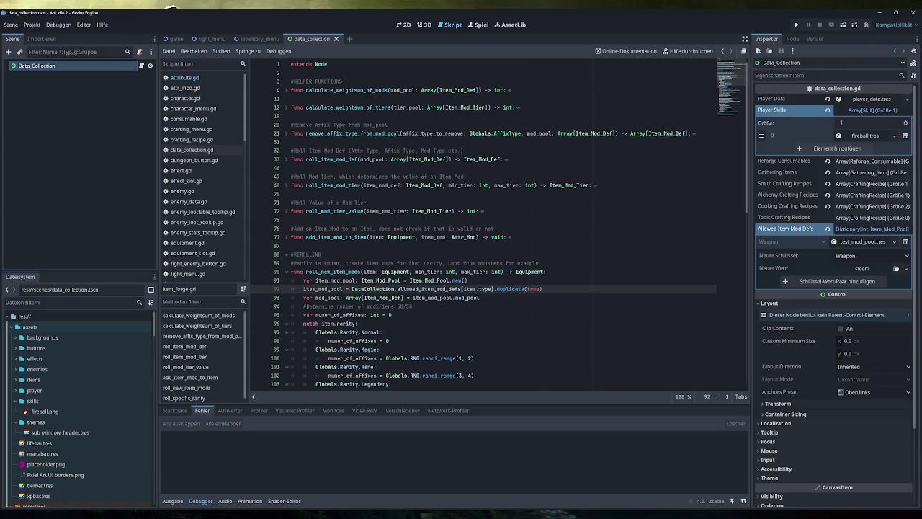
click(198, 150)
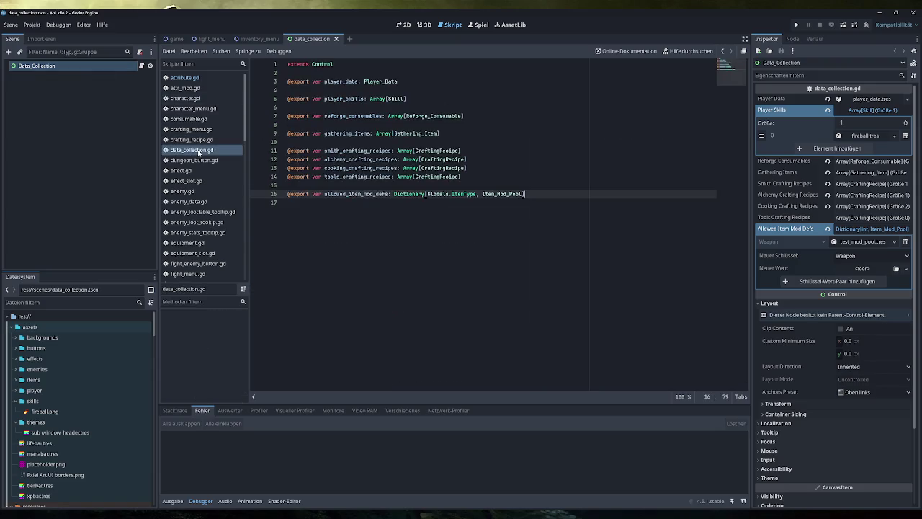
click(80, 66)
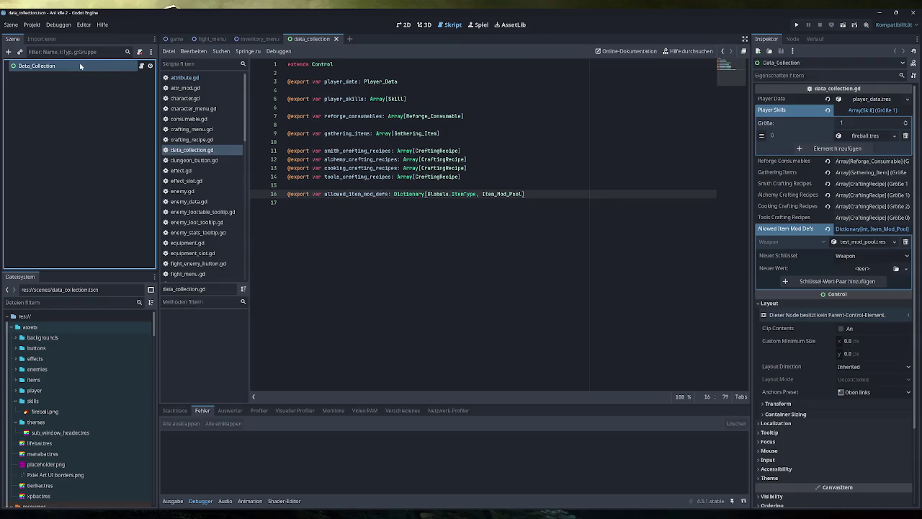
click(796, 24)
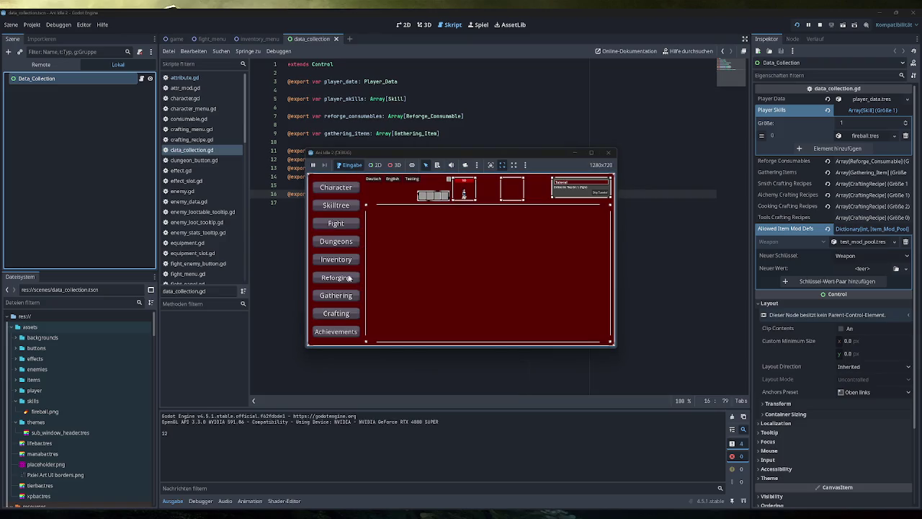
- Generate two test items from the Inventory to reproduce the line 92 crash, then select Data_Collection
click(348, 261)
click(408, 180)
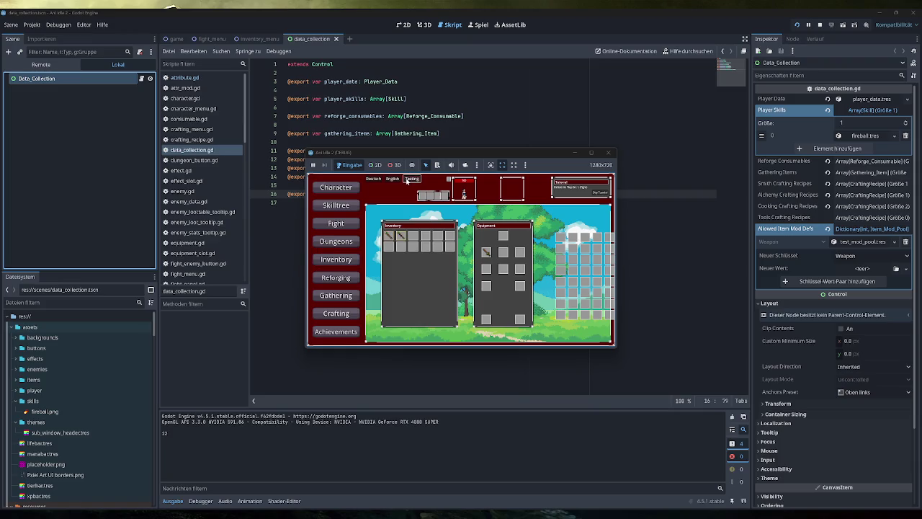
click(408, 180)
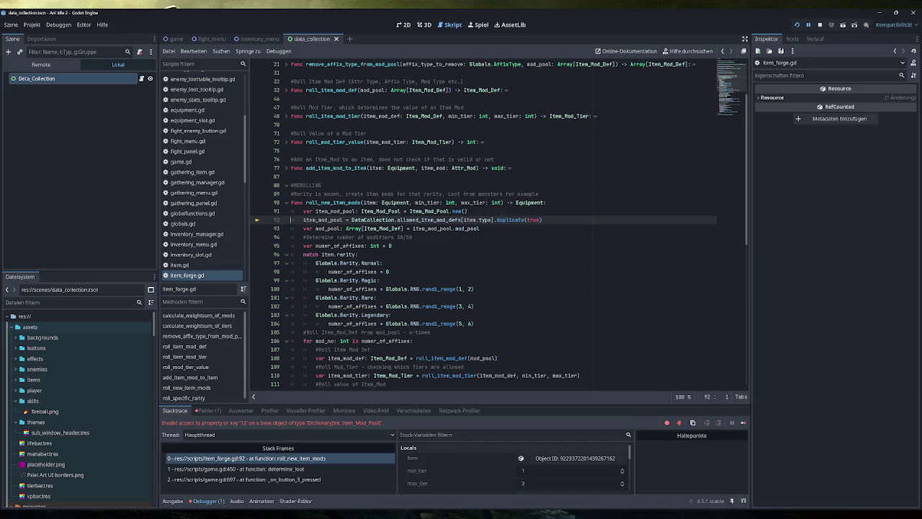
drag(546, 202, 291, 202)
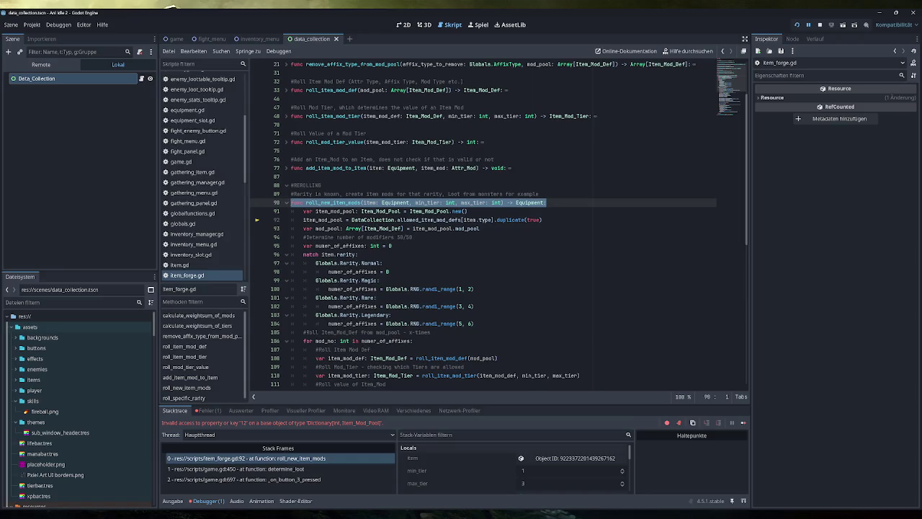
drag(542, 219, 291, 220)
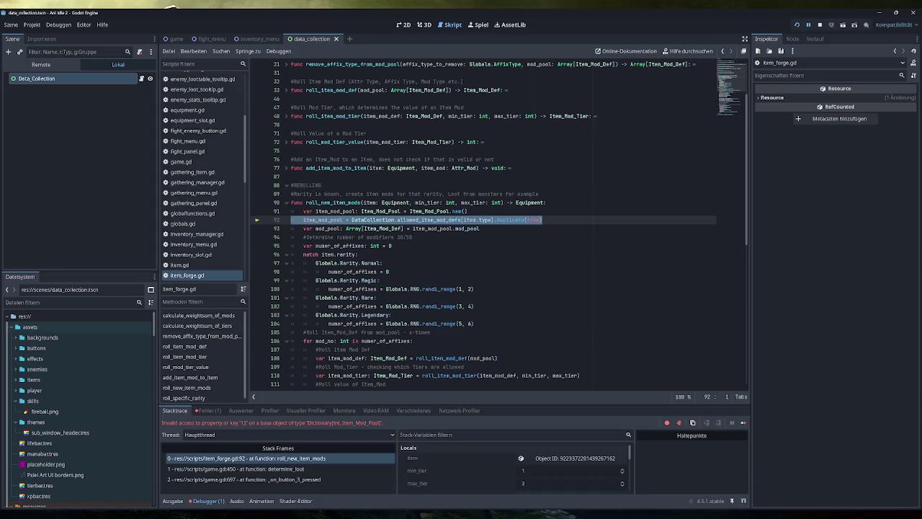
click(36, 78)
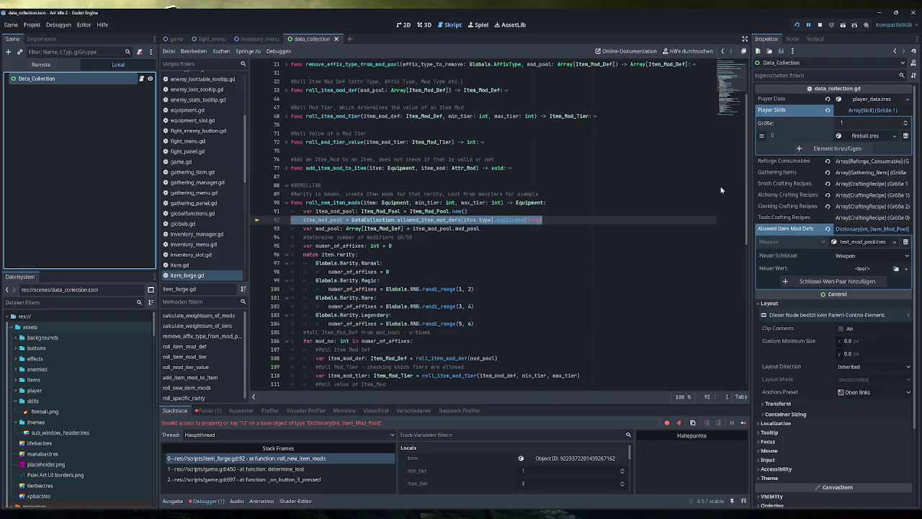
- Add a Backpack key to the Allowed Item Mod Defs dictionary
mouse_move(489, 219)
click(872, 255)
click(876, 272)
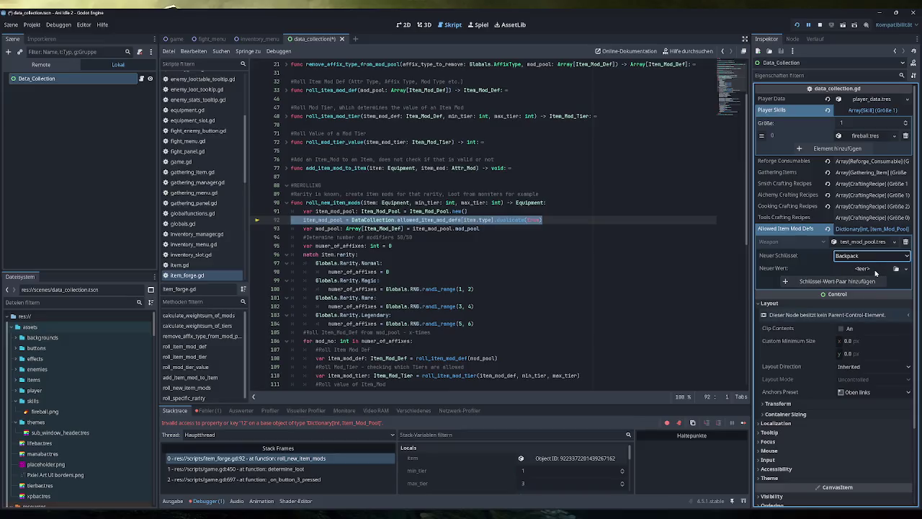
click(859, 282)
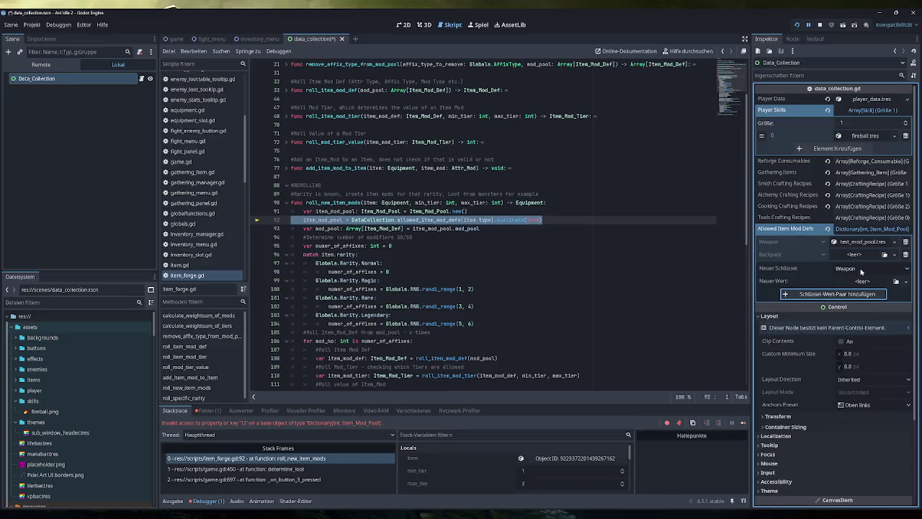
- Quick-load test_mod_pool.tres as Backpack's mod pool and run the game again
click(861, 256)
click(869, 266)
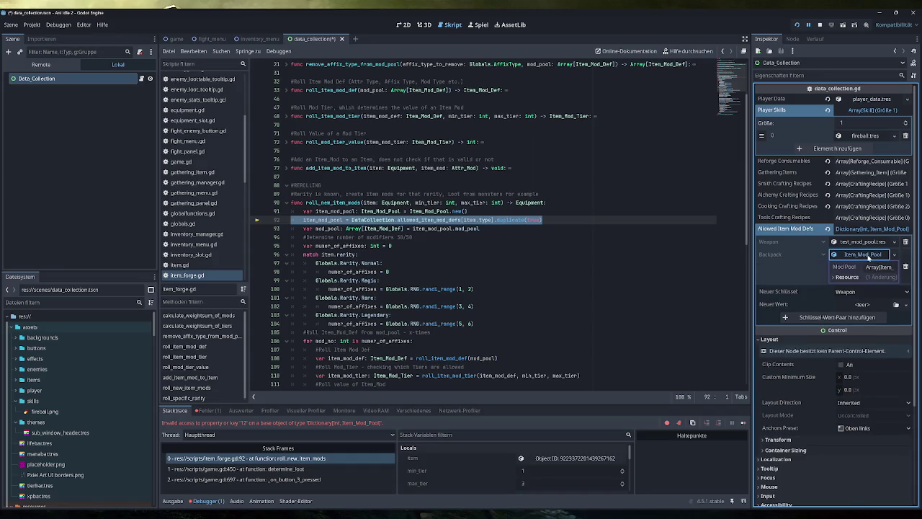
click(868, 256)
click(894, 255)
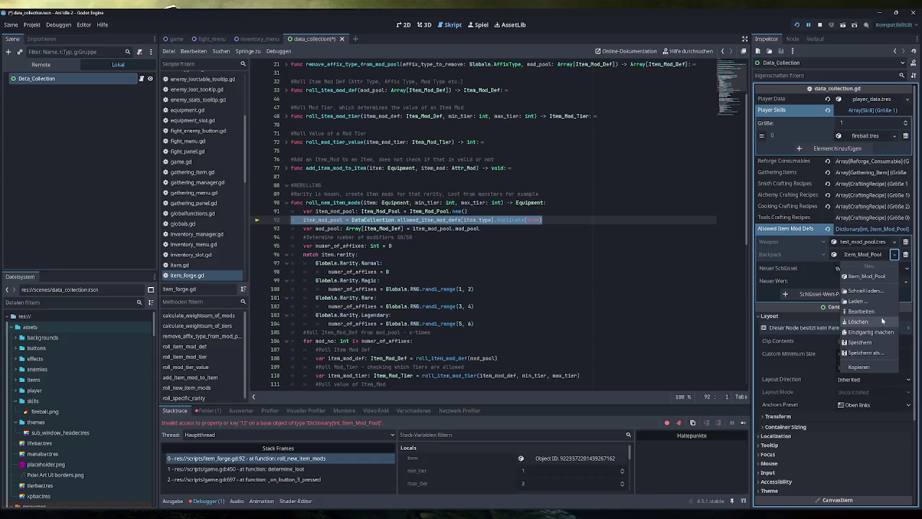
click(866, 291)
double_click(397, 184)
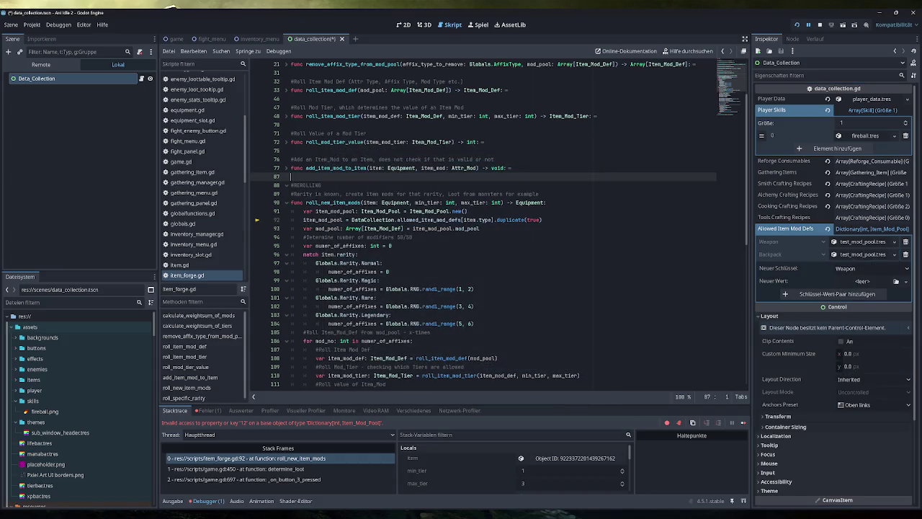
click(446, 238)
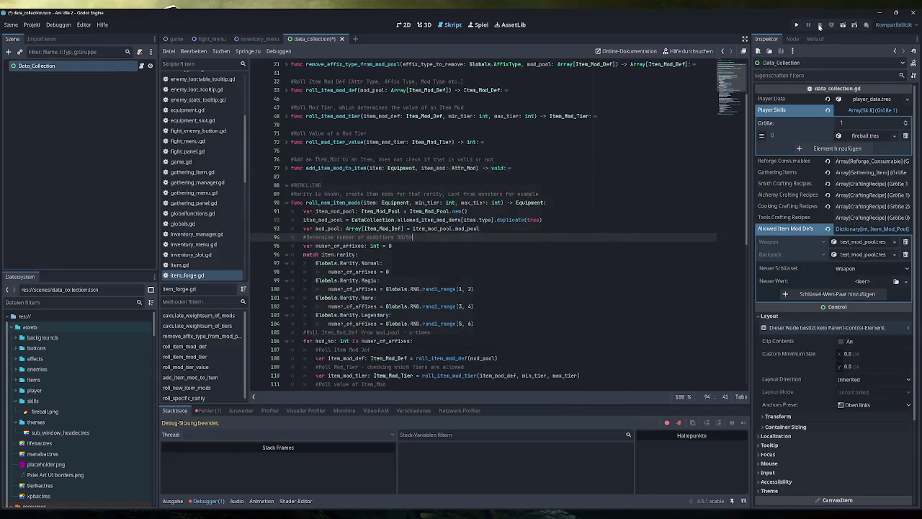
click(797, 24)
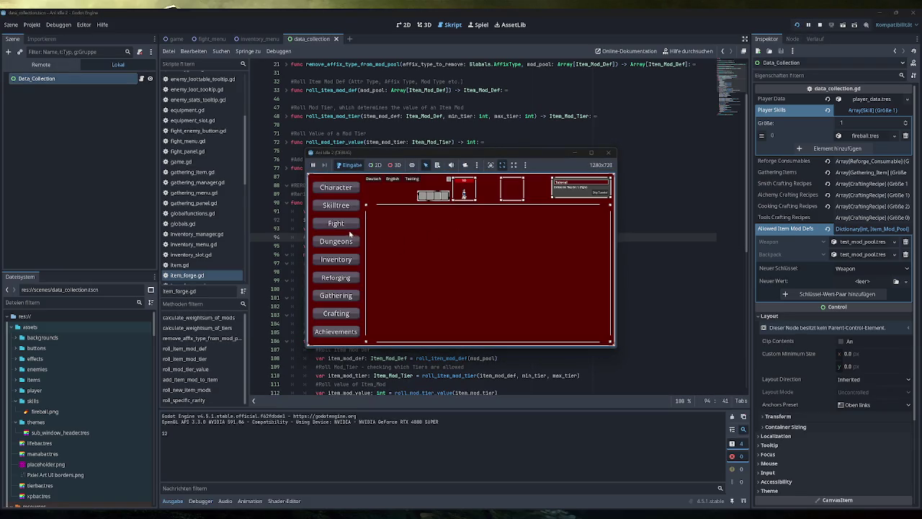
- Generate two test items in the Inventory, check the Simple Backpack's rolled mods, and close the game
click(348, 262)
click(412, 179)
click(412, 179)
mouse_move(400, 239)
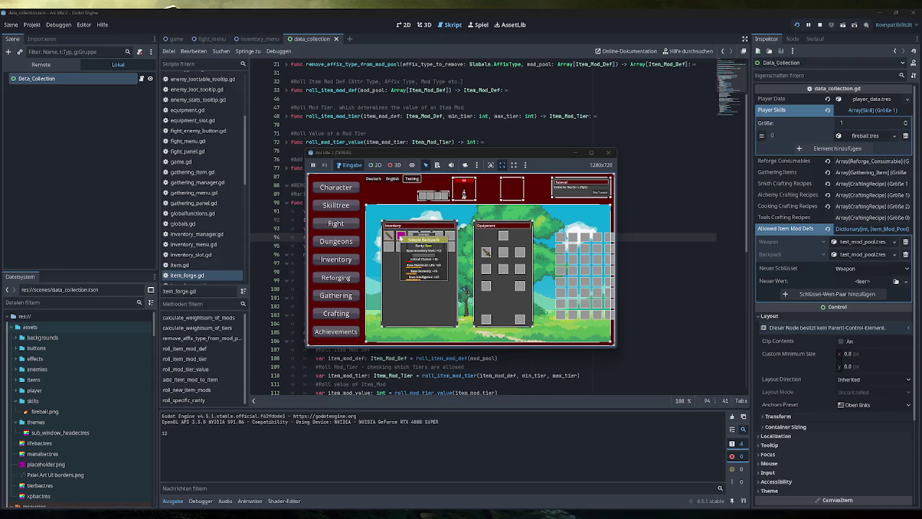
click(608, 153)
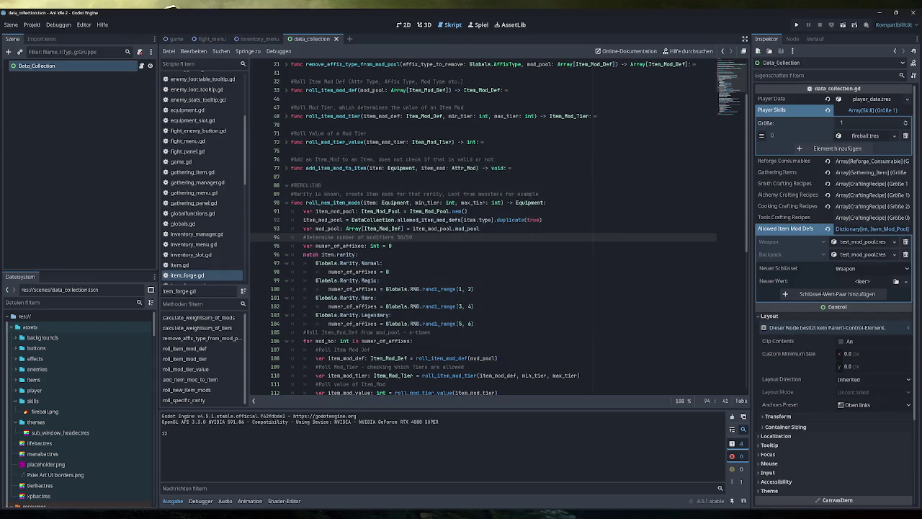
- Read through roll_new_item_mods in item_forge.gd, then expand Backpack's test_mod_pool.tres
click(543, 220)
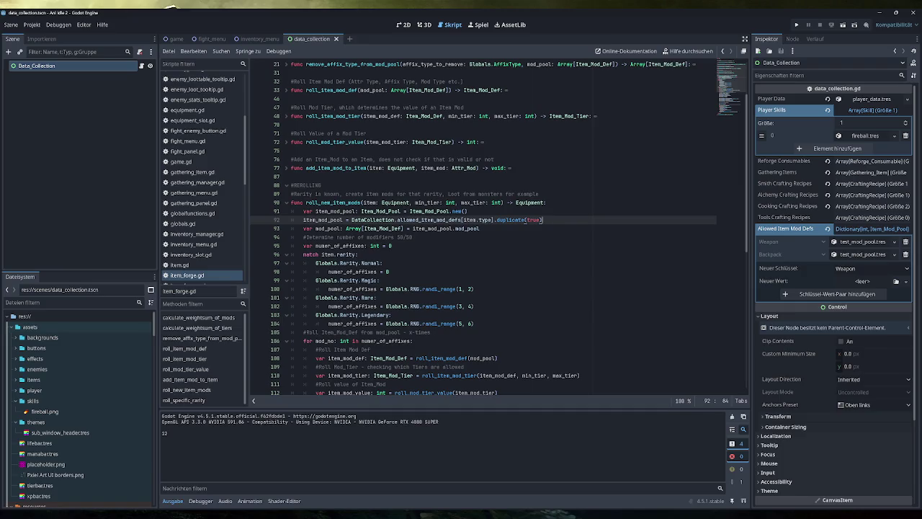
scroll(499, 229, down, 2)
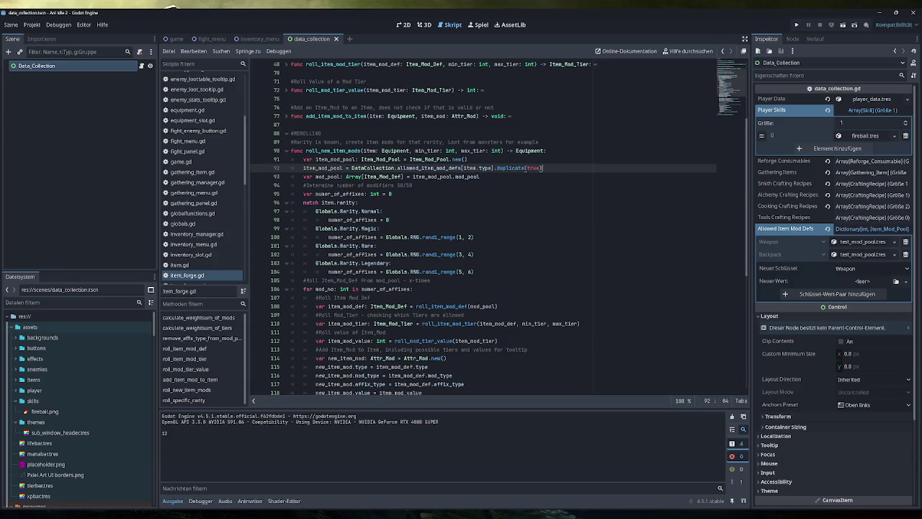
scroll(497, 228, down, 2)
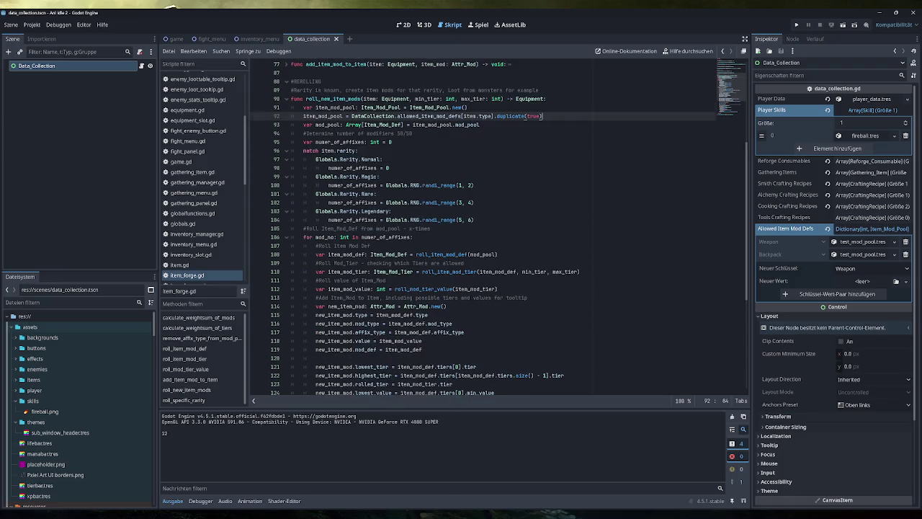
scroll(497, 228, down, 2)
scroll(497, 228, up, 2)
scroll(499, 228, down, 1)
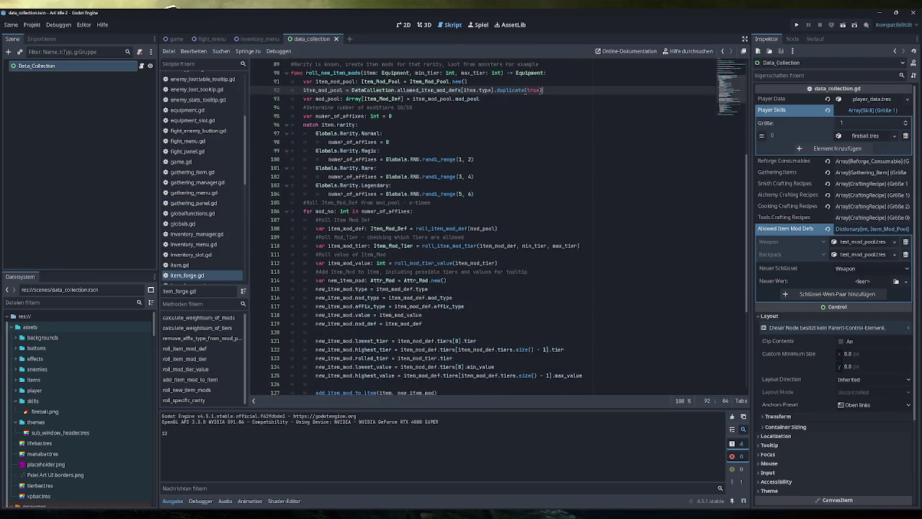
scroll(498, 228, down, 2)
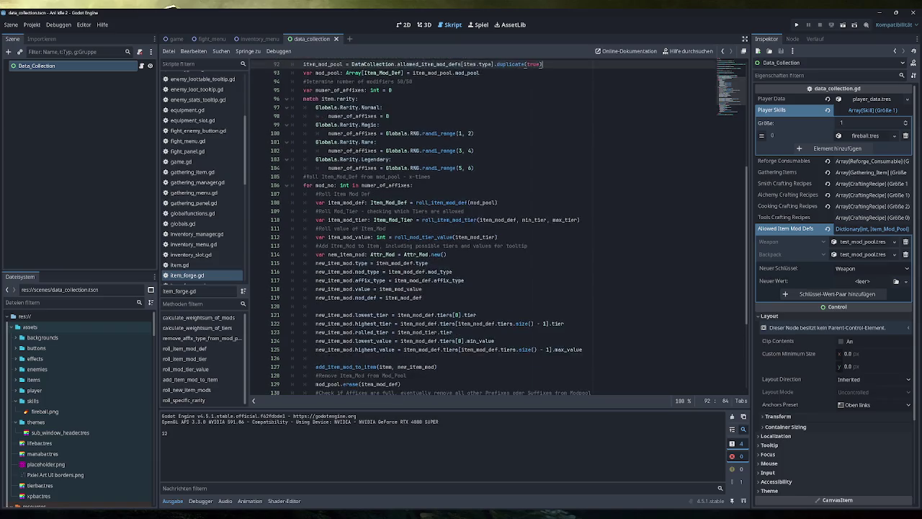
scroll(499, 228, down, 1)
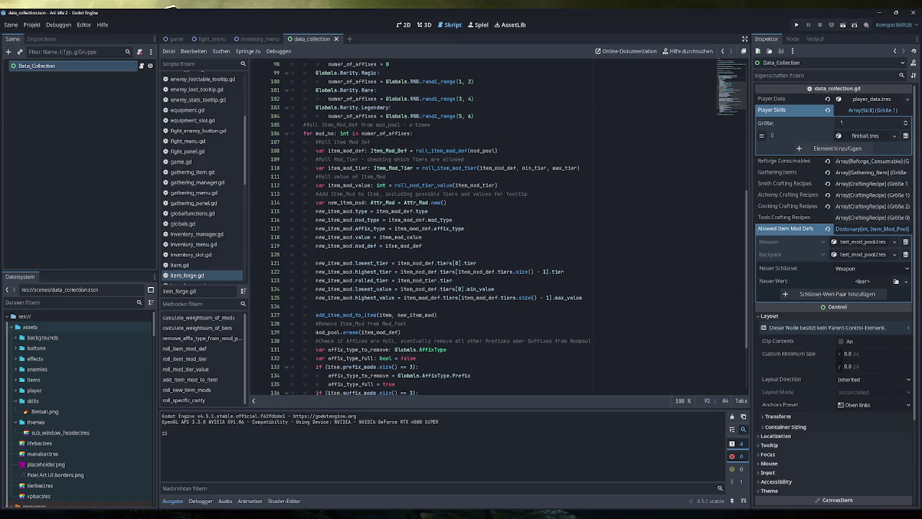
scroll(499, 227, down, 3)
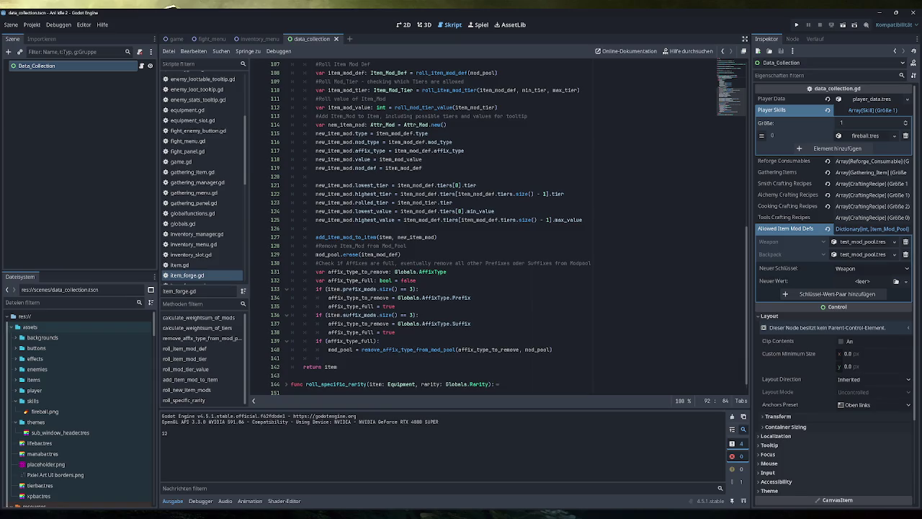
scroll(499, 227, up, 3)
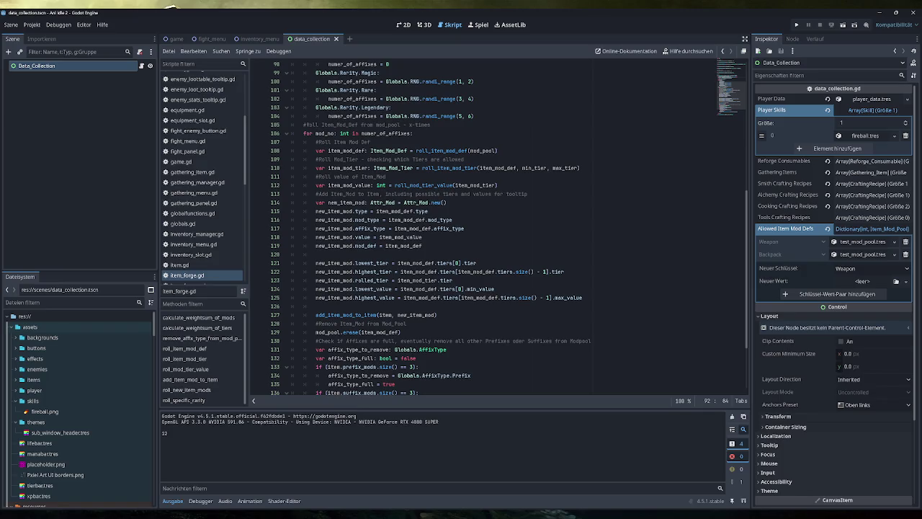
scroll(497, 223, down, 3)
scroll(497, 223, up, 6)
scroll(498, 223, up, 5)
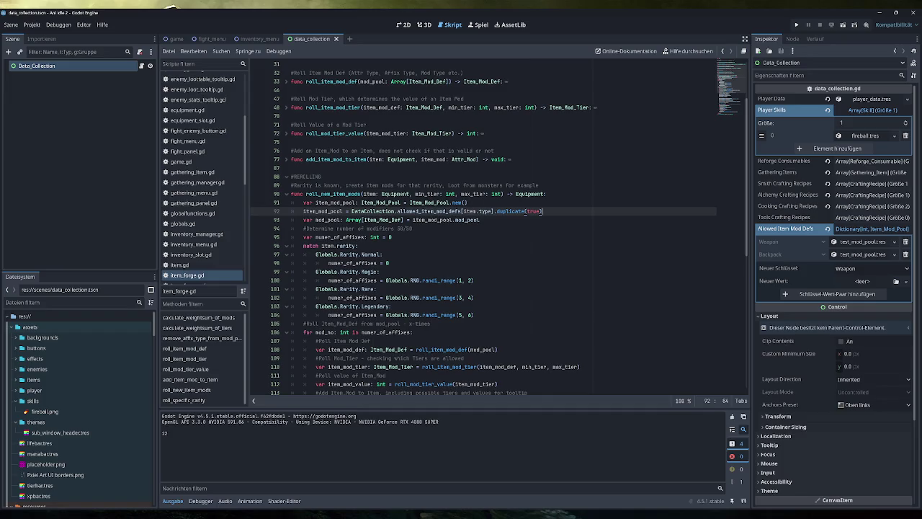
scroll(497, 228, up, 2)
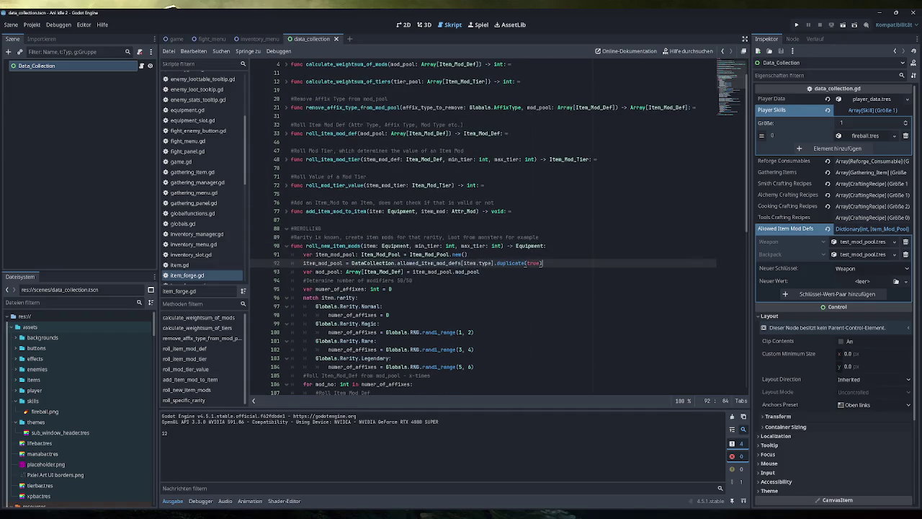
click(858, 254)
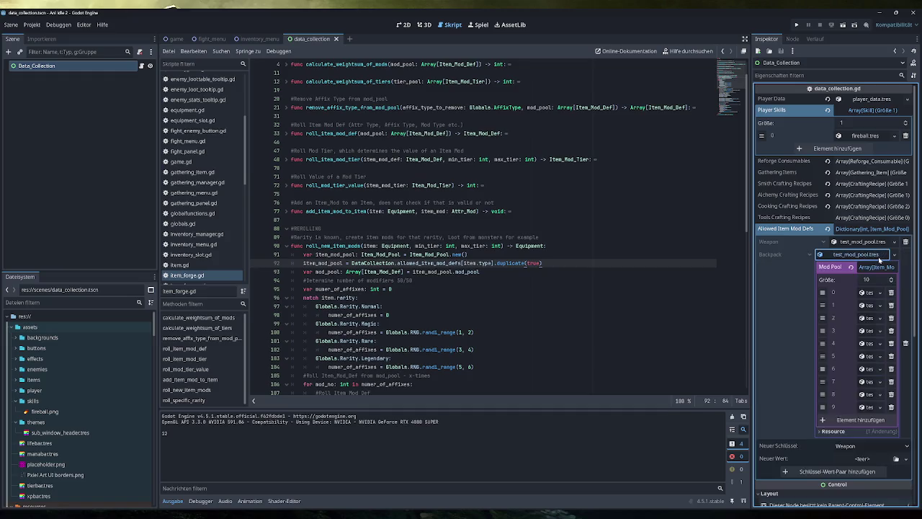
- Delete pool entries until only test_mod_def10.tres remains, and inspect it in a wider Inspector
click(892, 293)
click(892, 292)
click(892, 293)
click(892, 292)
click(892, 292)
click(892, 292)
click(892, 293)
click(892, 292)
click(892, 292)
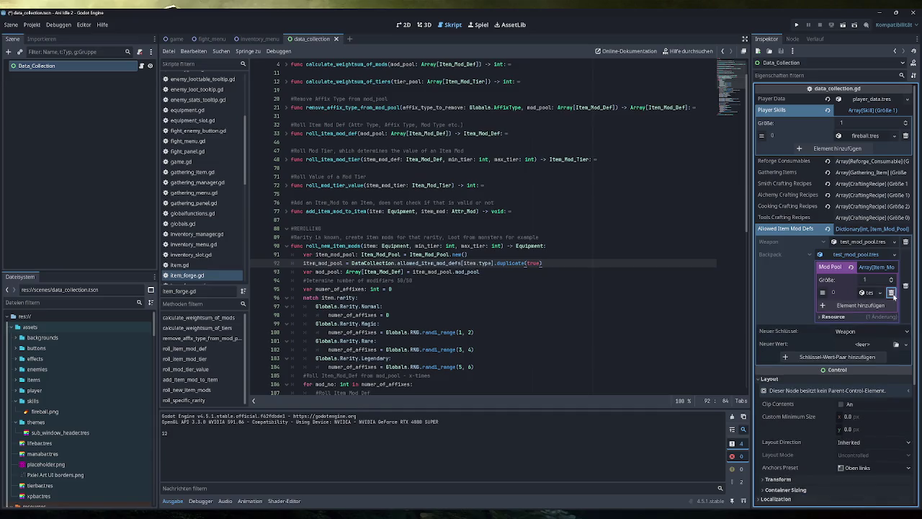
click(870, 293)
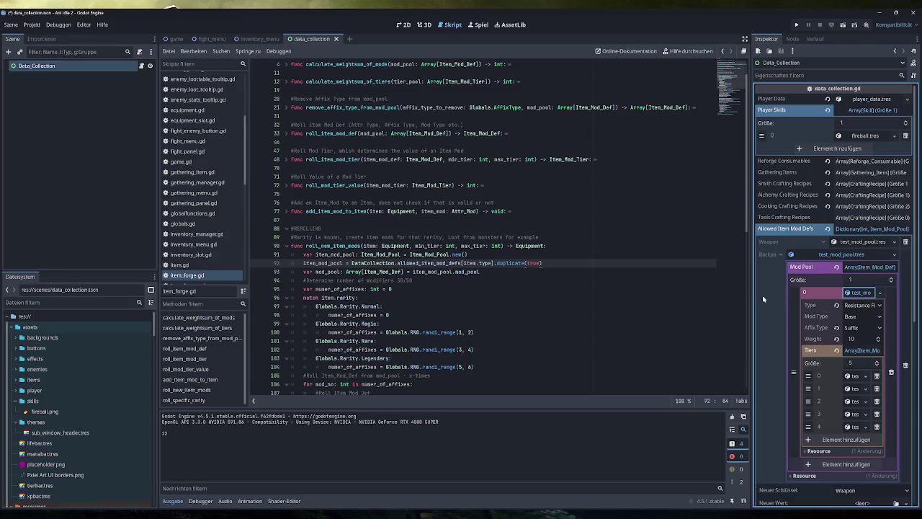
drag(749, 298, 545, 299)
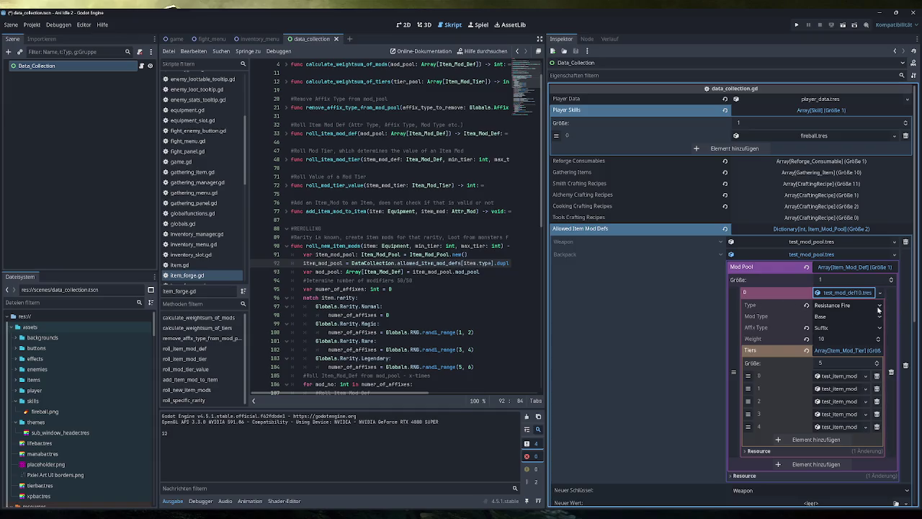
- Browse the FileSystem's effects folder down to the mod_def definition files
click(35, 358)
scroll(67, 425, down, 5)
scroll(67, 425, down, 10)
scroll(76, 431, up, 10)
scroll(72, 418, up, 5)
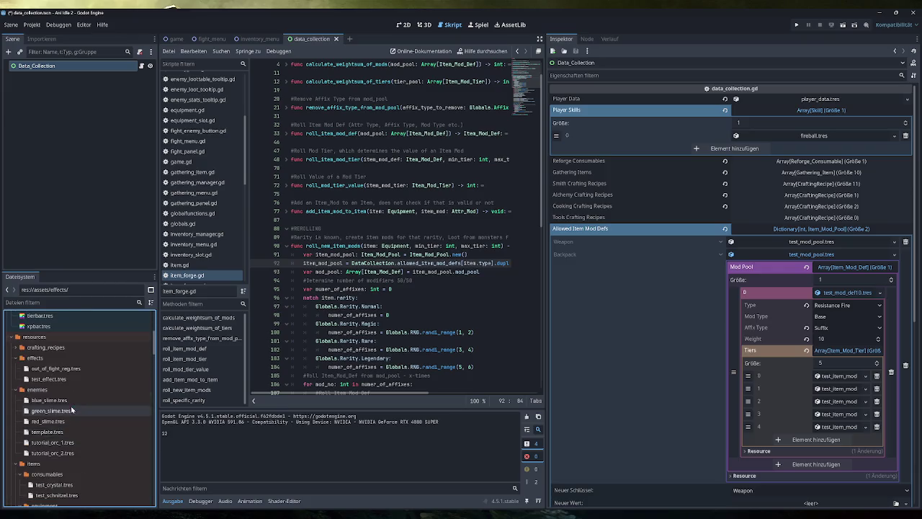
scroll(71, 408, down, 3)
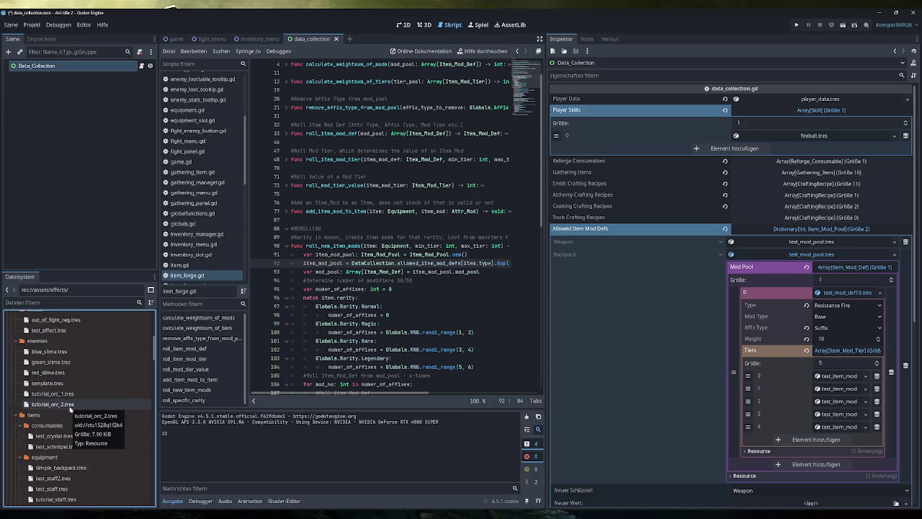
scroll(71, 408, down, 6)
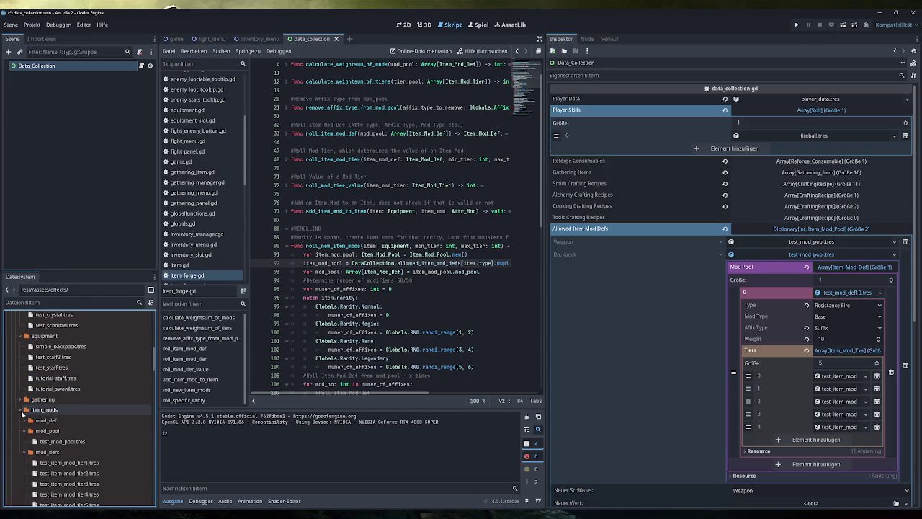
scroll(23, 412, down, 1)
click(26, 397)
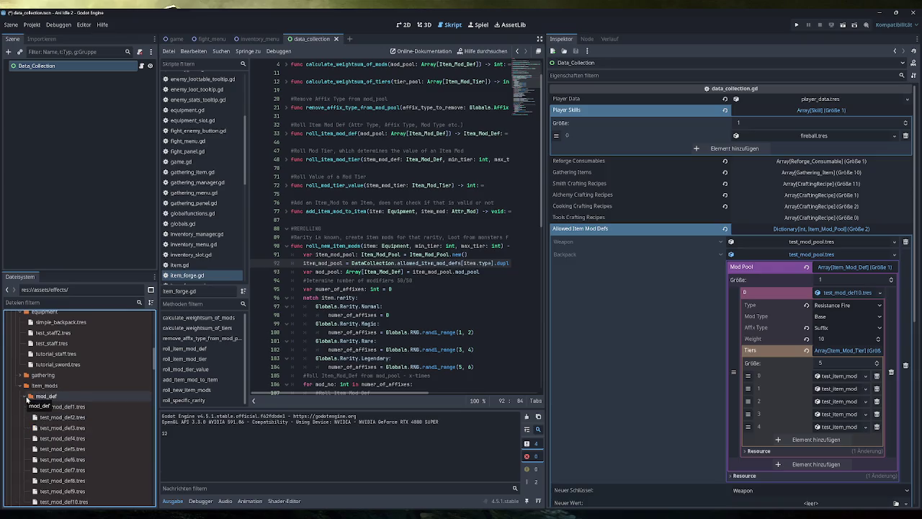
scroll(70, 418, down, 5)
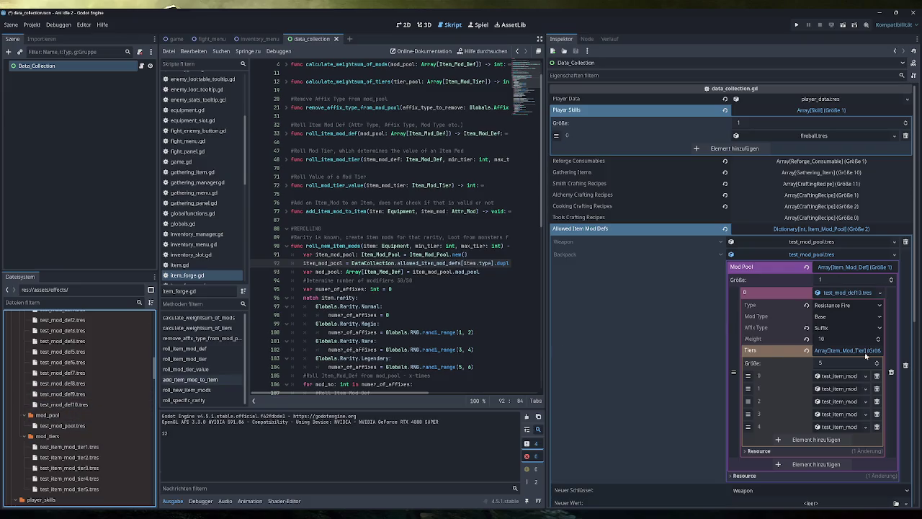
- Inspect the mod's first tier values, then clear the mod definition from the pool slot
click(840, 375)
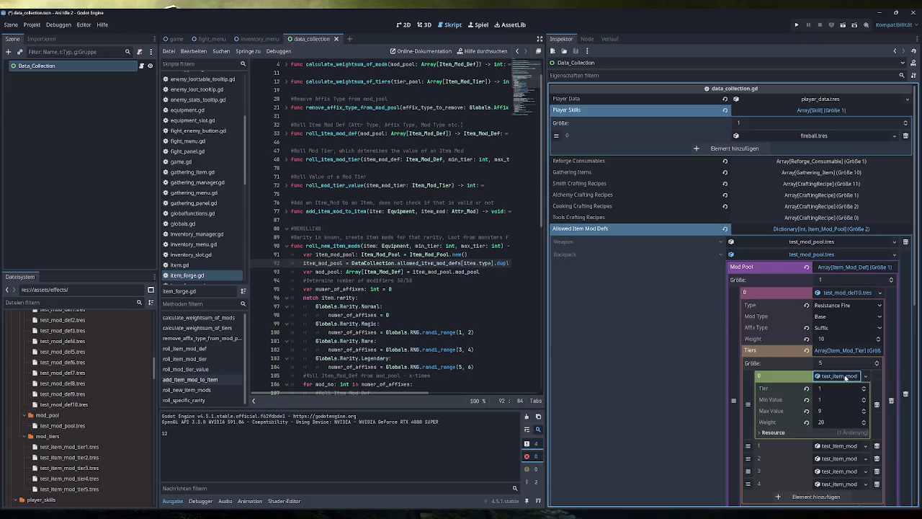
click(839, 375)
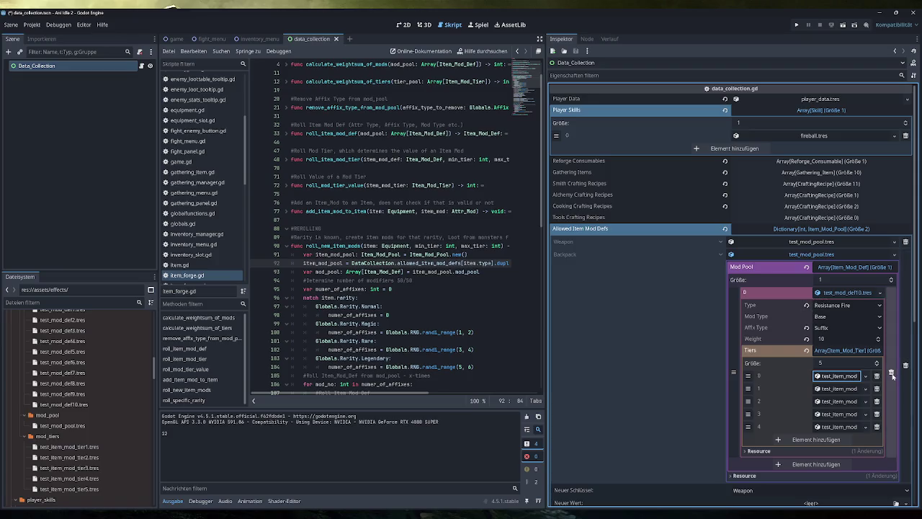
click(891, 282)
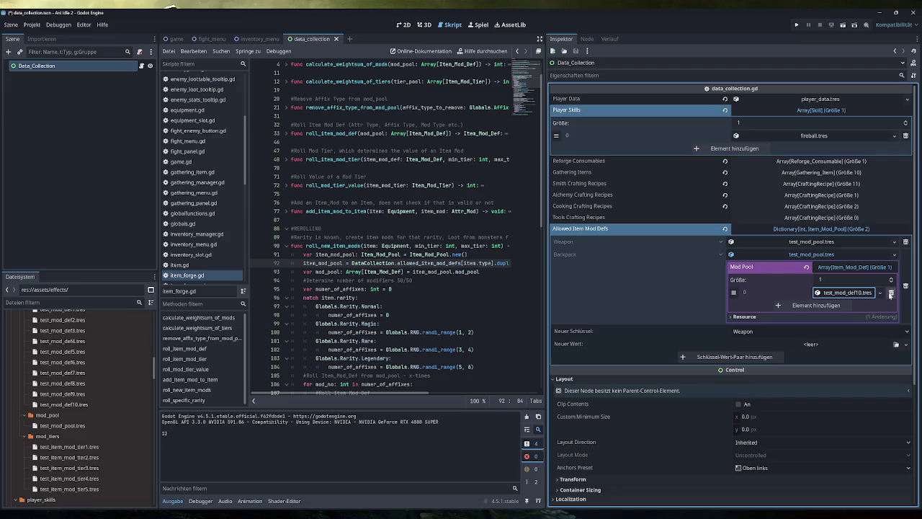
- Clear the pool's element 0 and replace it with a new Item_Mod_Def
click(892, 277)
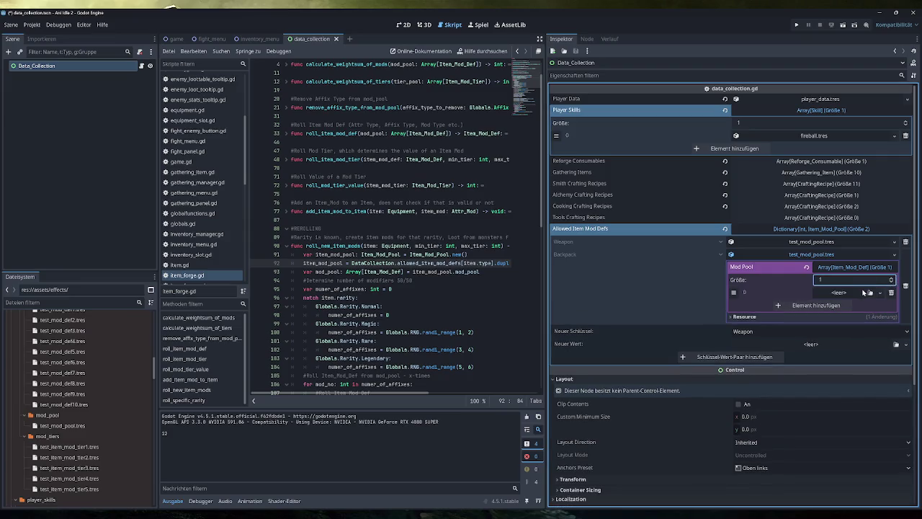
click(863, 292)
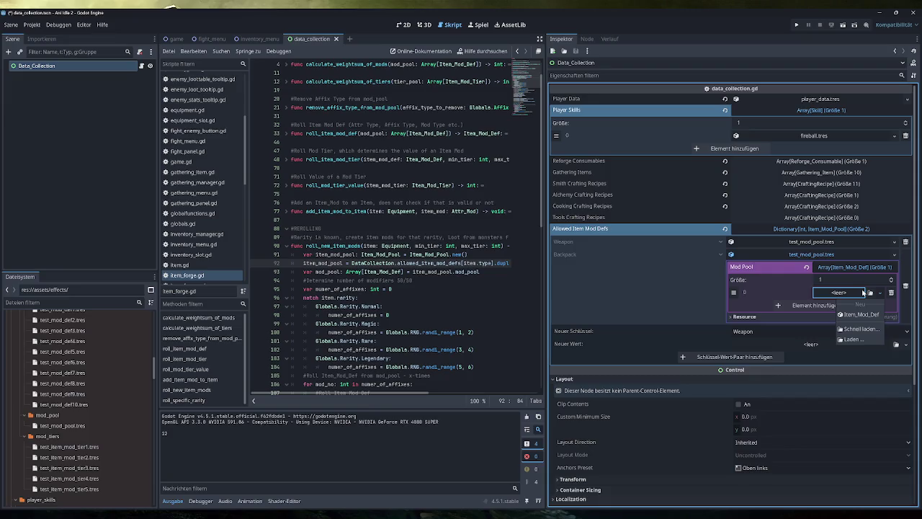
click(861, 314)
click(857, 295)
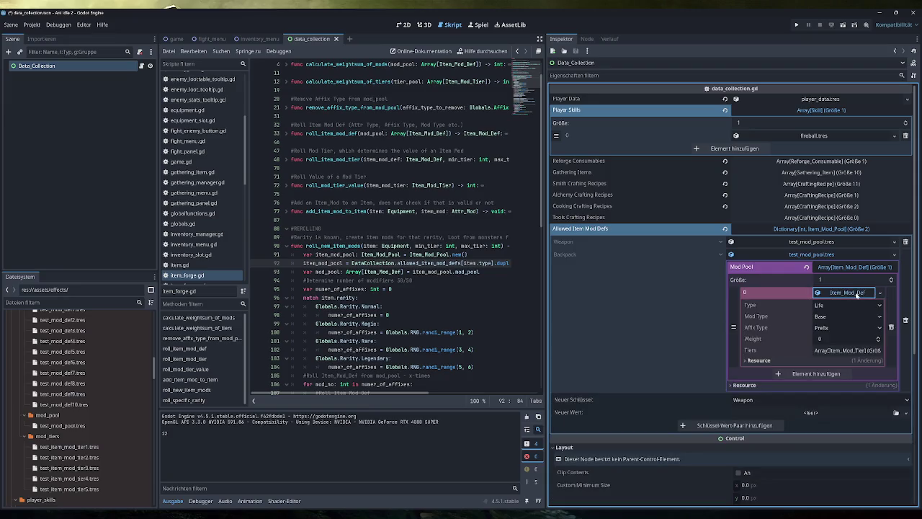
right_click(853, 295)
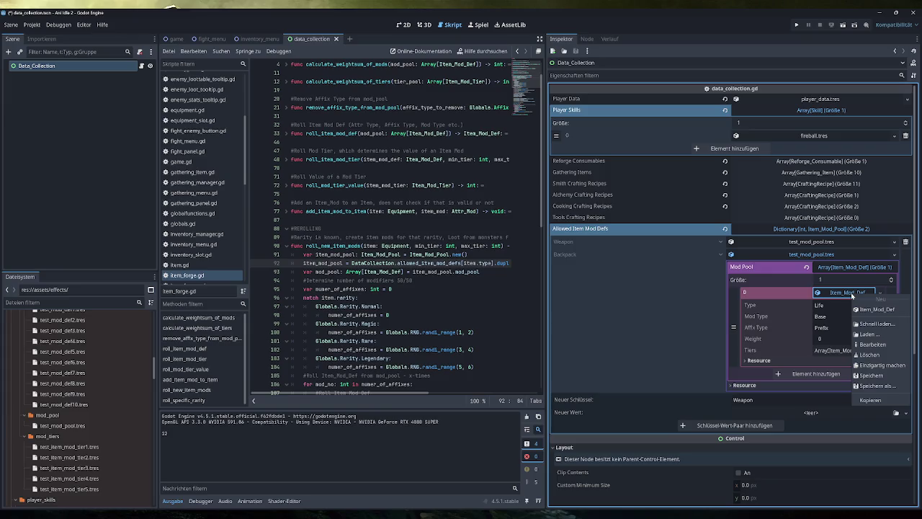
- Set the new mod to Inventory Slots with Base affix type, then delete it, leaving size 0
click(837, 307)
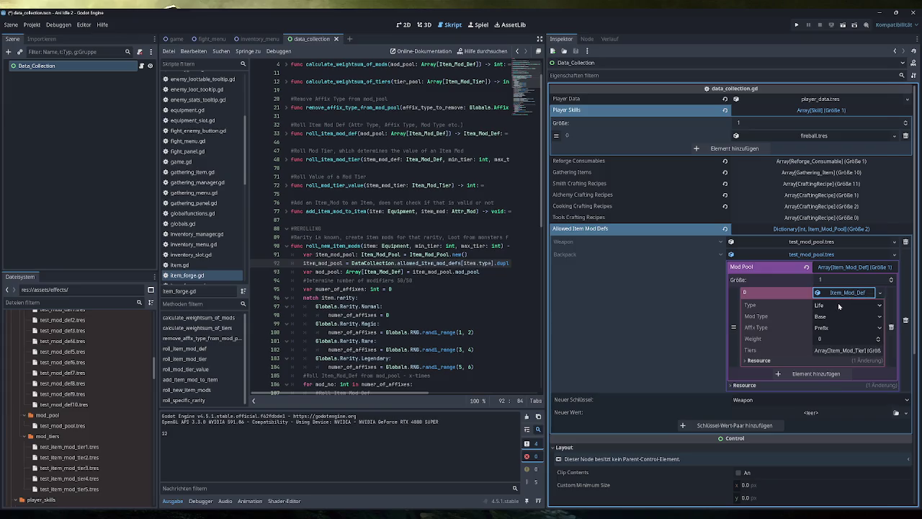
click(838, 307)
click(839, 307)
click(833, 303)
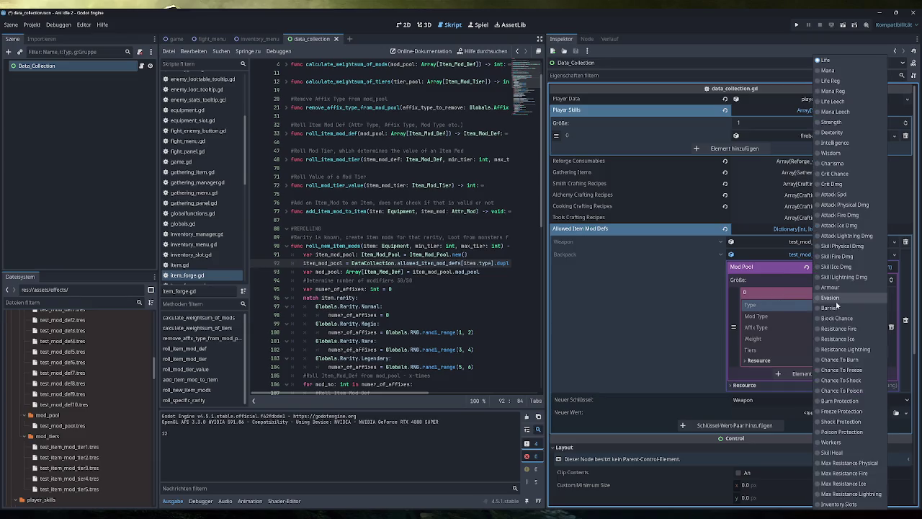
click(839, 504)
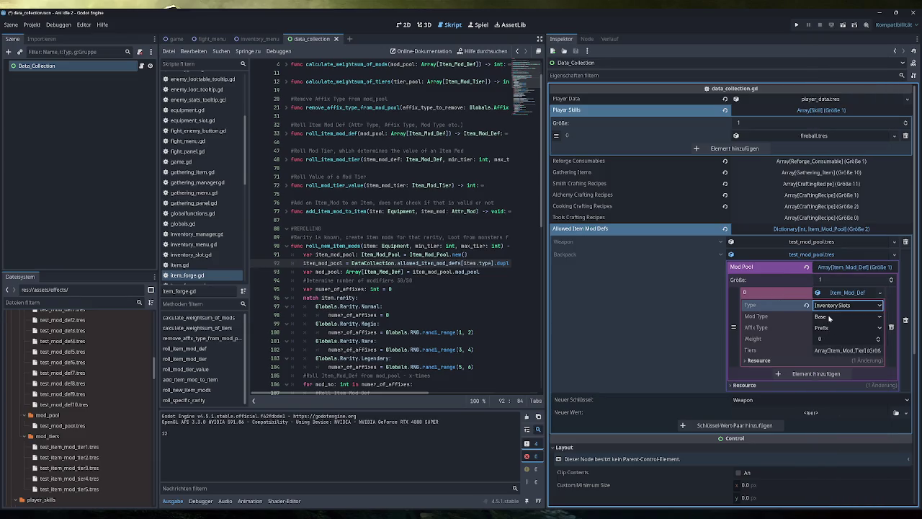
click(833, 328)
click(830, 359)
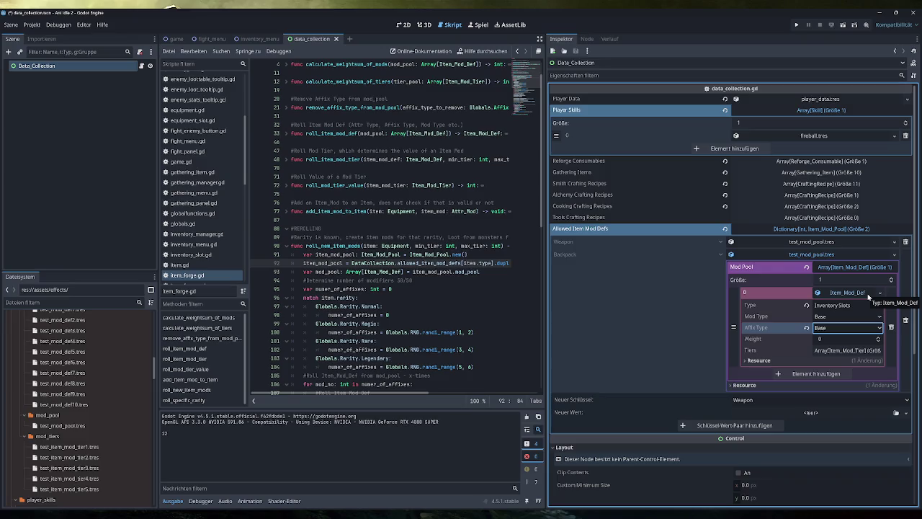
click(891, 327)
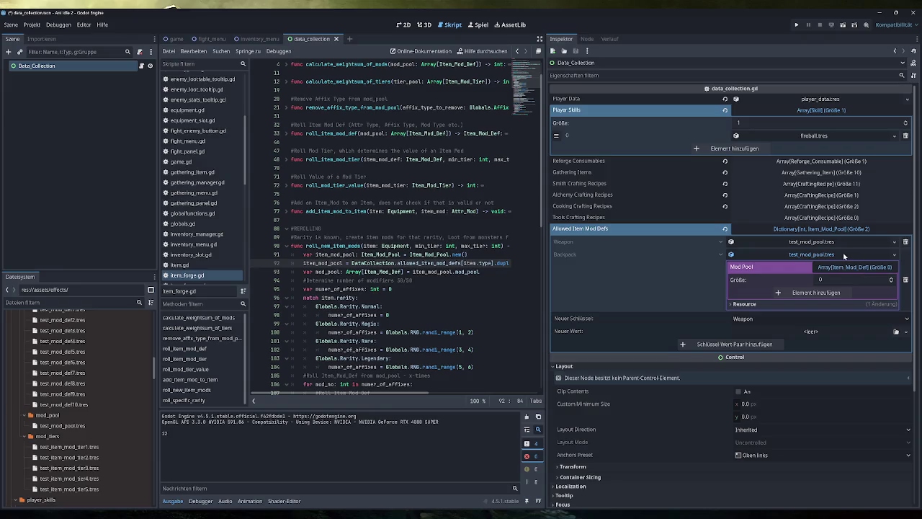
- Save the scene and add test_mod_def1 through test_mod_def10 to the Weapon's mod pool
key(ctrl+s)
click(823, 243)
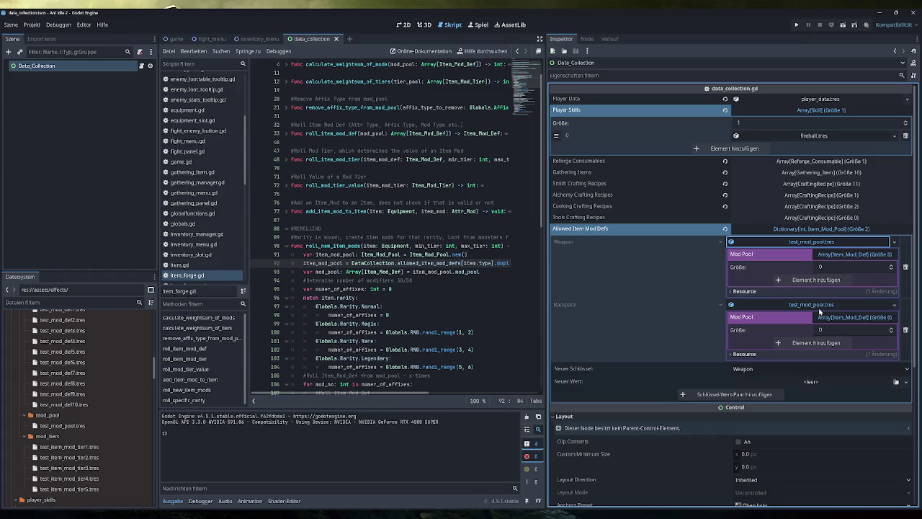
scroll(79, 396, up, 1)
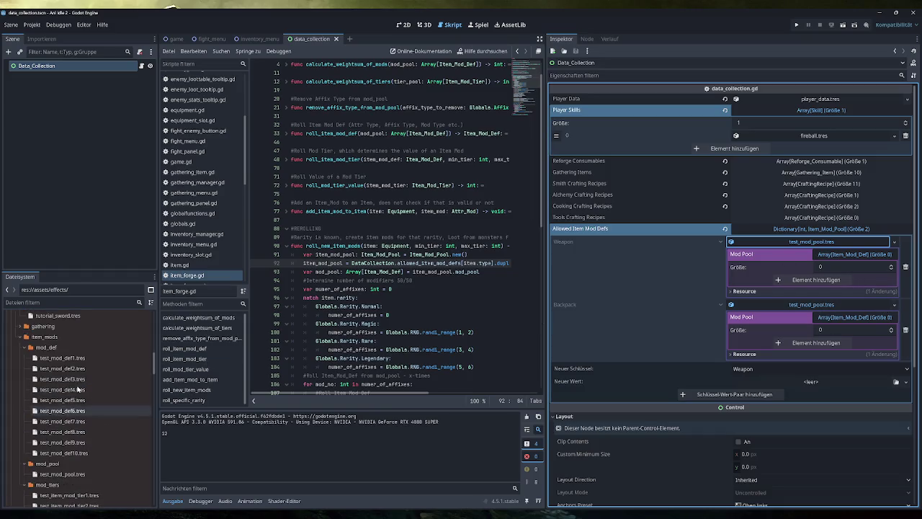
click(62, 334)
shift+click(82, 428)
mouse_move(74, 335)
mouse_down()
mouse_move(792, 324)
mouse_move(840, 271)
mouse_up()
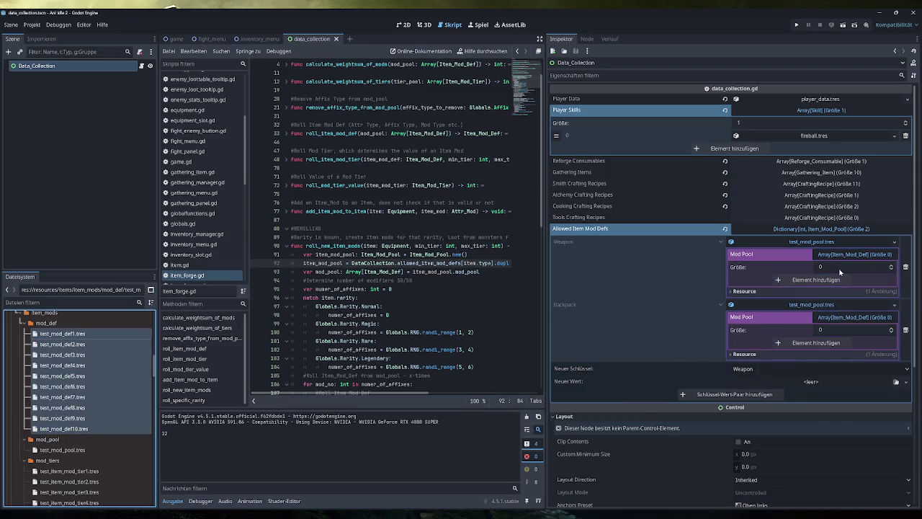
mouse_move(70, 339)
mouse_down()
mouse_move(792, 315)
mouse_move(792, 277)
mouse_up()
scroll(864, 347, down, 4)
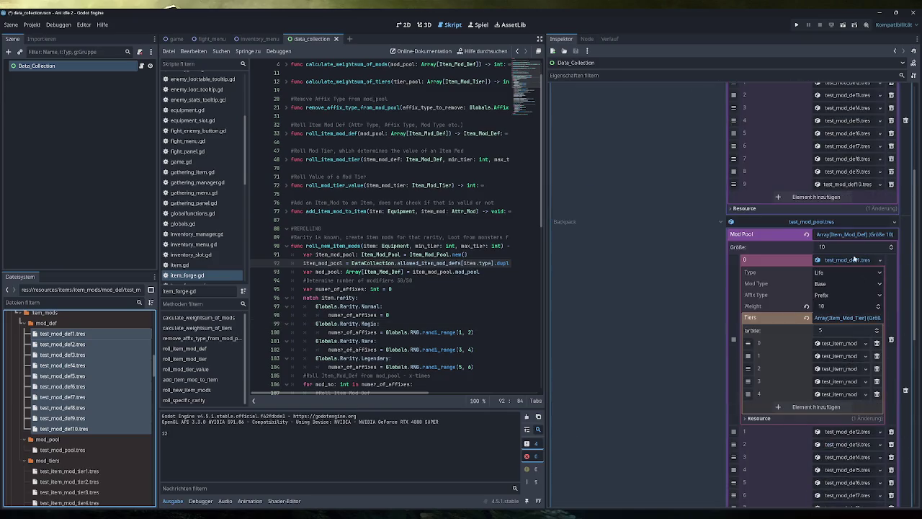
- Delete the Backpack entry from Allowed Item Mod Defs, leaving only Weapon
click(843, 225)
click(906, 221)
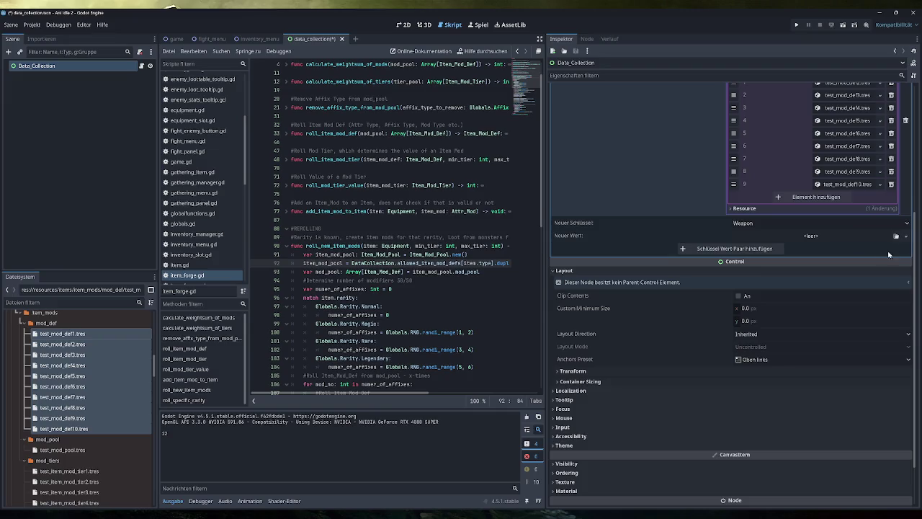
scroll(857, 249, up, 5)
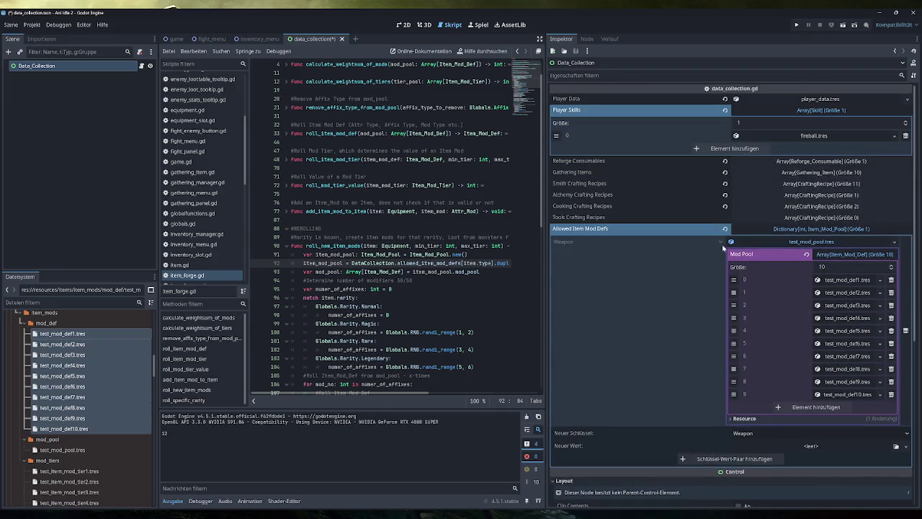
click(800, 244)
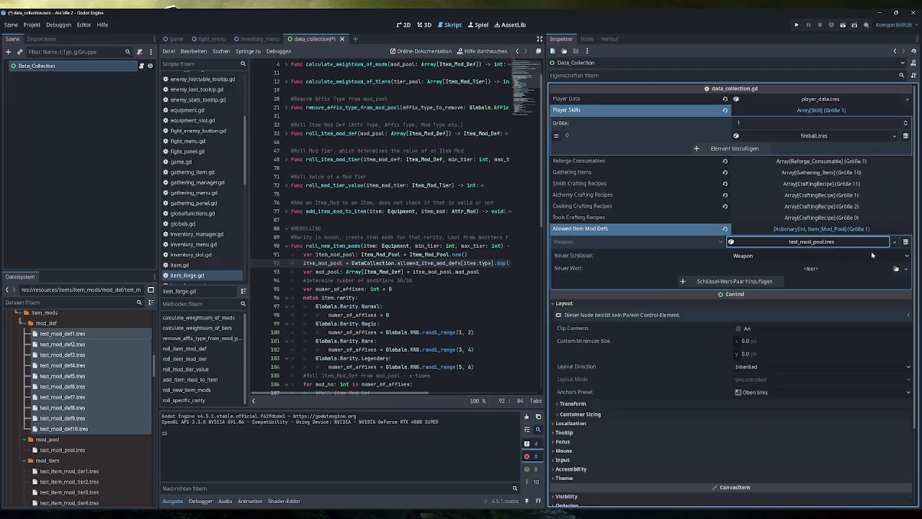
- Re-add a Backpack key whose value is a new empty Item_Mod_Pool, then run the project
click(832, 257)
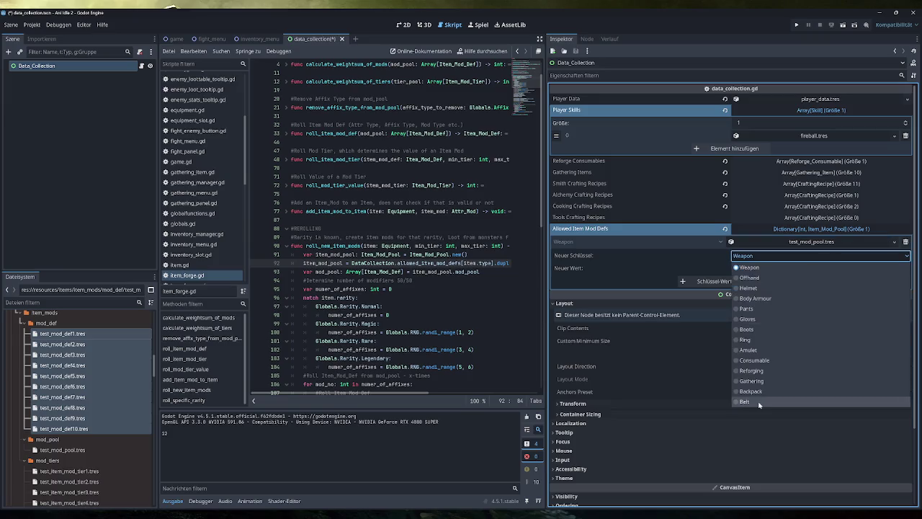
click(750, 391)
click(760, 282)
click(855, 255)
click(864, 272)
click(810, 257)
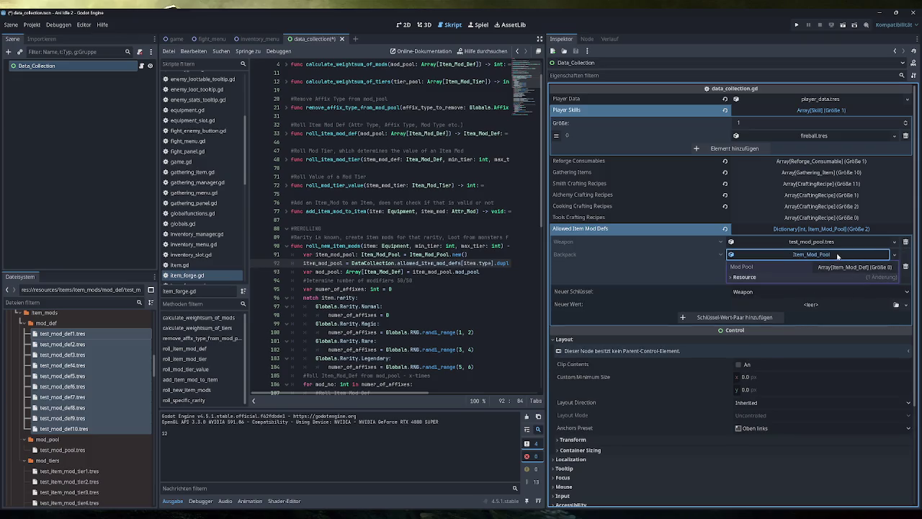
click(796, 26)
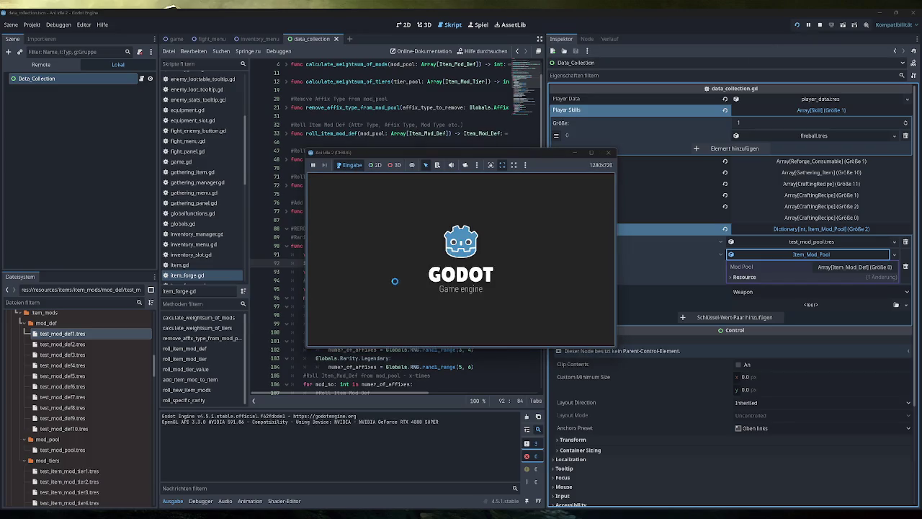
- Open the in-game inventory and generate a test item with the Testing button
click(352, 262)
click(412, 179)
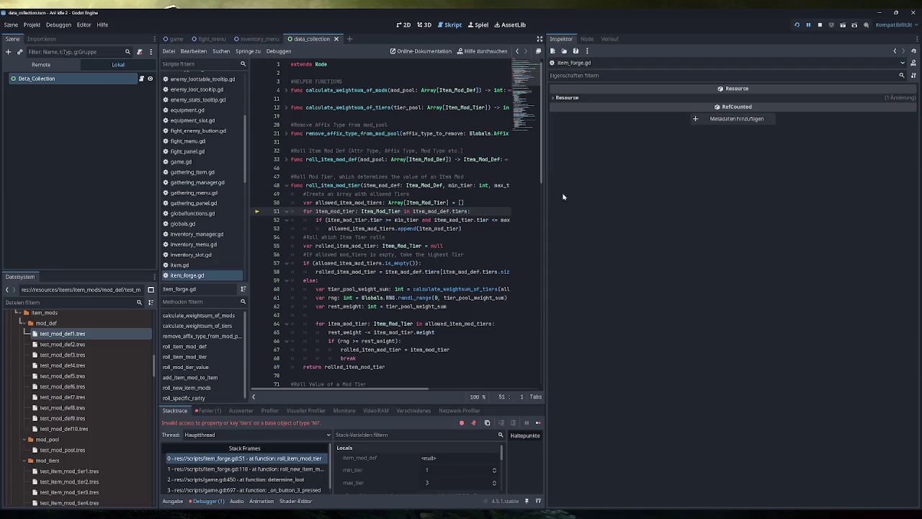
- Widen the script editor, confirm item_mod_def is null, stop debugging, and unfold roll_item_mod_def
drag(548, 193, 808, 191)
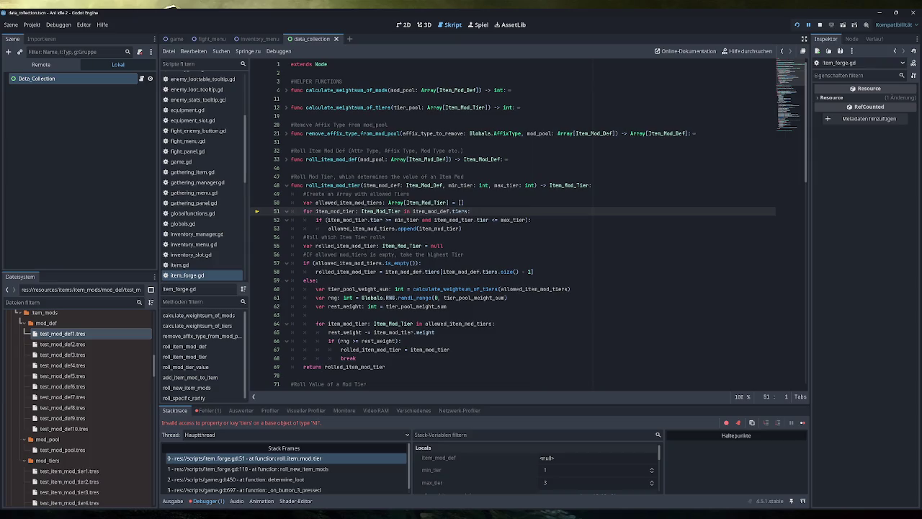
mouse_move(376, 185)
click(819, 24)
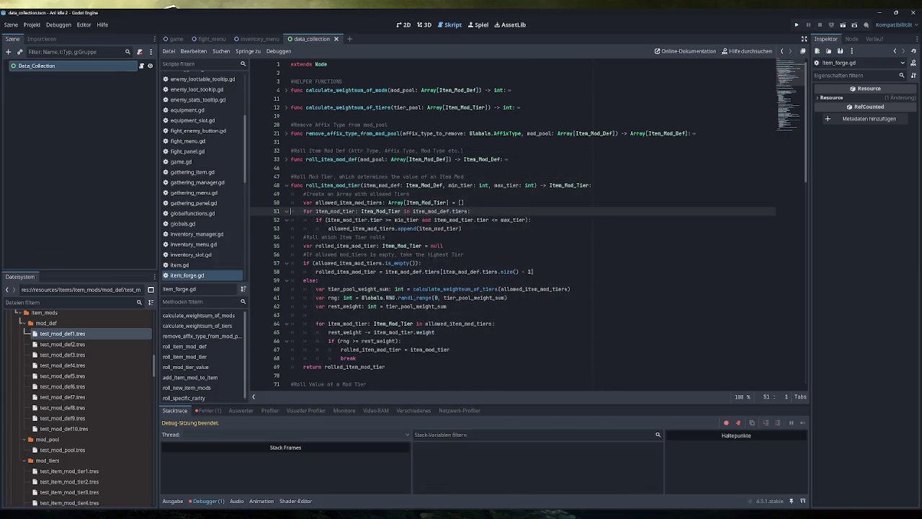
click(286, 160)
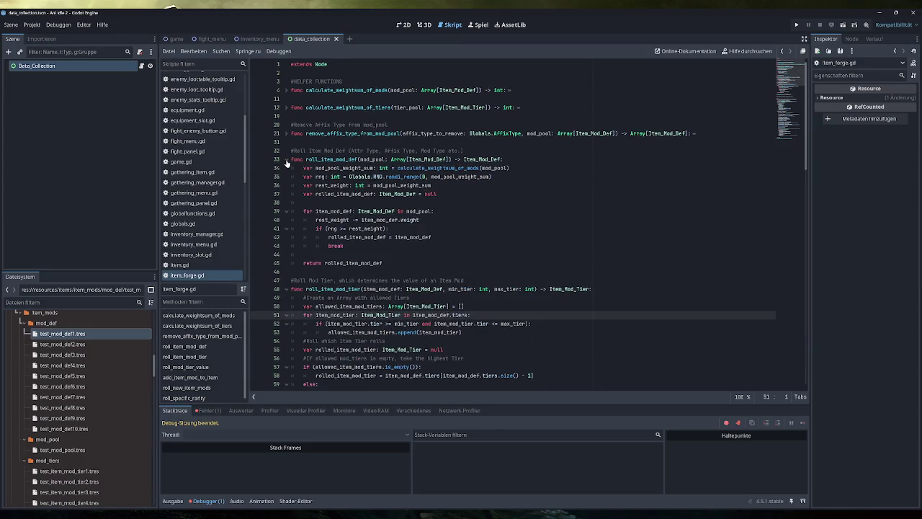
scroll(286, 163, down, 15)
scroll(418, 223, down, 5)
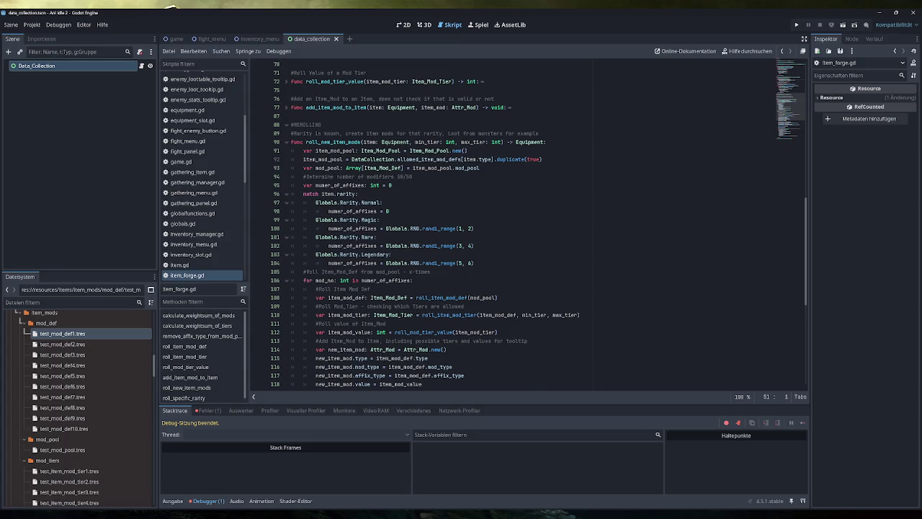
scroll(537, 225, down, 2)
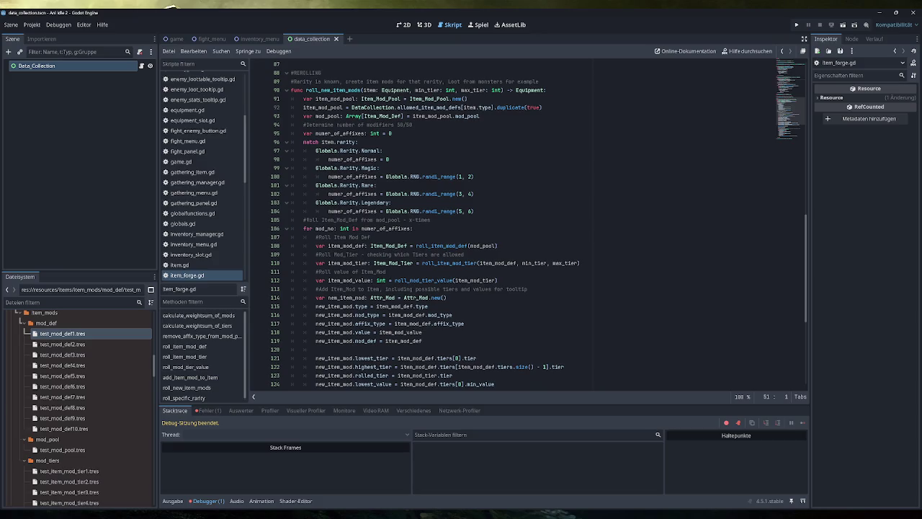
mouse_move(397, 228)
scroll(398, 228, down, 2)
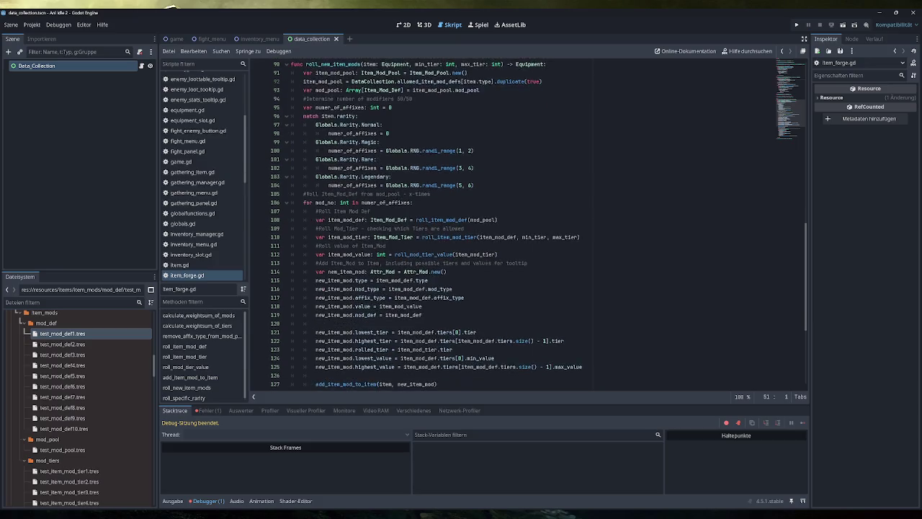
drag(497, 194, 408, 194)
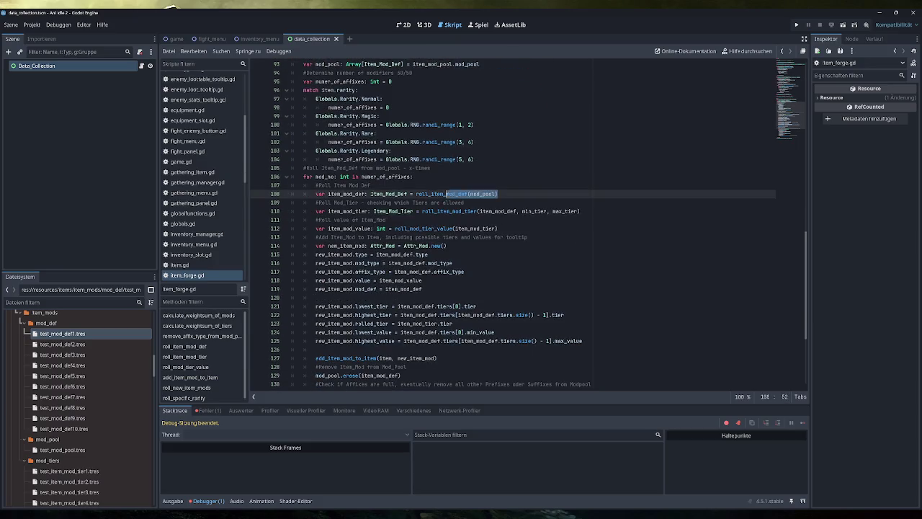
scroll(408, 193, up, 10)
scroll(504, 223, up, 10)
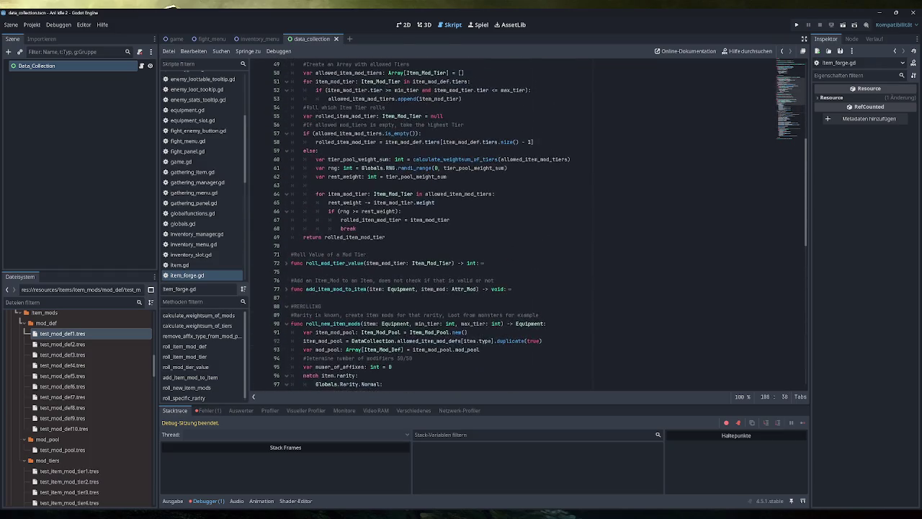
scroll(504, 223, up, 4)
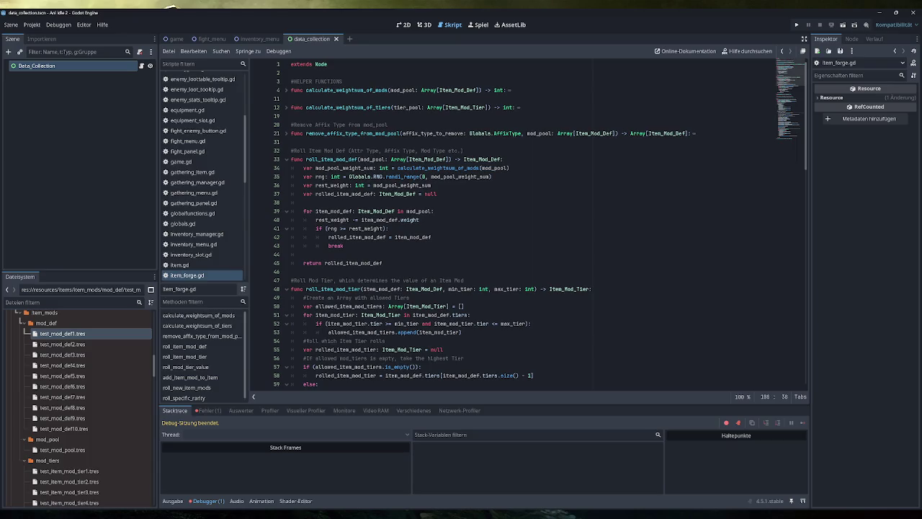
mouse_move(510, 168)
mouse_down()
mouse_move(386, 168)
mouse_move(397, 168)
mouse_up()
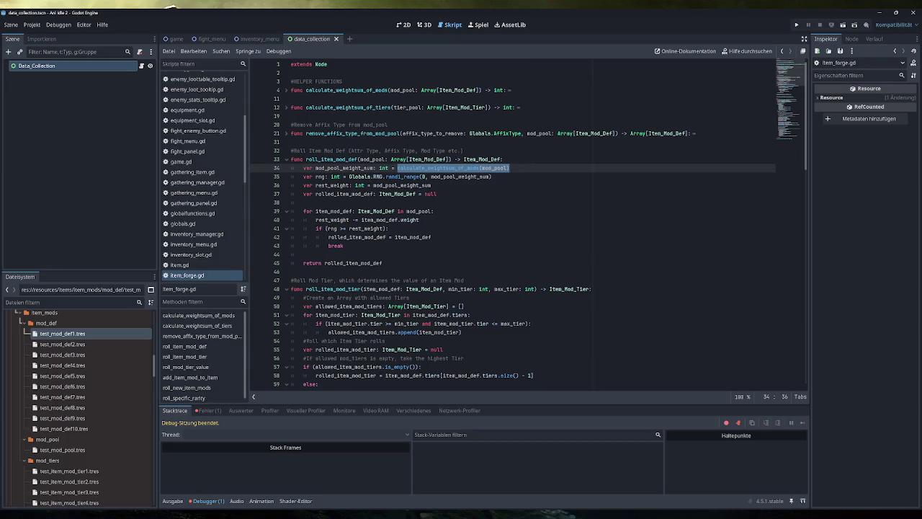
double_click(345, 193)
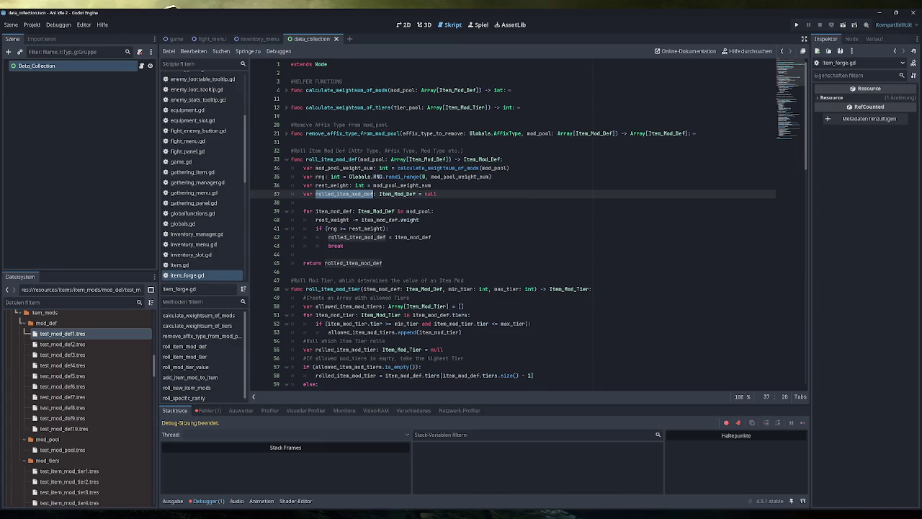
scroll(375, 220, down, 20)
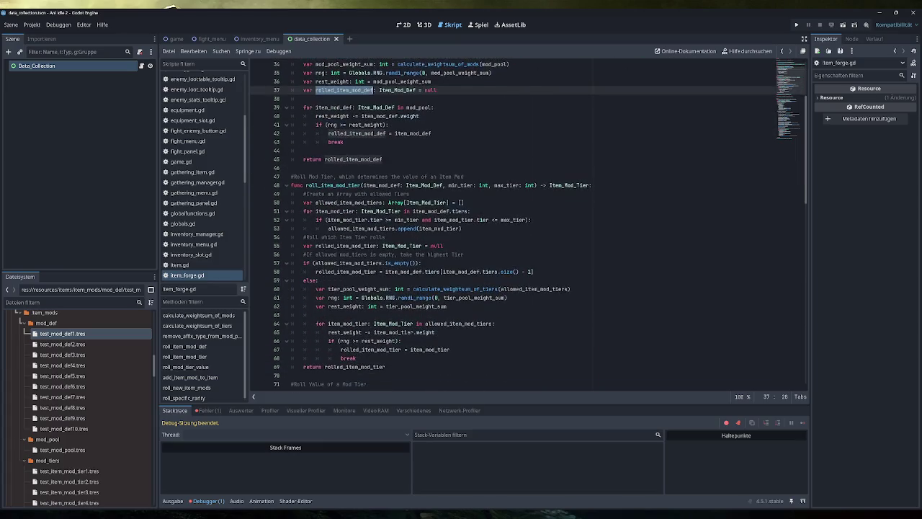
scroll(375, 220, down, 5)
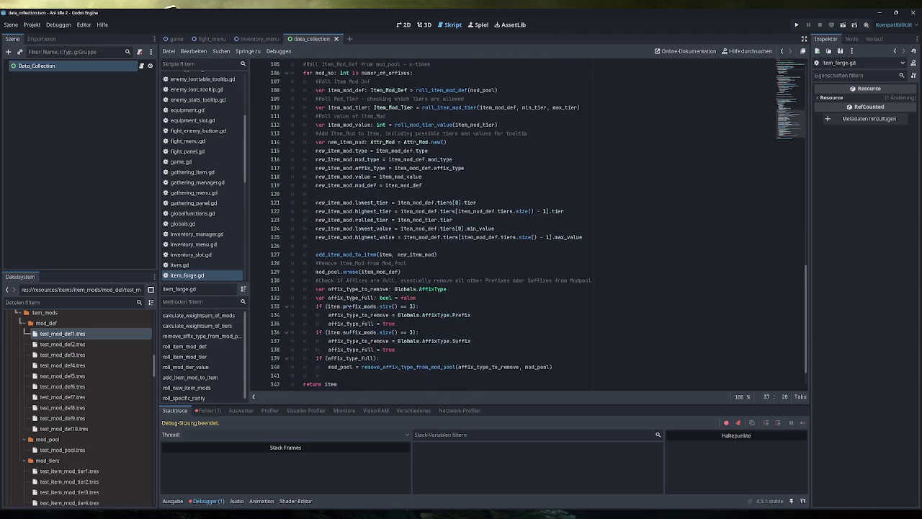
scroll(375, 219, up, 3)
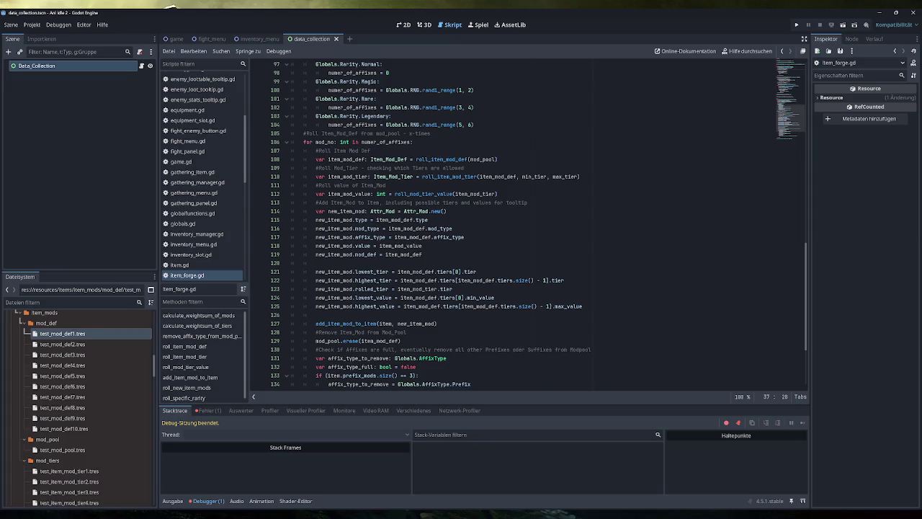
double_click(346, 159)
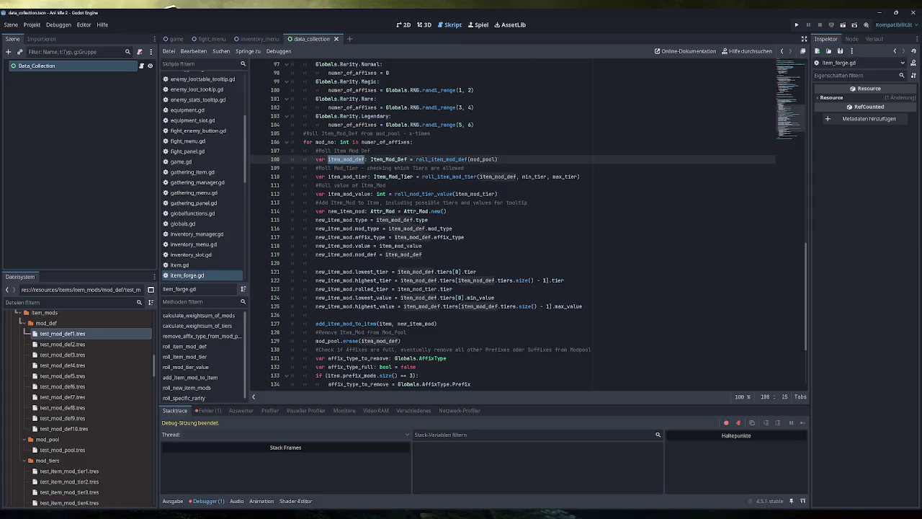
double_click(497, 177)
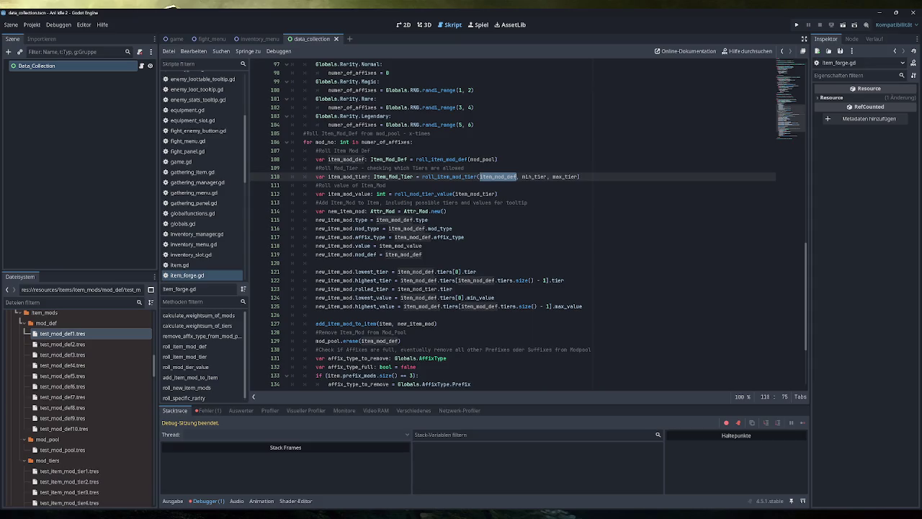
scroll(528, 224, down, 3)
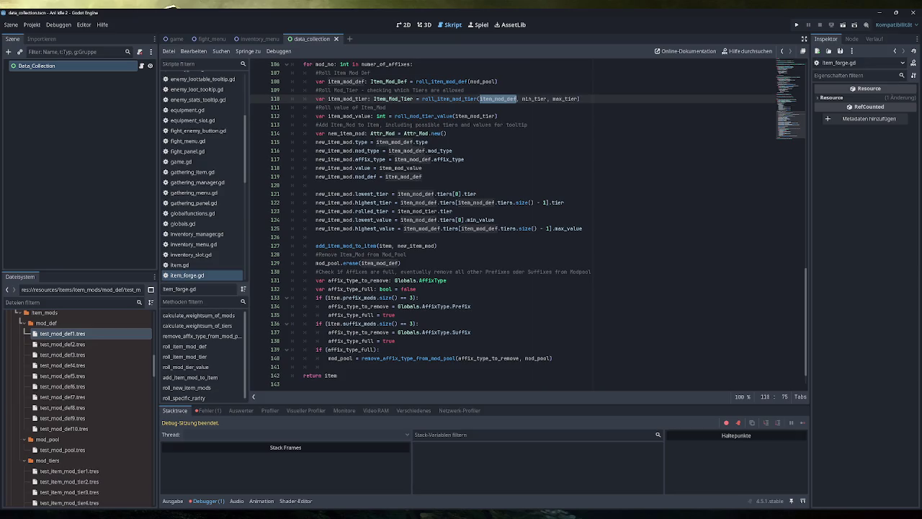
mouse_move(441, 306)
scroll(529, 224, up, 2)
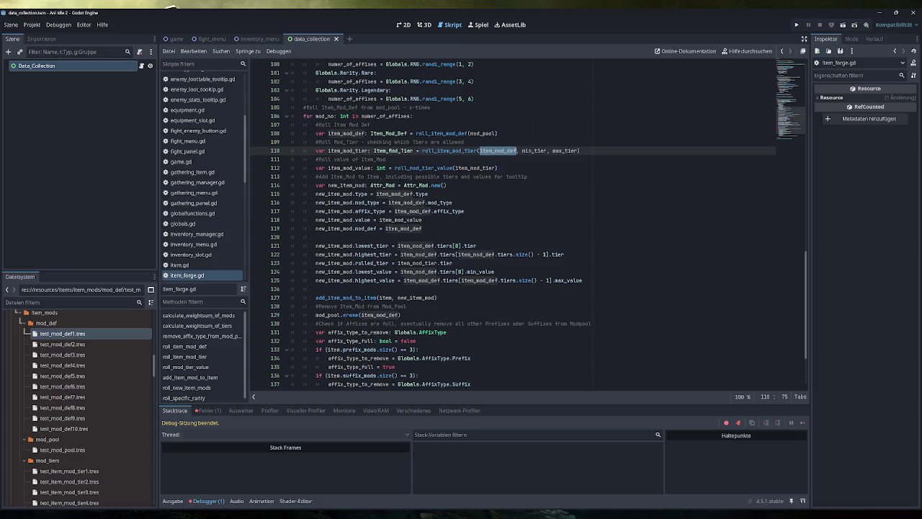
click(498, 134)
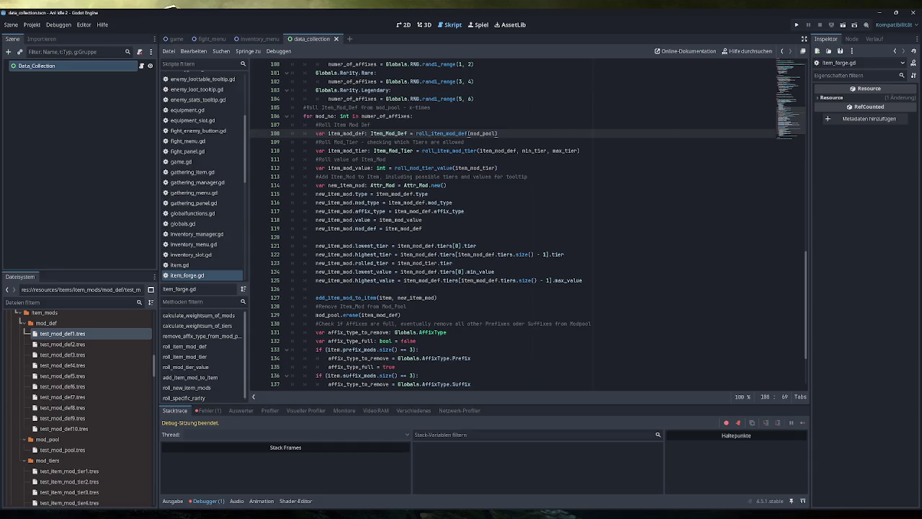
scroll(526, 223, down, 2)
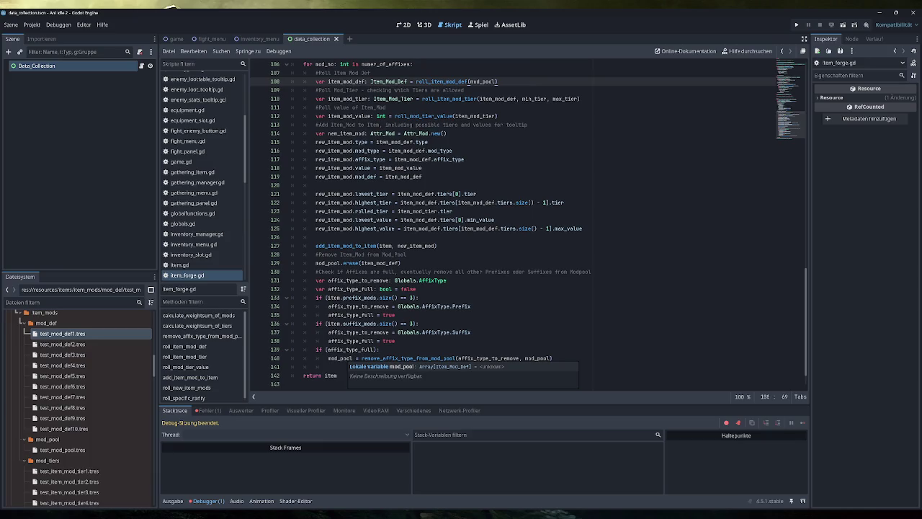
double_click(340, 358)
scroll(341, 358, up, 4)
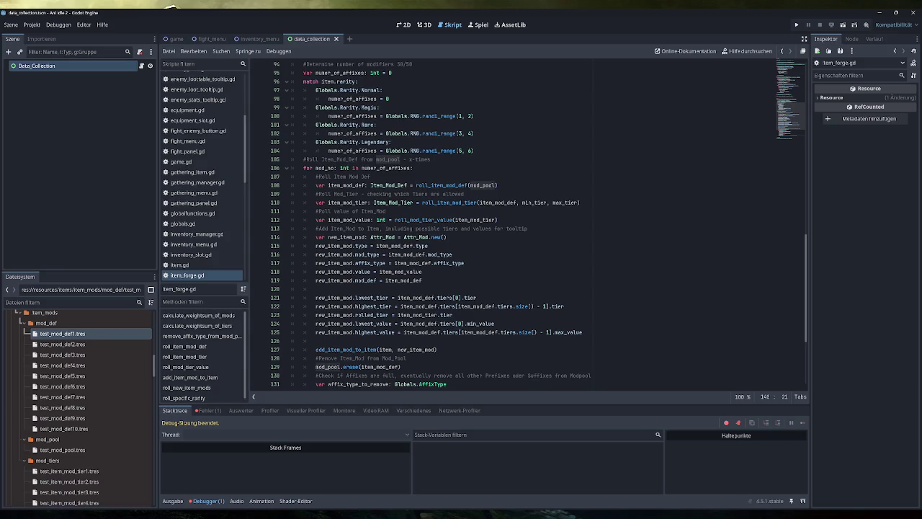
click(370, 176)
- Insert `if (mod_pool.size() == 0):` at the start of the affix roll loop
key(Up)
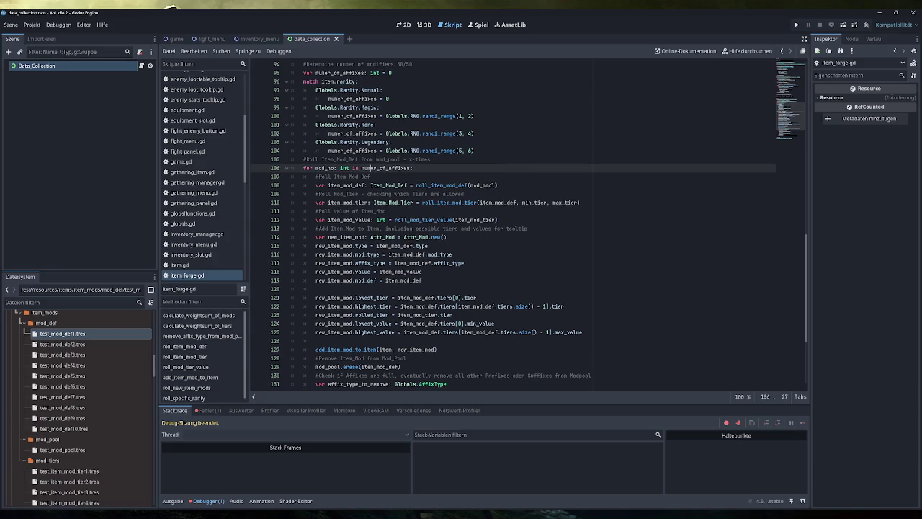
key(Return)
text(if (mod_)
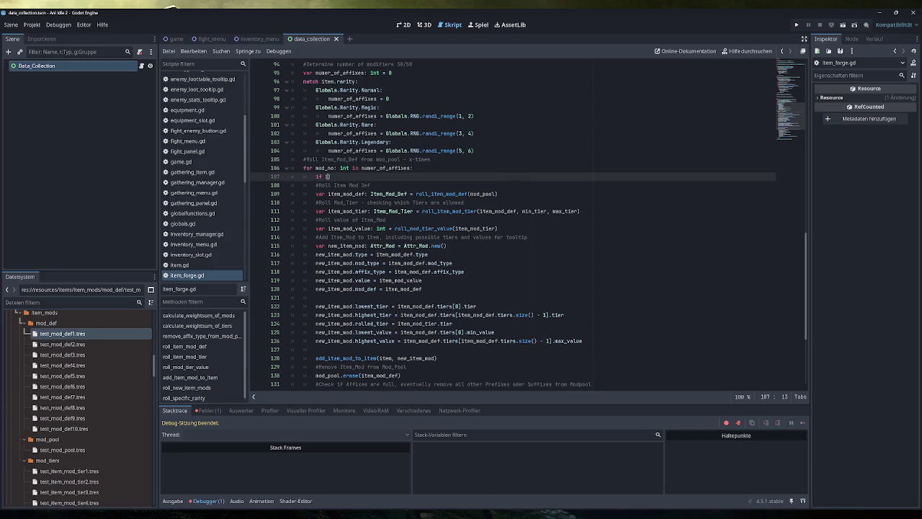
text(pool)
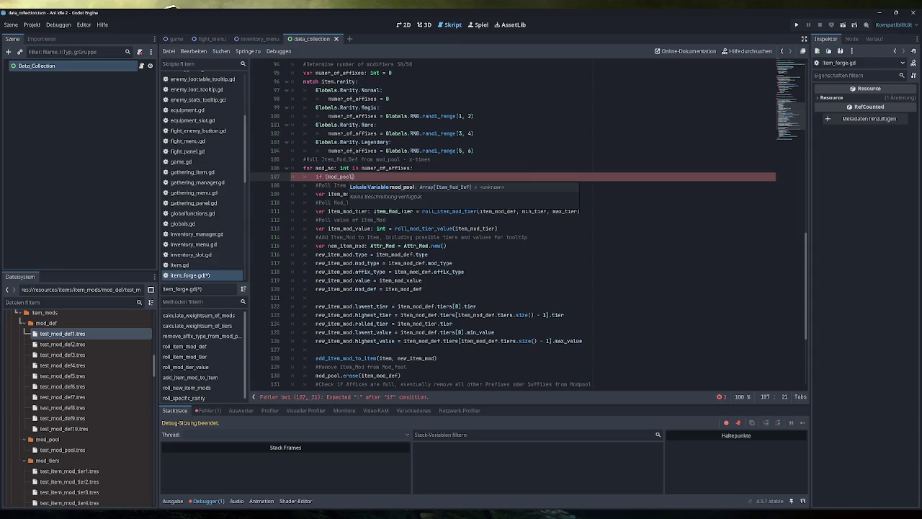
text())
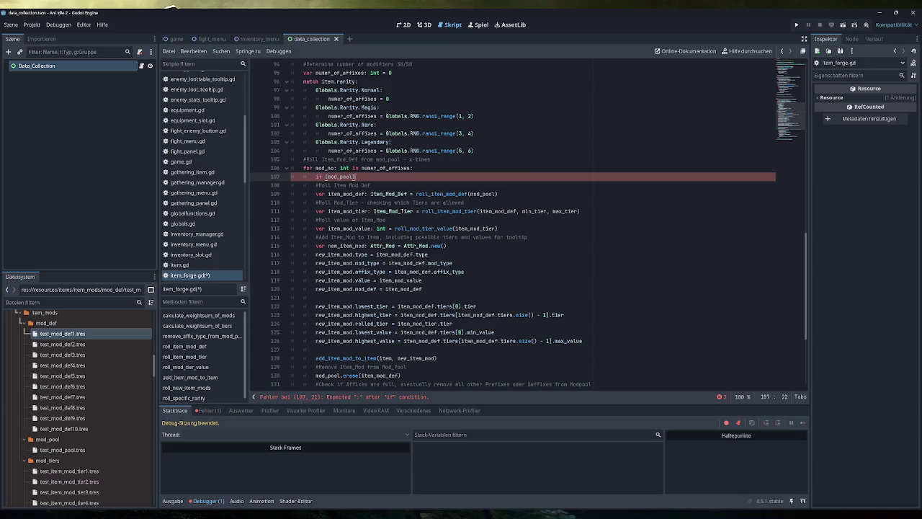
key(Left)
text(.size)
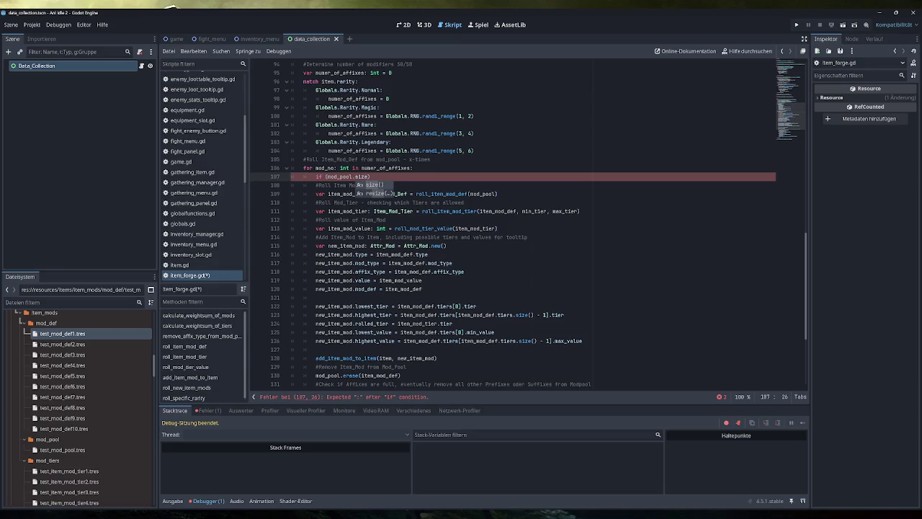
key(Return)
text(== 0)
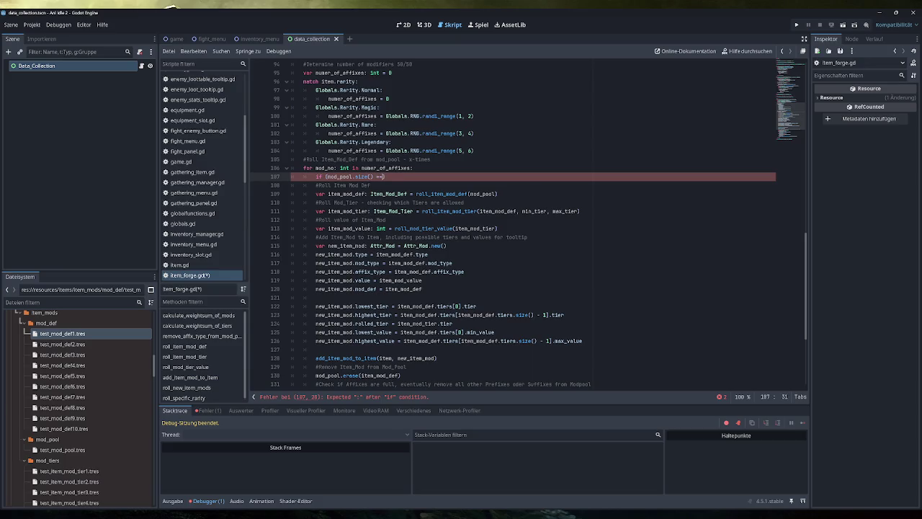
key(End)
text(:)
key(Return)
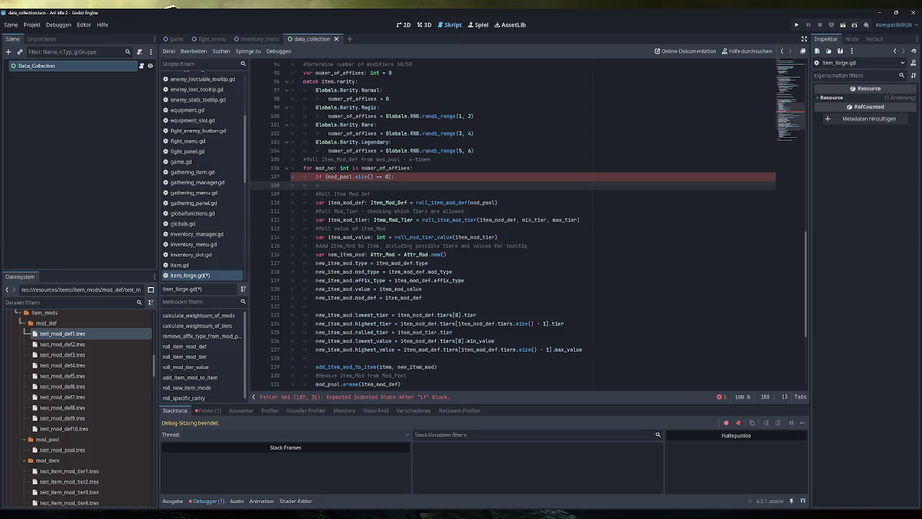
- Change the condition to mod_pool.is_empty() and put `break` in the if body
drag(383, 176, 352, 177)
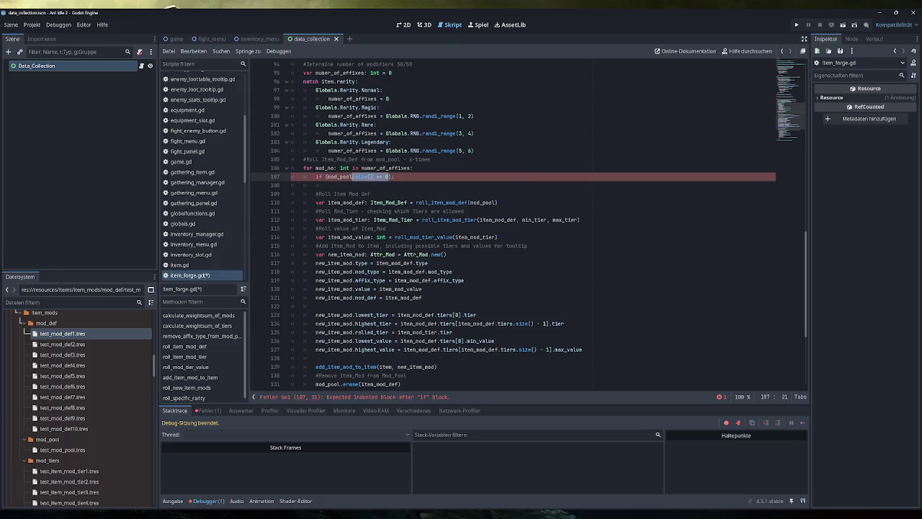
text(.)
text(.is)
key(Return)
click(321, 186)
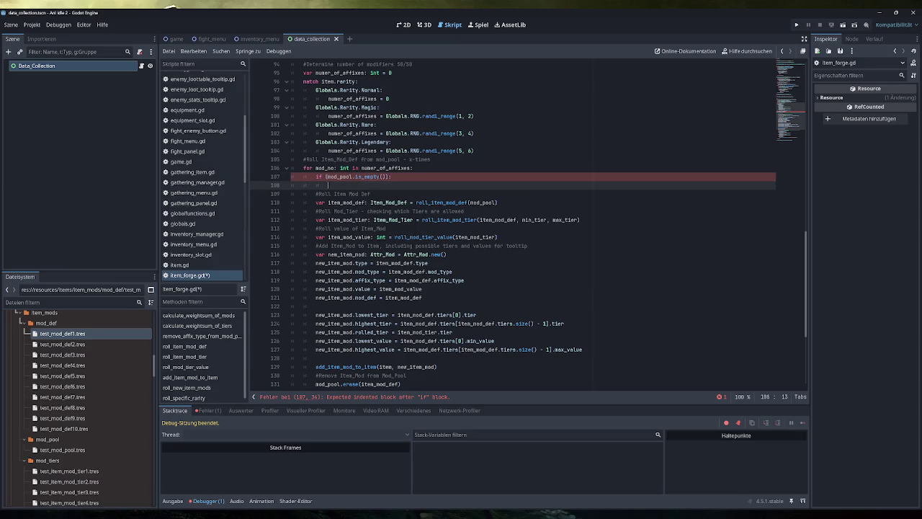
text(break)
click(796, 24)
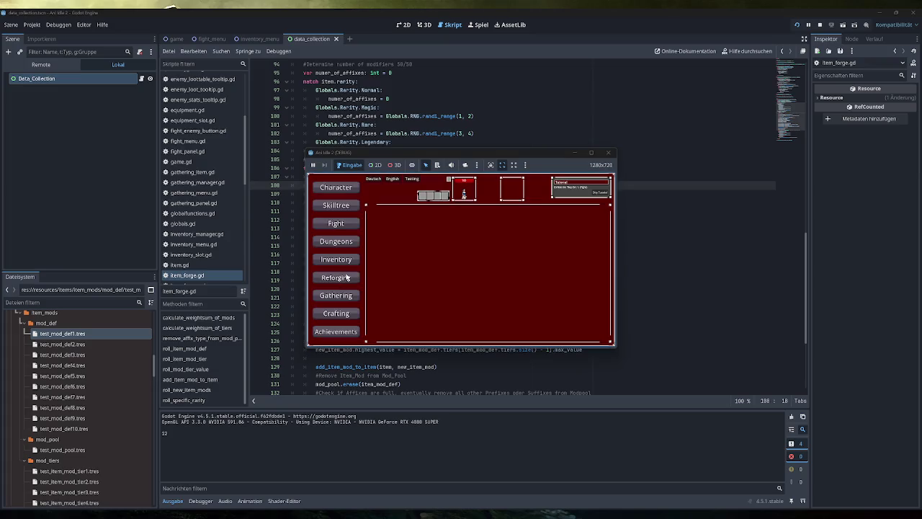
- Spawn test items, maximize the game, equip the Simple Backpack bottom-left, then open Dungeons
click(412, 179)
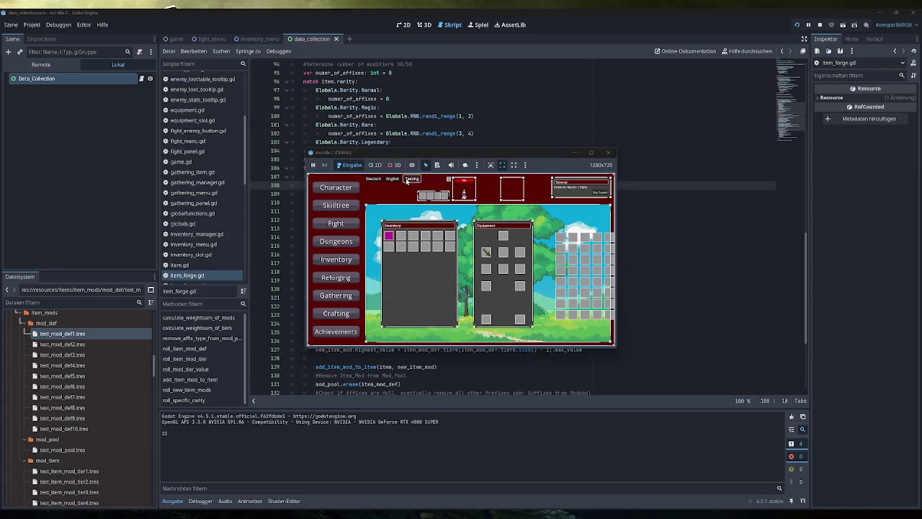
double_click(452, 160)
mouse_move(266, 214)
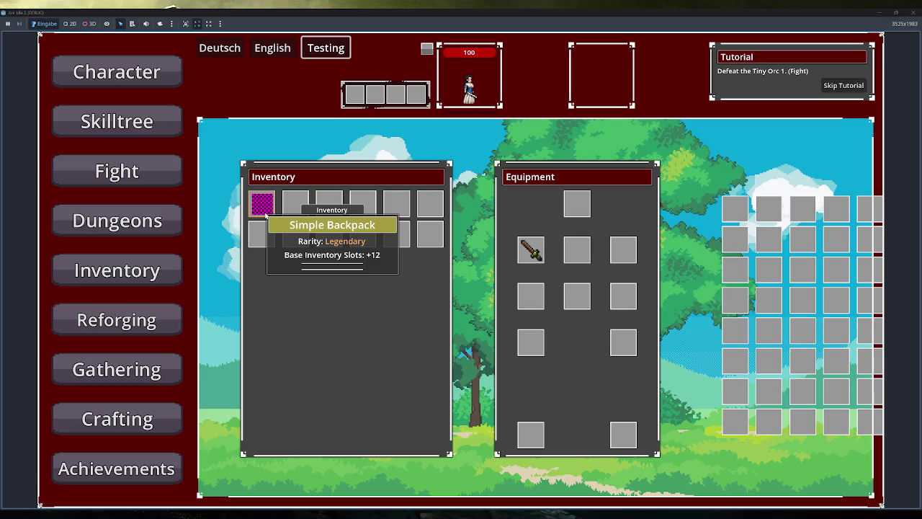
mouse_move(266, 215)
mouse_down()
mouse_move(315, 235)
mouse_move(530, 435)
mouse_up()
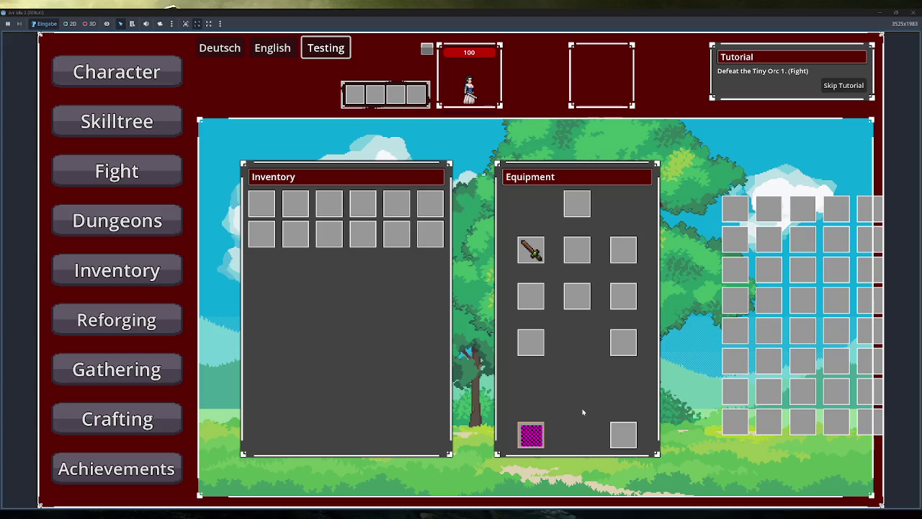
mouse_move(531, 434)
click(170, 225)
click(154, 272)
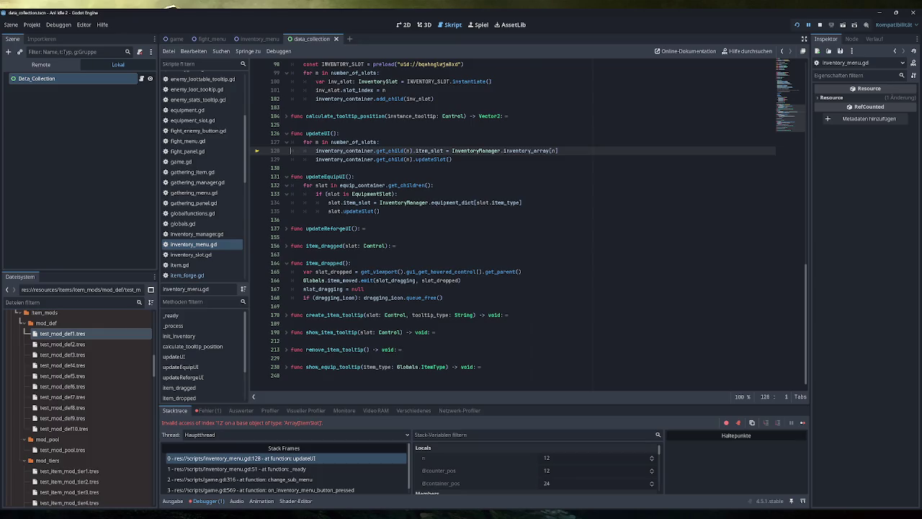
- Stop the crashed game and select the inventory capacity print in inventory_manager.gd's resize_array
click(172, 501)
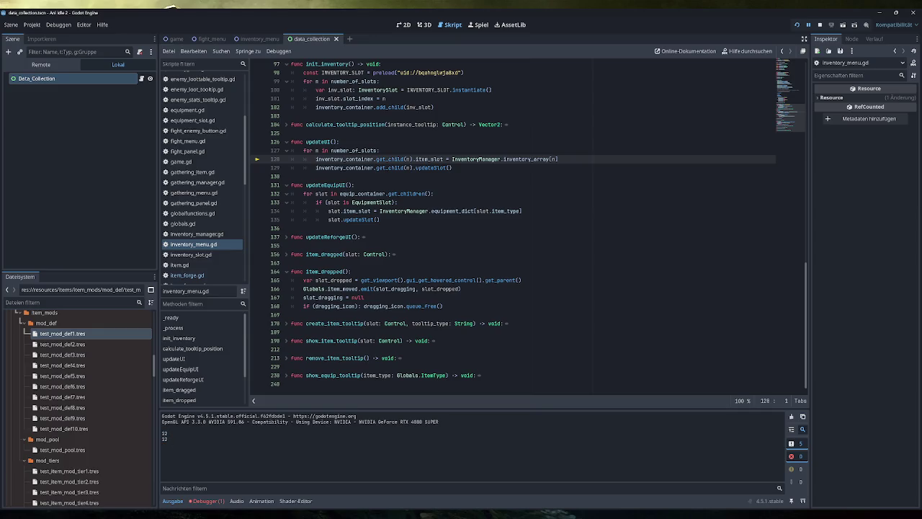
click(820, 25)
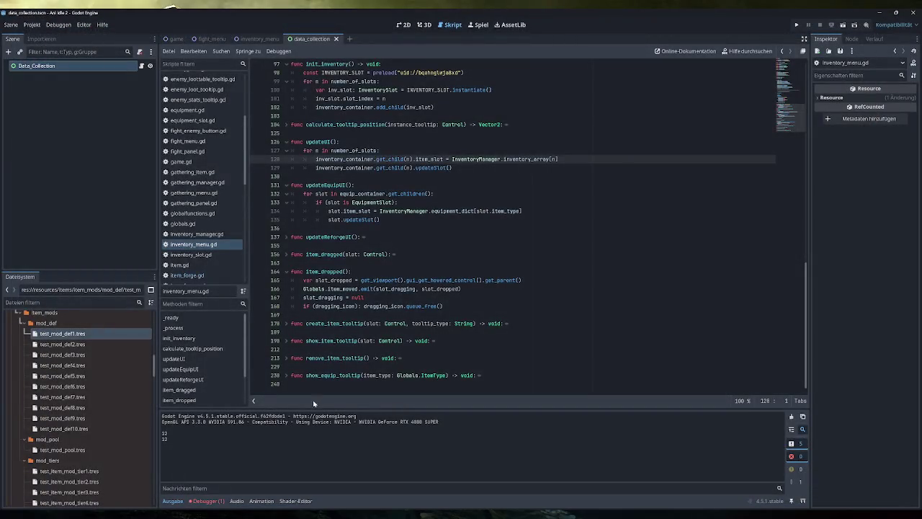
scroll(397, 305, up, 15)
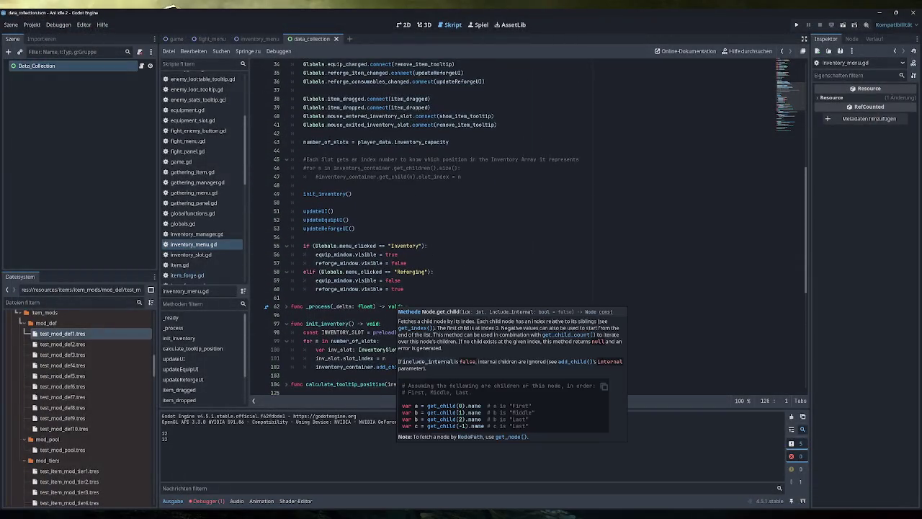
click(196, 234)
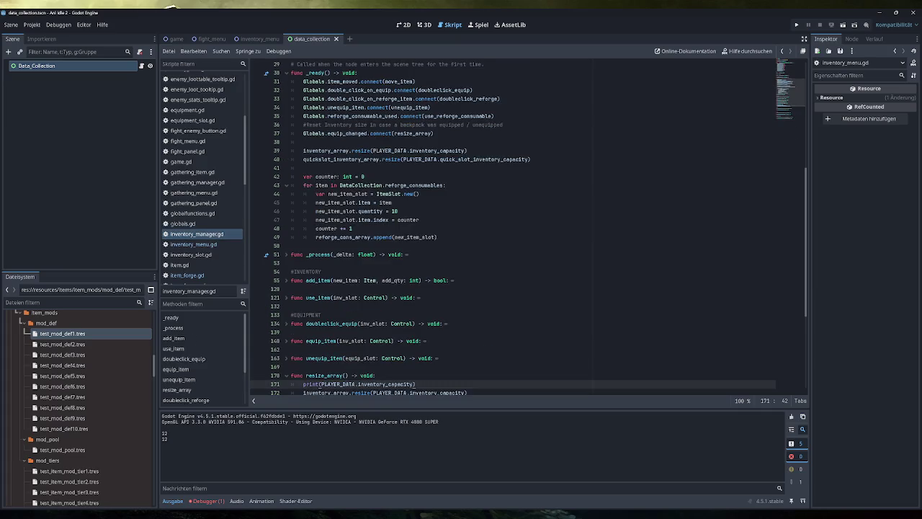
scroll(529, 227, down, 4)
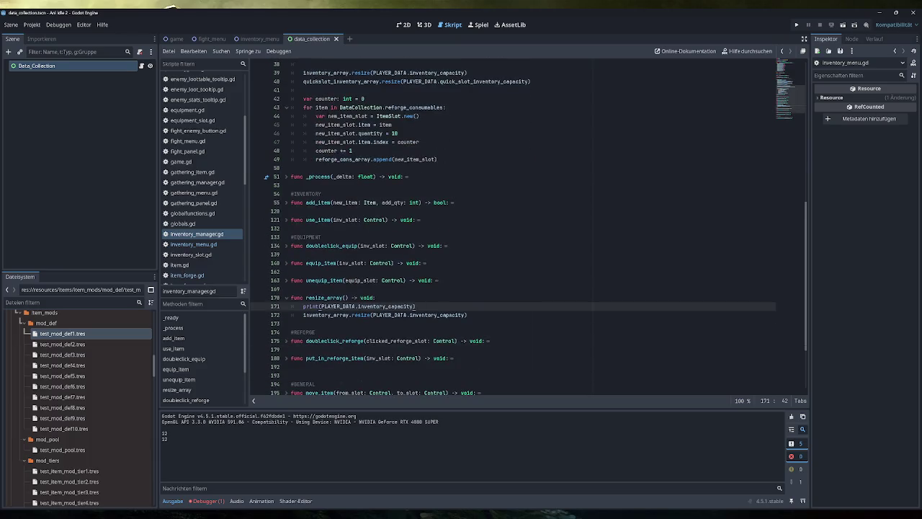
drag(416, 280, 307, 281)
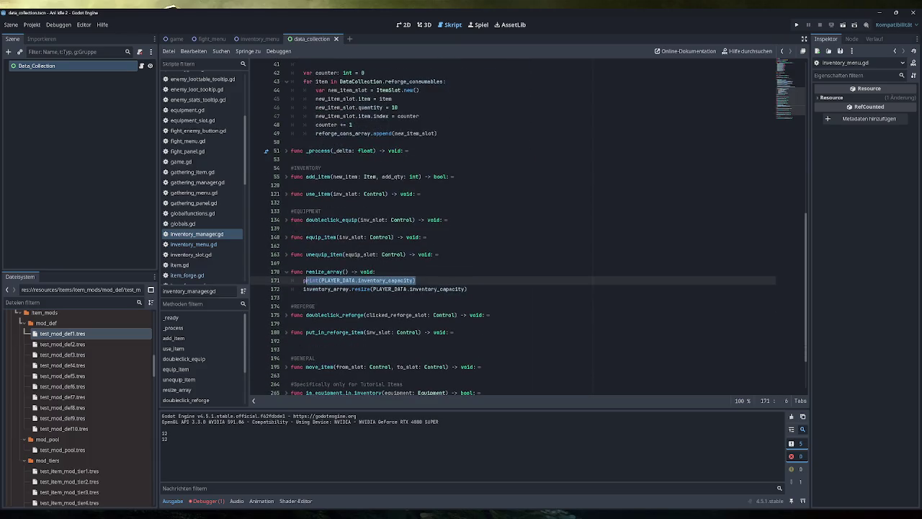
scroll(440, 288, up, 3)
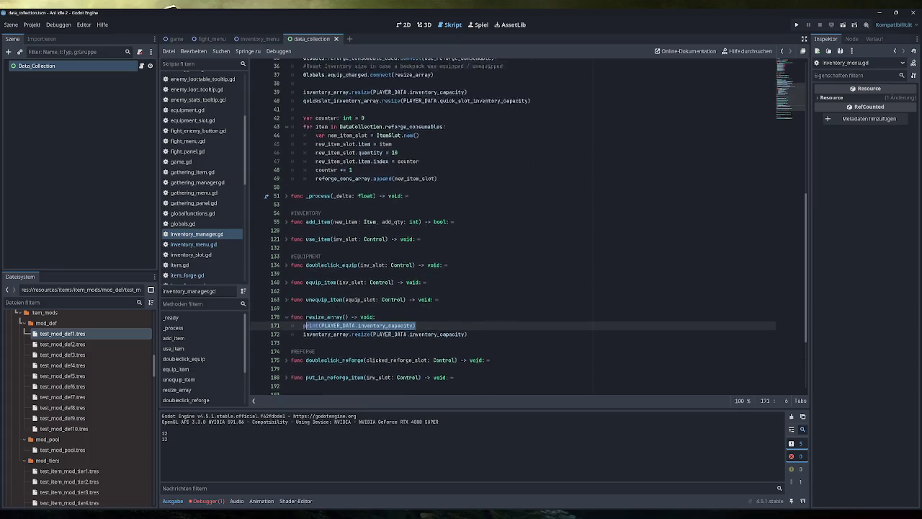
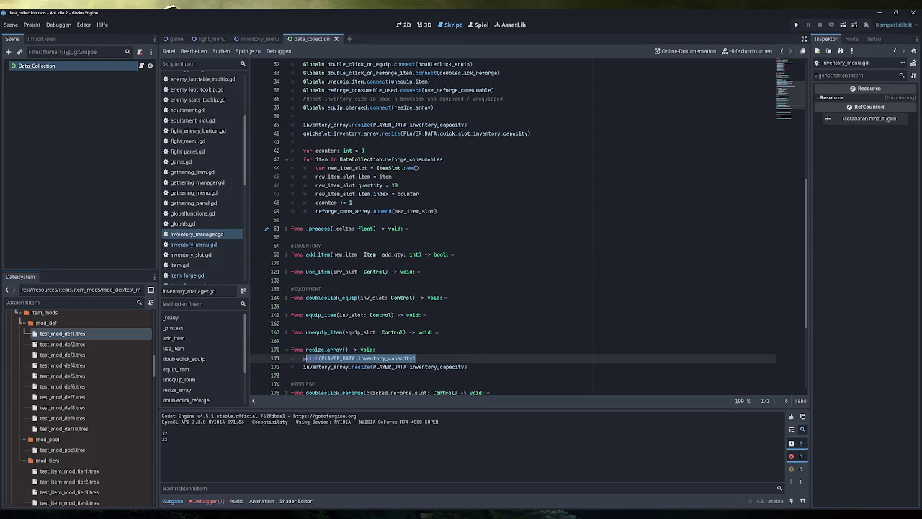
- Open player_data.gd, highlight the inventory_capacity getter's return on line 29, and select player_data.tres
scroll(211, 249, down, 5)
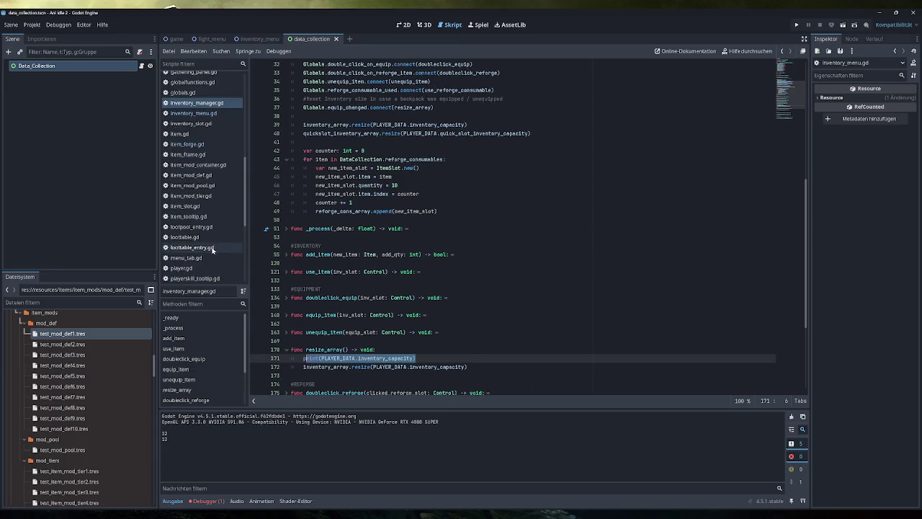
scroll(211, 249, up, 1)
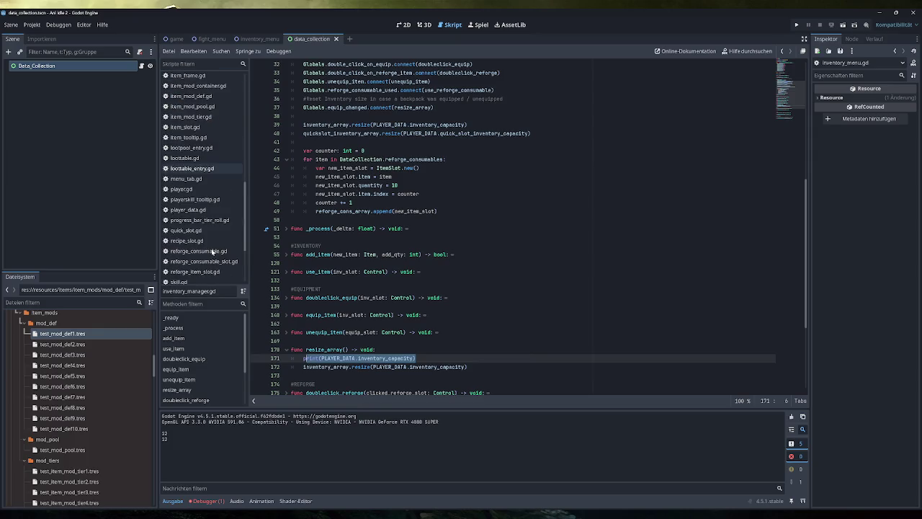
click(206, 209)
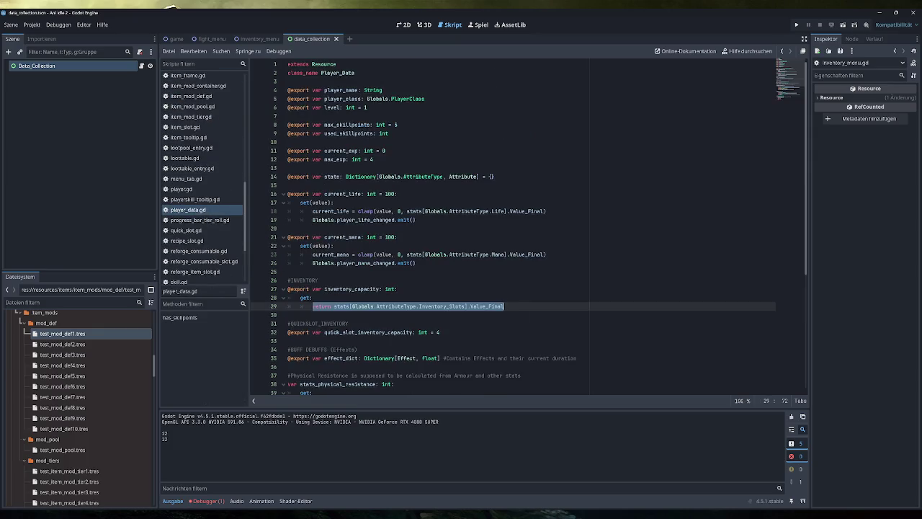
drag(504, 306, 312, 306)
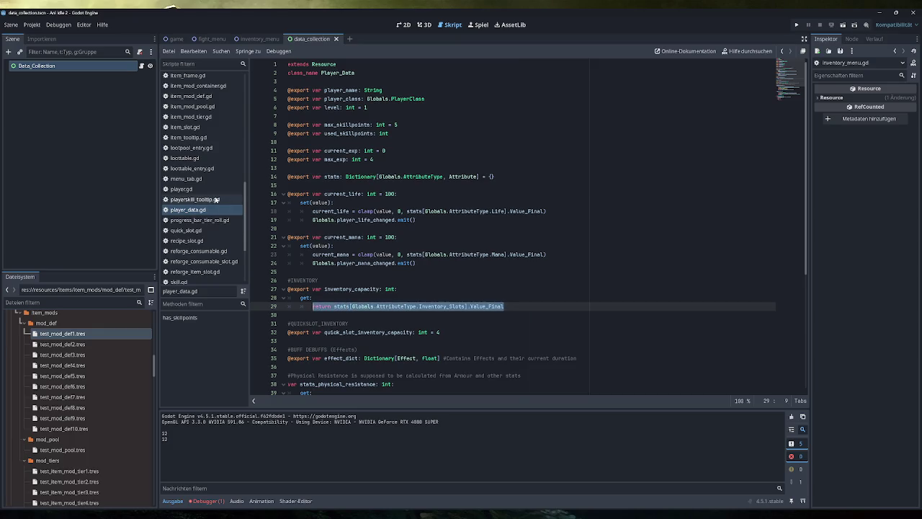
scroll(217, 176, up, 10)
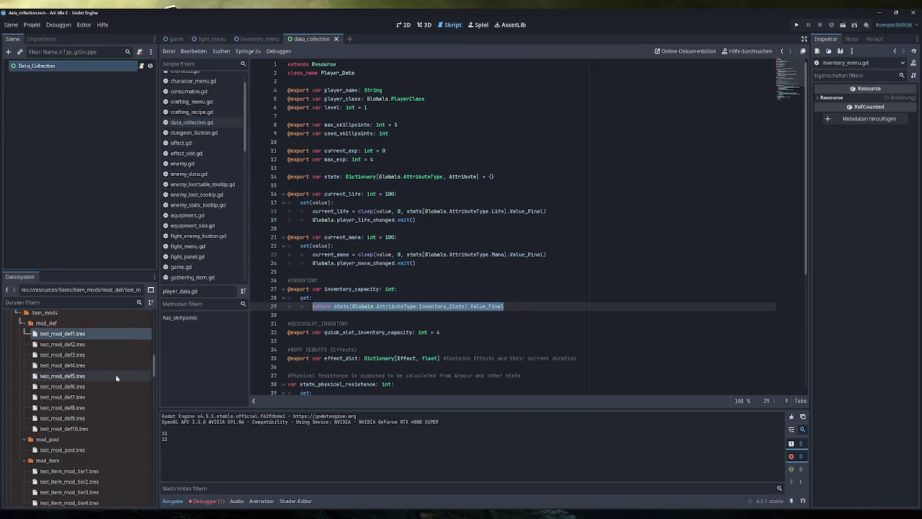
scroll(88, 382, up, 3)
scroll(83, 384, down, 6)
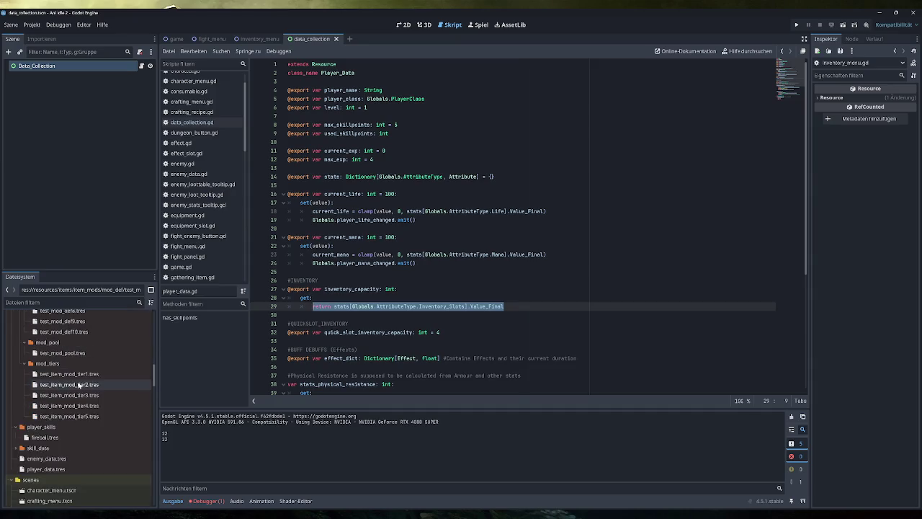
click(61, 396)
- Show player_data.tres in the Inspector and expand Inventory Slots, revealing base 12 and final 0
click(876, 445)
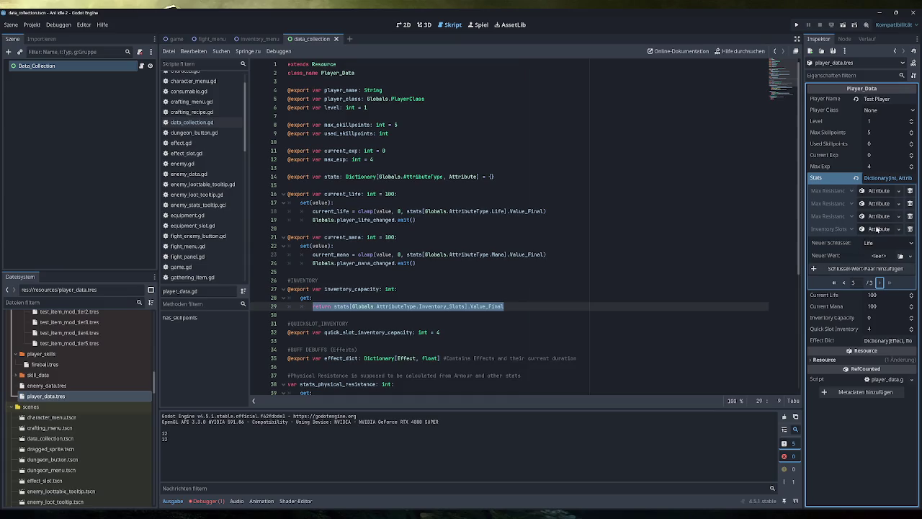
click(875, 229)
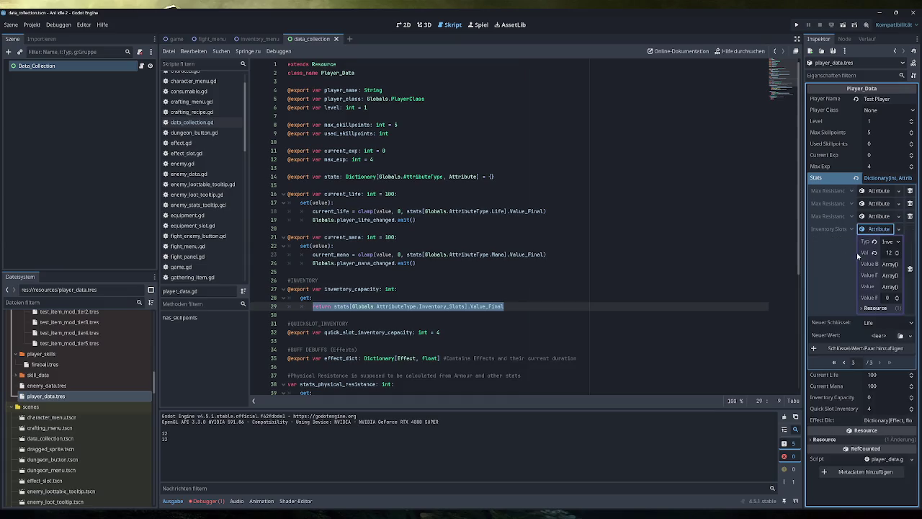
mouse_move(802, 247)
mouse_down()
mouse_move(742, 248)
mouse_move(751, 248)
mouse_up()
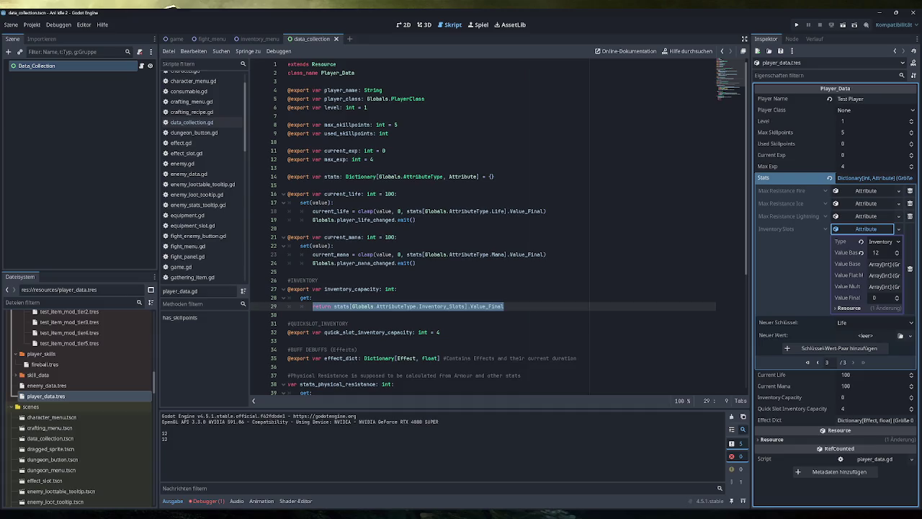
click(504, 307)
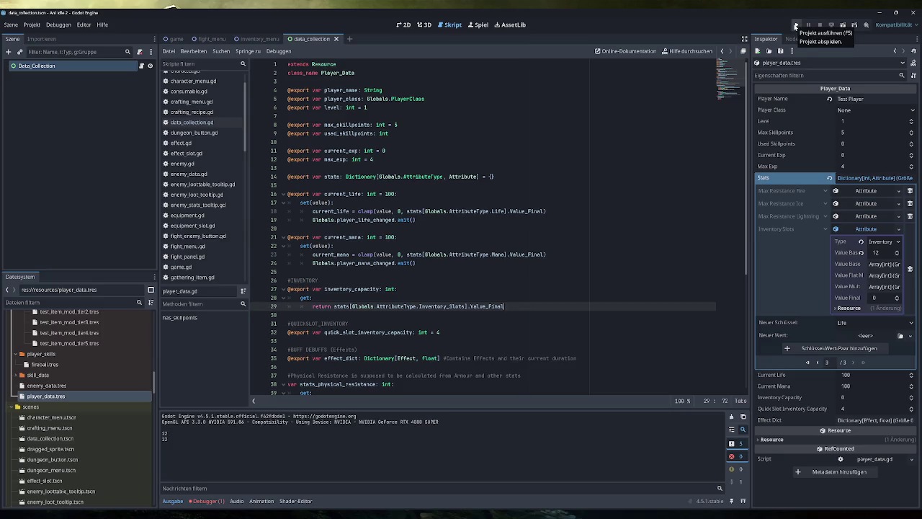
- Run the game, open its Inventory and add test items twice via Testing
click(796, 26)
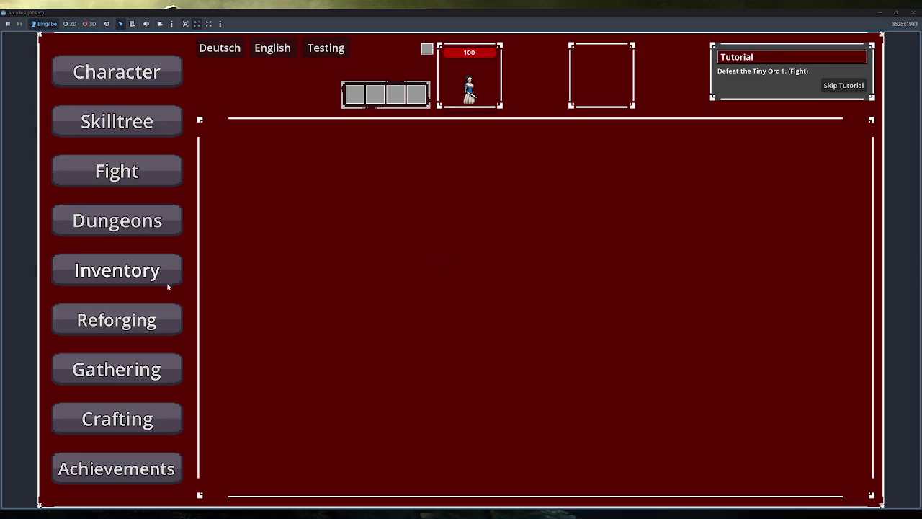
click(161, 280)
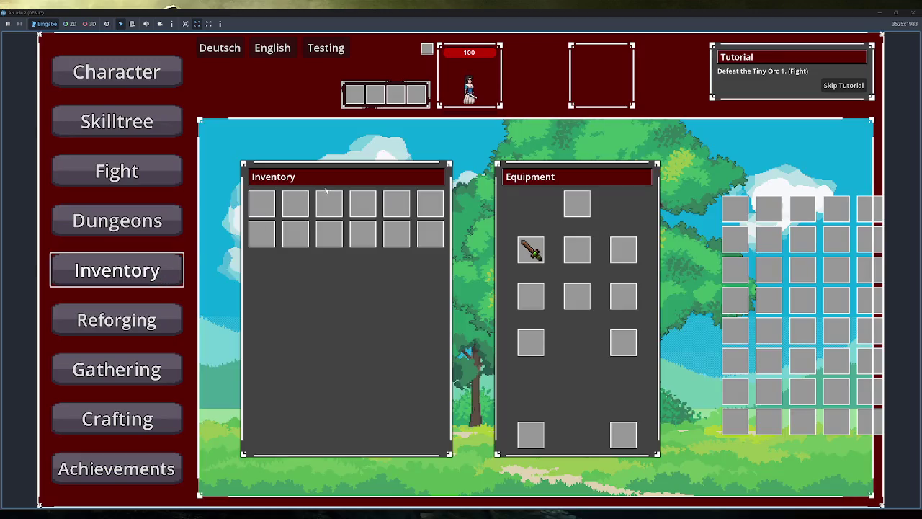
click(321, 50)
mouse_move(253, 207)
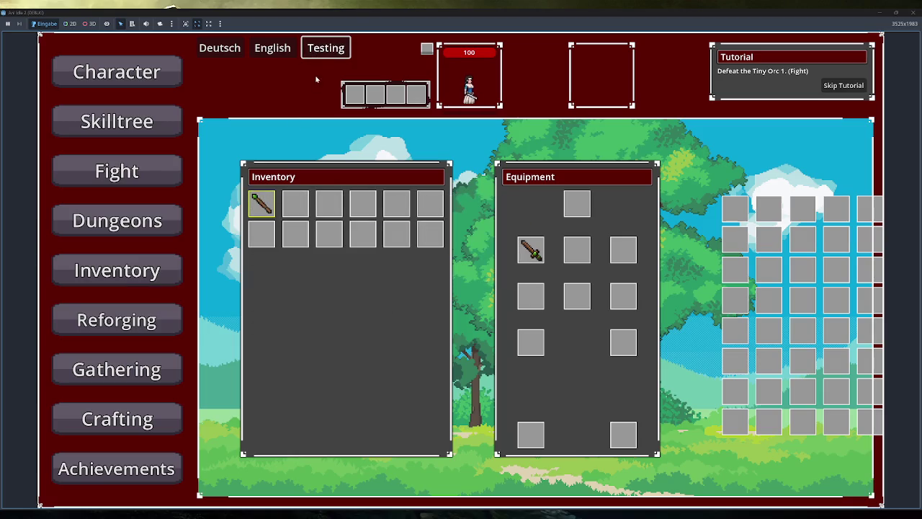
click(322, 49)
- Equip the Simple Backpack in the bottom-left equipment slot and shrink the game window
mouse_move(291, 202)
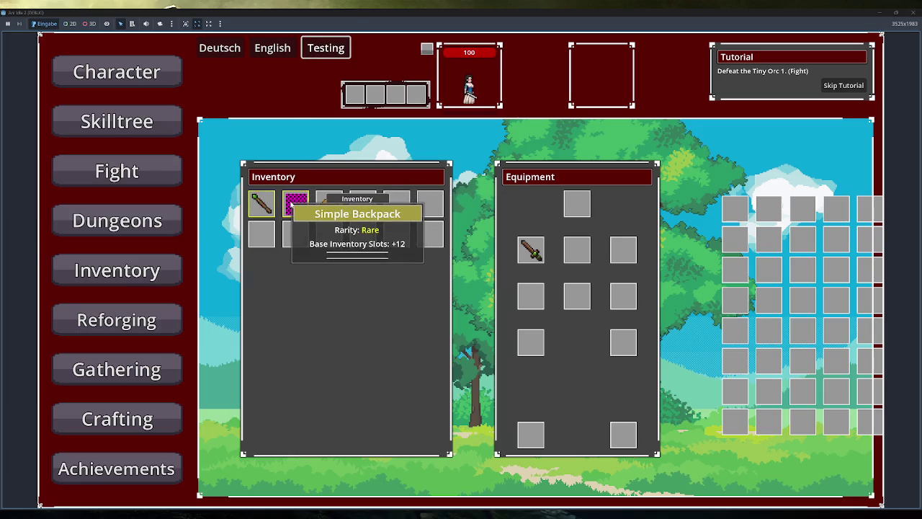
drag(292, 201, 533, 436)
mouse_move(536, 438)
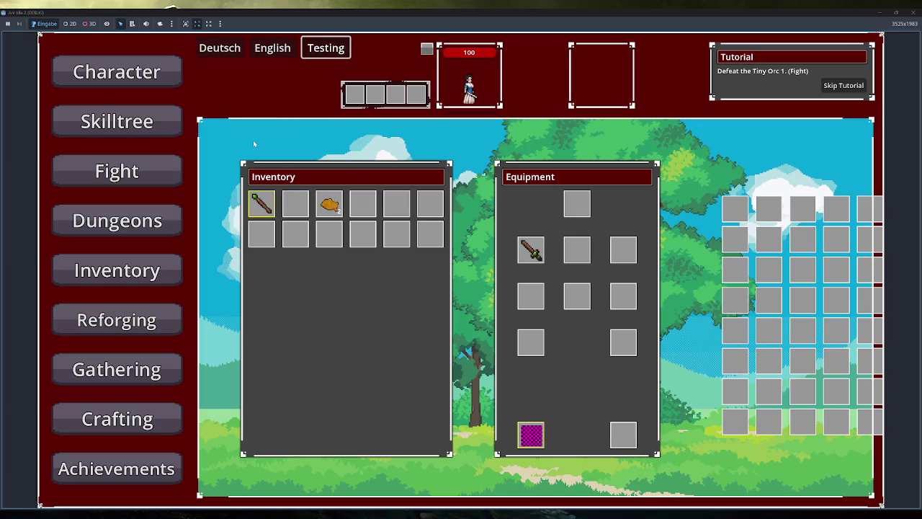
drag(825, 13, 477, 155)
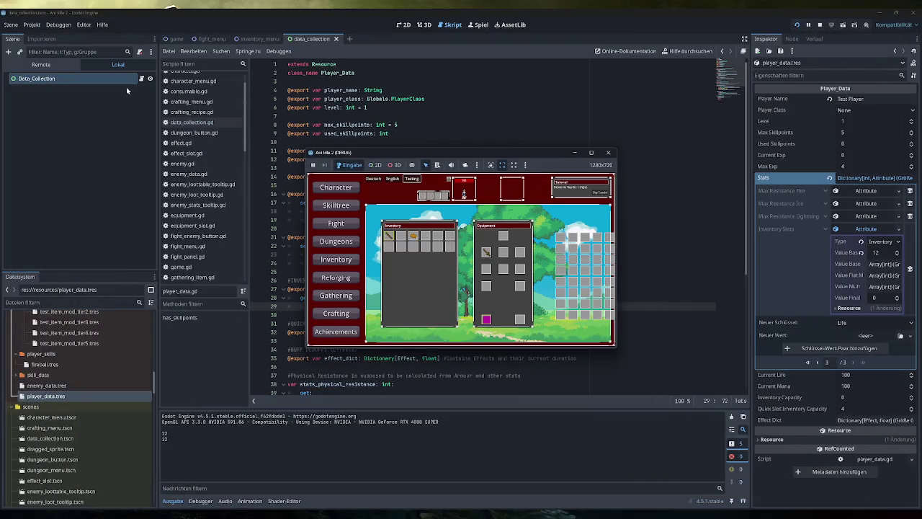
- In the Remote tree select Game > Player and expand Player Data > Stats page 3 > Inventory Slots
click(48, 67)
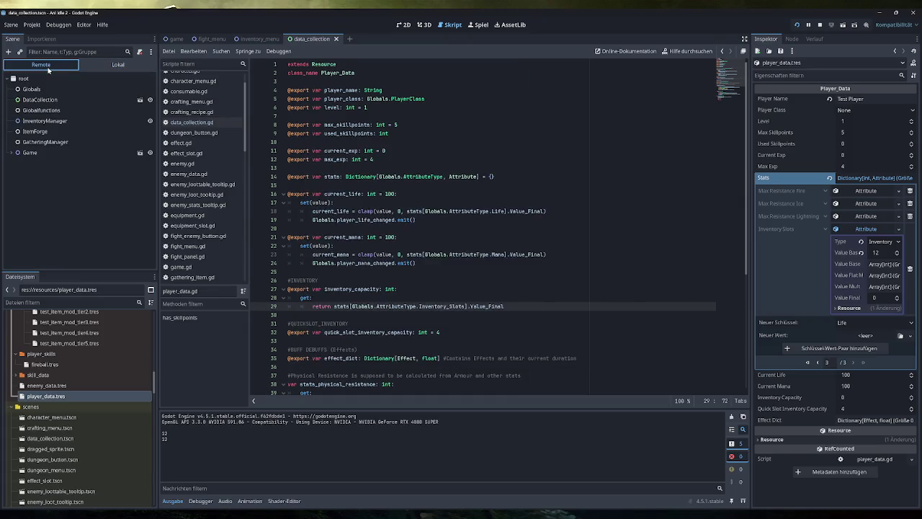
click(12, 152)
click(34, 226)
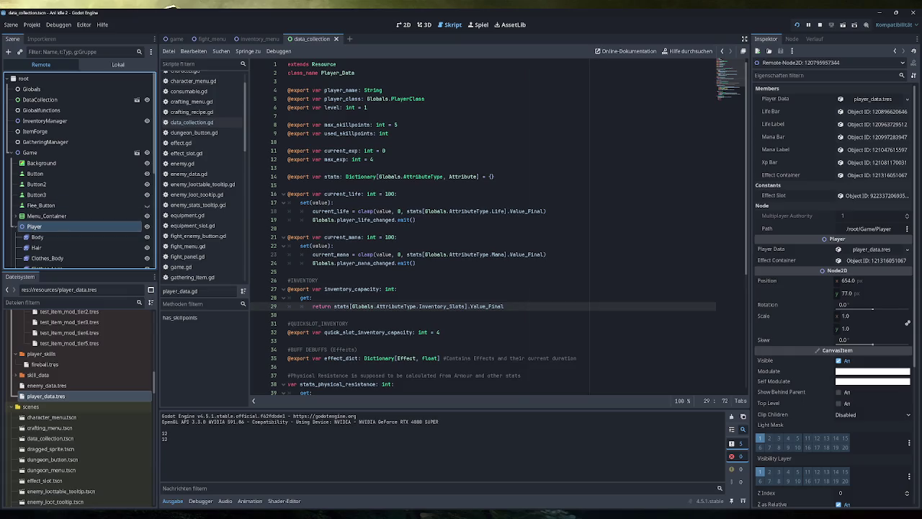
click(871, 99)
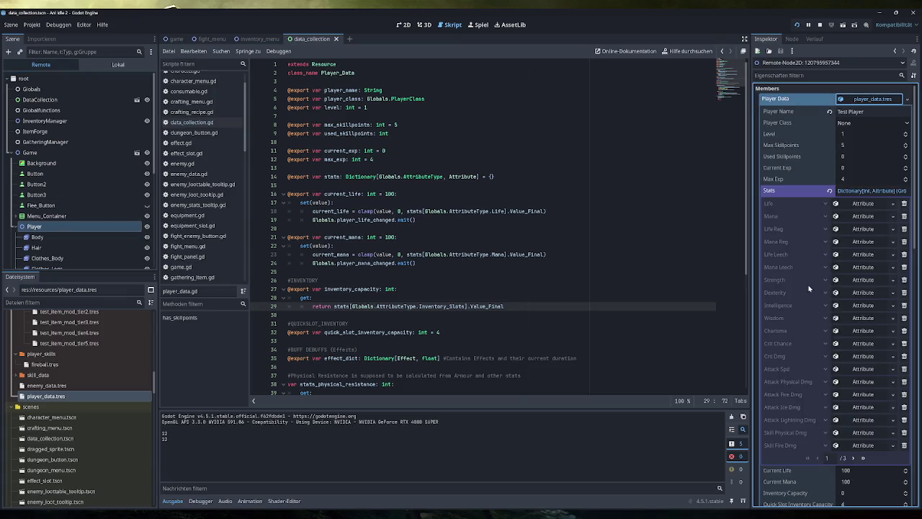
click(863, 458)
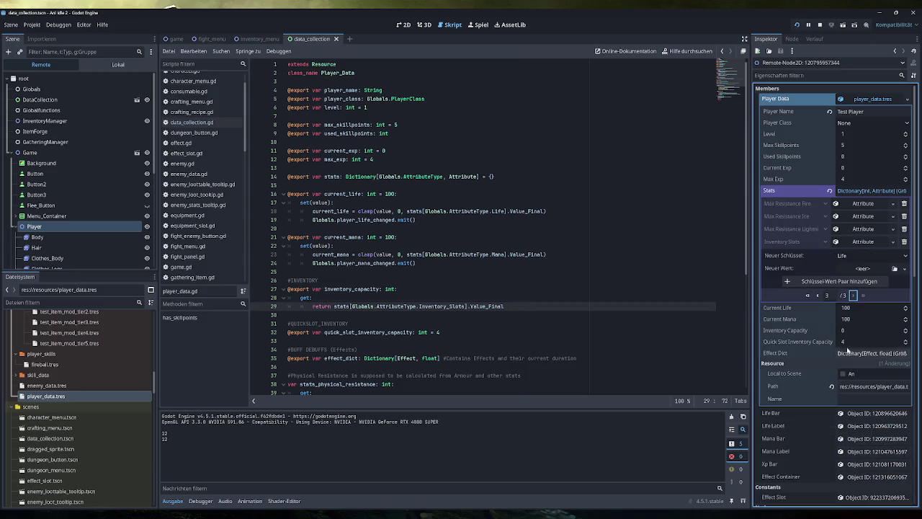
click(870, 242)
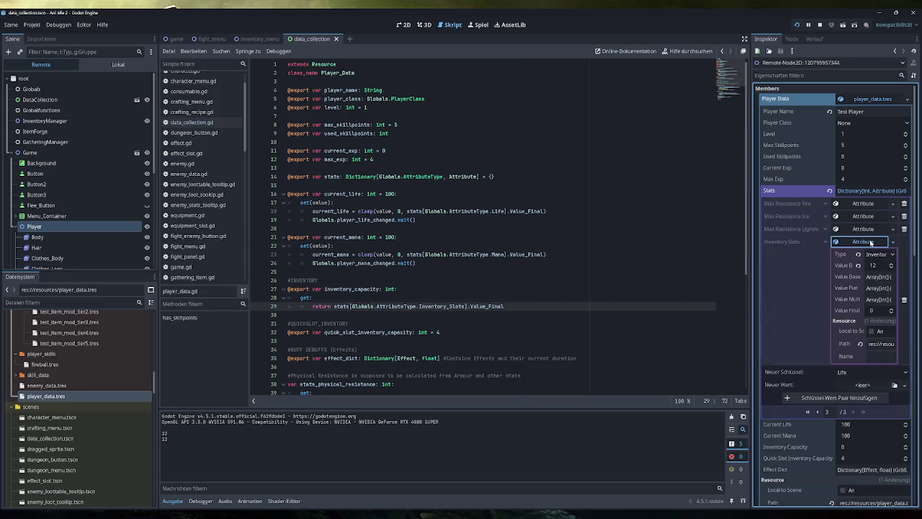
- Check the Inventory Slots Value Base Mod and Value Flat Mod arrays, then collapse them
click(876, 277)
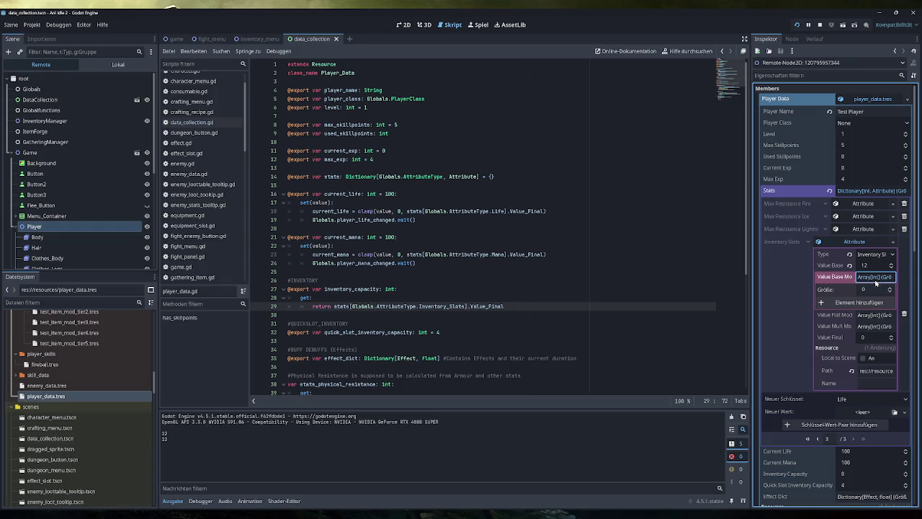
click(874, 315)
click(874, 315)
click(877, 277)
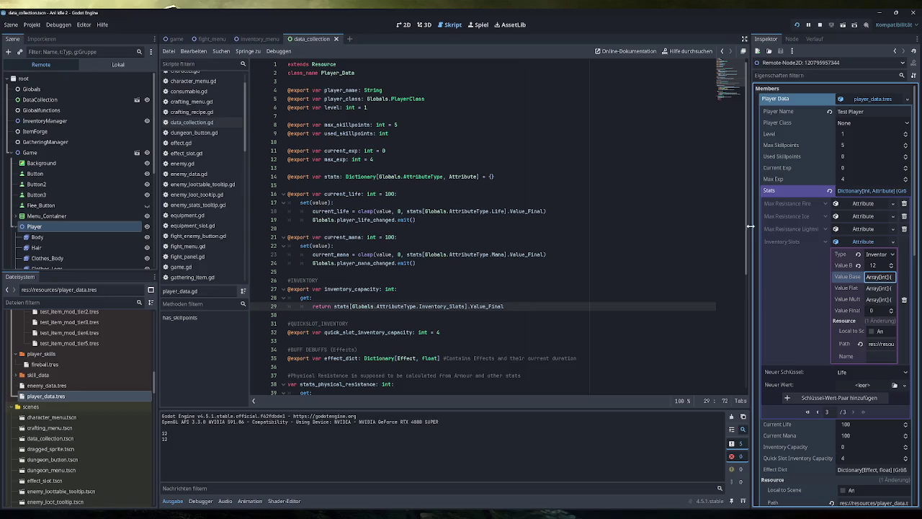
drag(751, 227, 784, 226)
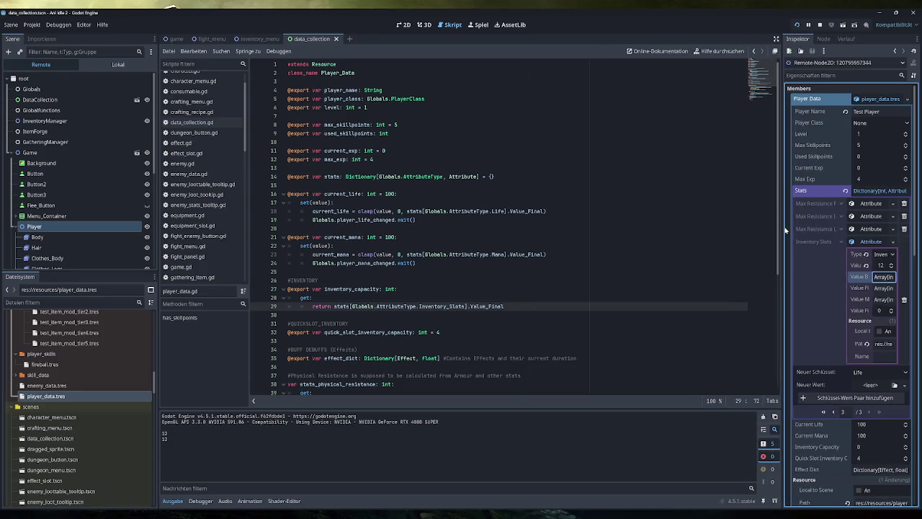
scroll(827, 318, down, 5)
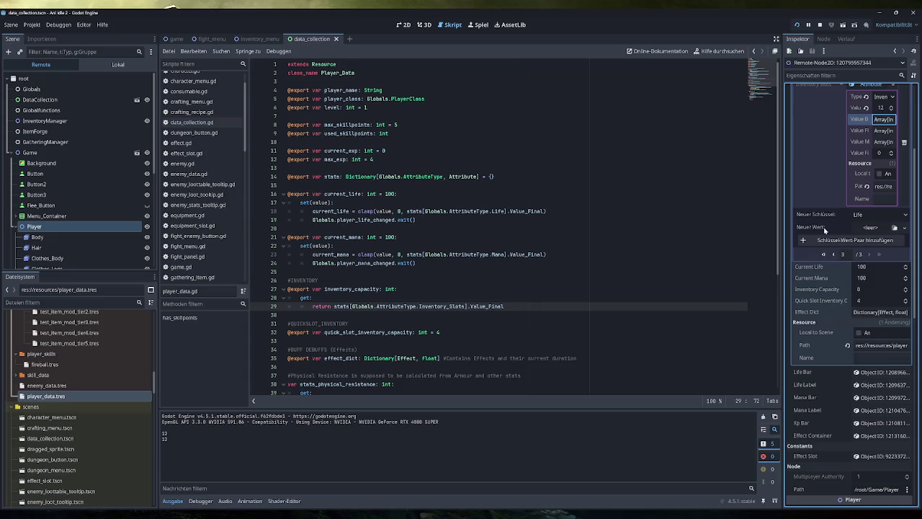
scroll(843, 289, down, 5)
scroll(845, 289, up, 10)
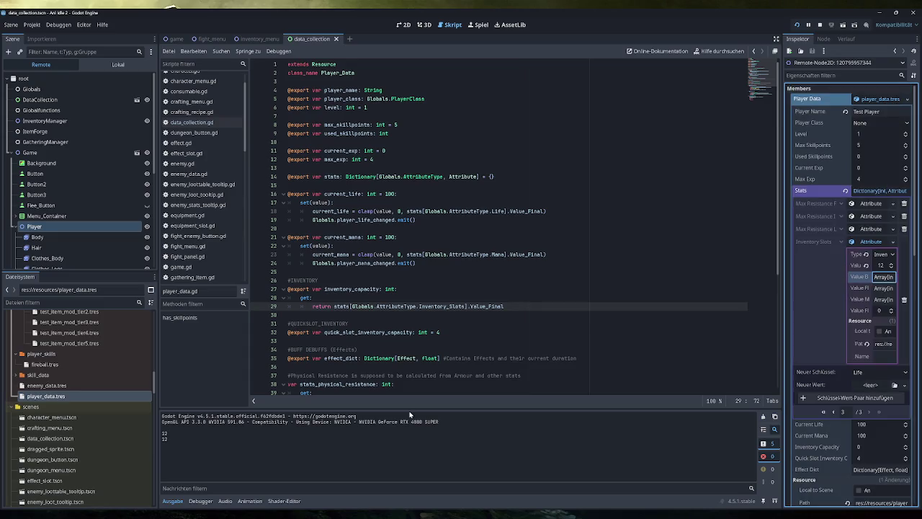
- Equip the staff in the game's weapon slot and minimize the game window
mouse_move(266, 515)
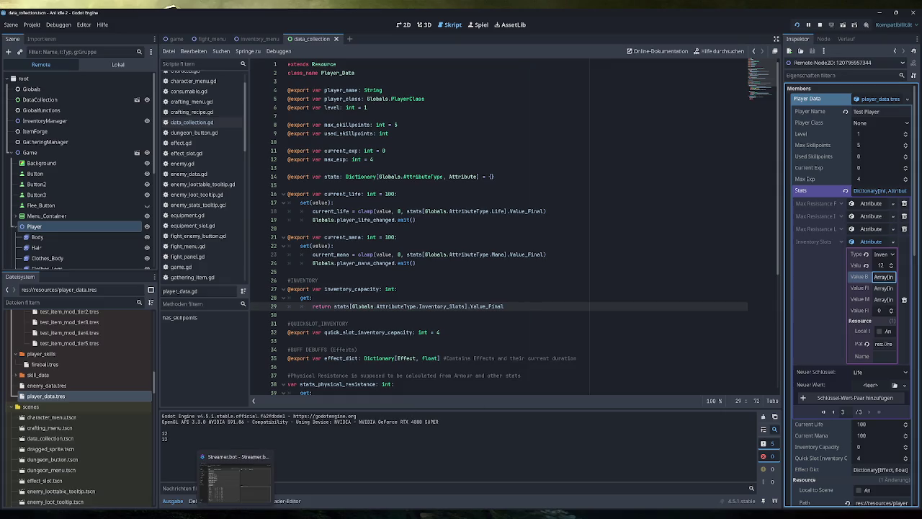
click(322, 484)
mouse_move(390, 236)
drag(390, 236, 486, 254)
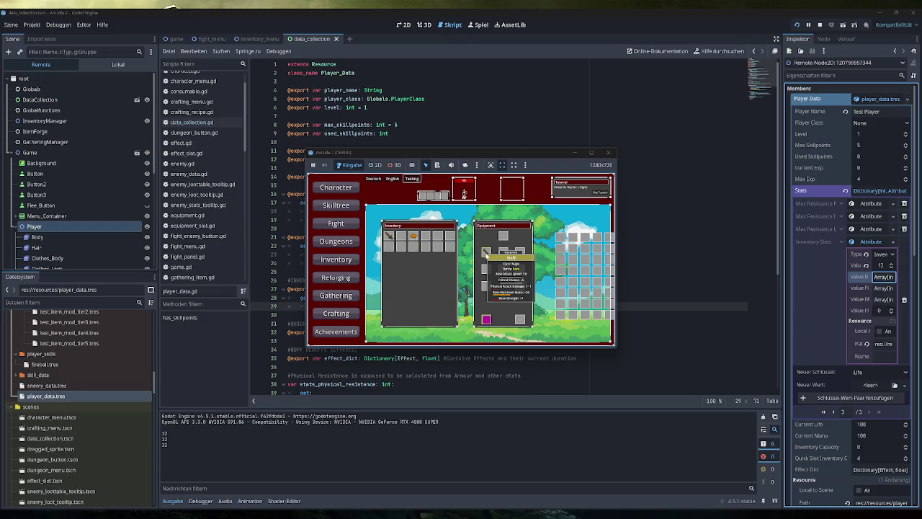
click(574, 153)
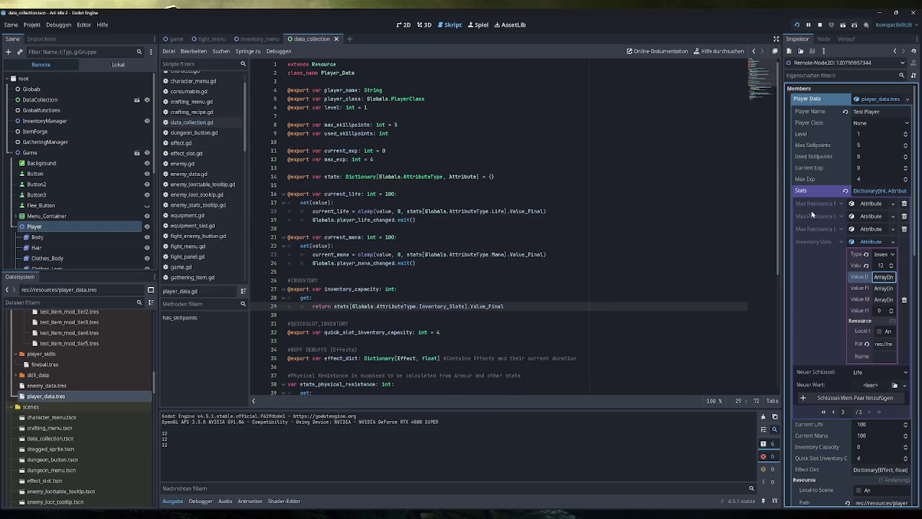
- Collapse Inventory Slots and return to the first page of the live Stats
click(43, 65)
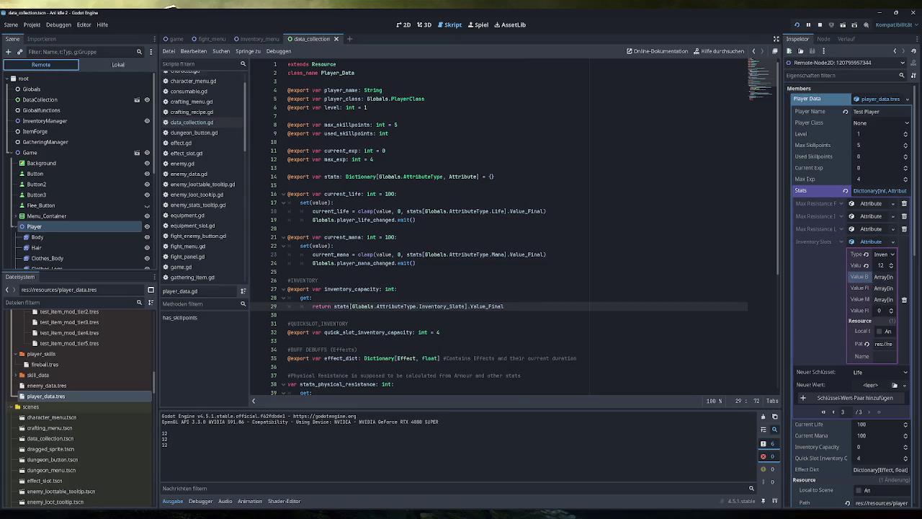
click(870, 242)
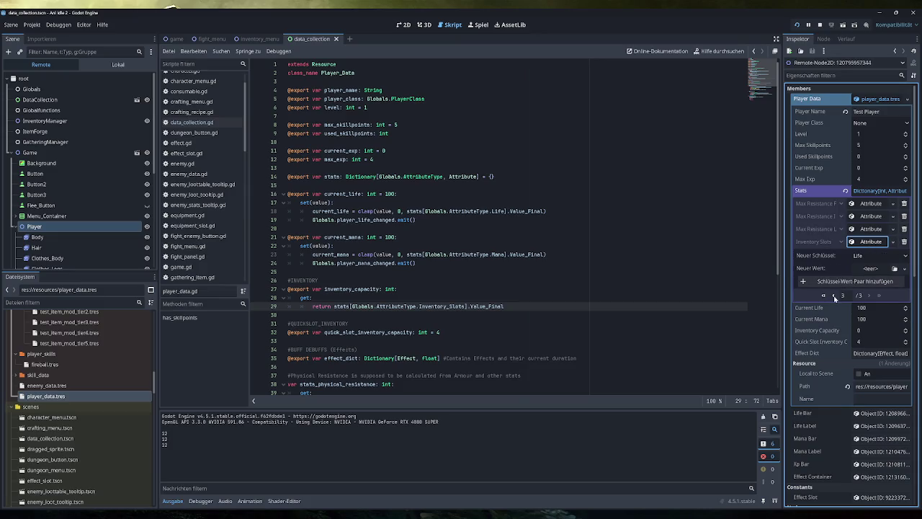
click(835, 299)
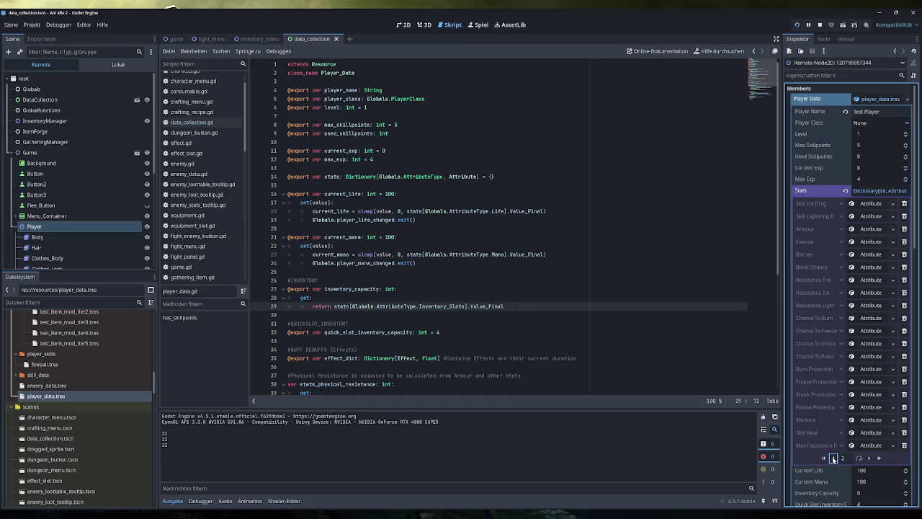
click(833, 459)
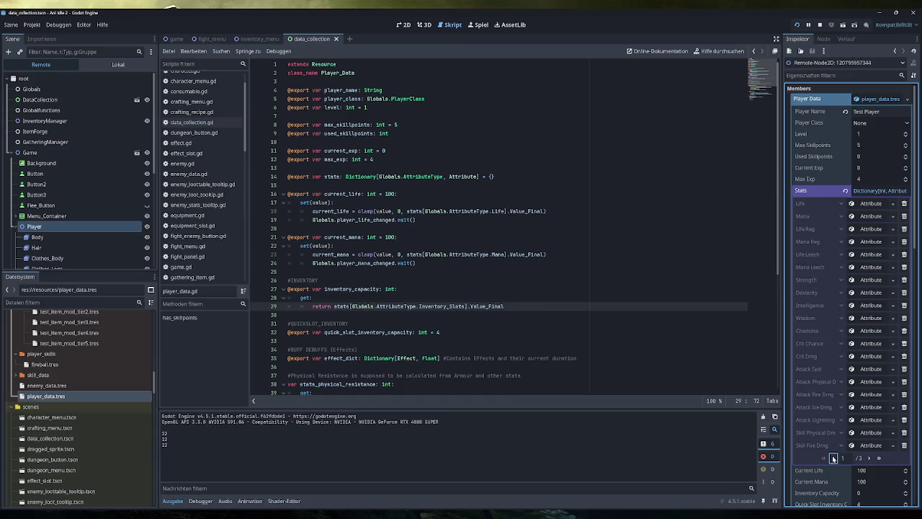
- Expand Strength's attribute with its base, flat and multiplier mod lists, collapse it, and stop the game
click(868, 280)
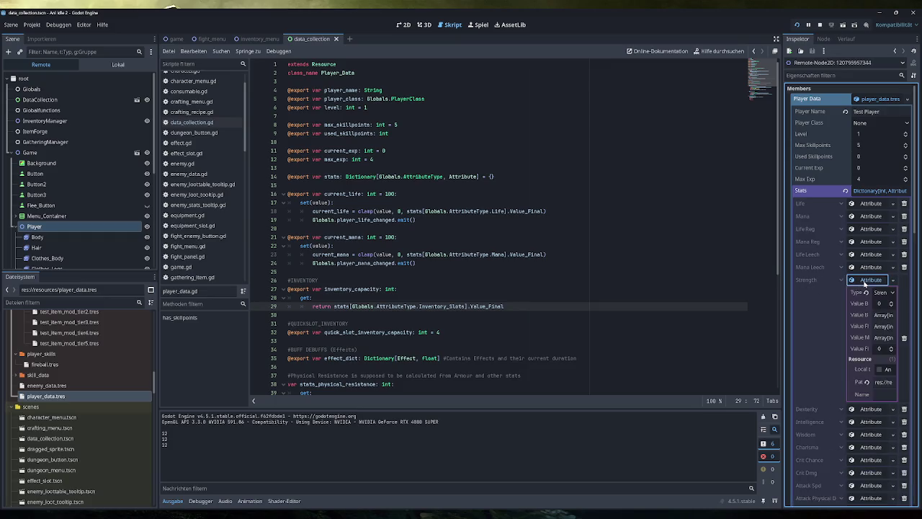
click(883, 315)
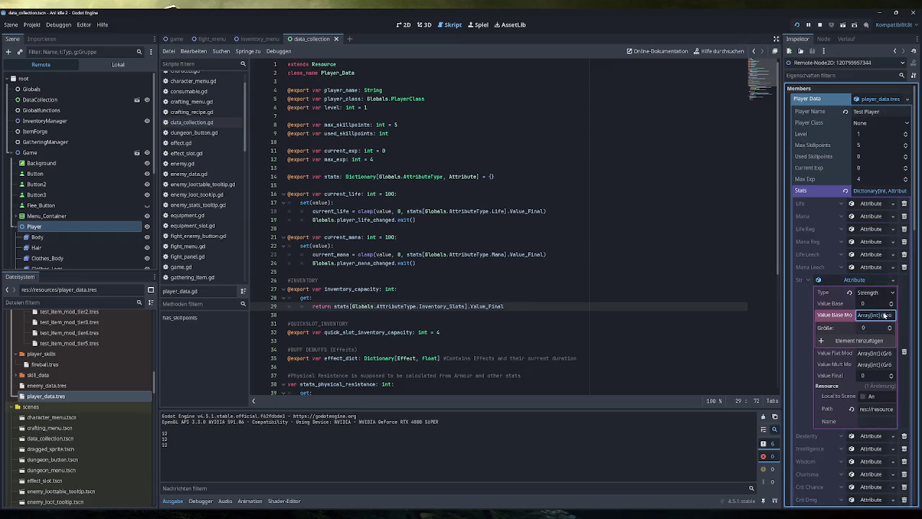
click(875, 353)
click(869, 391)
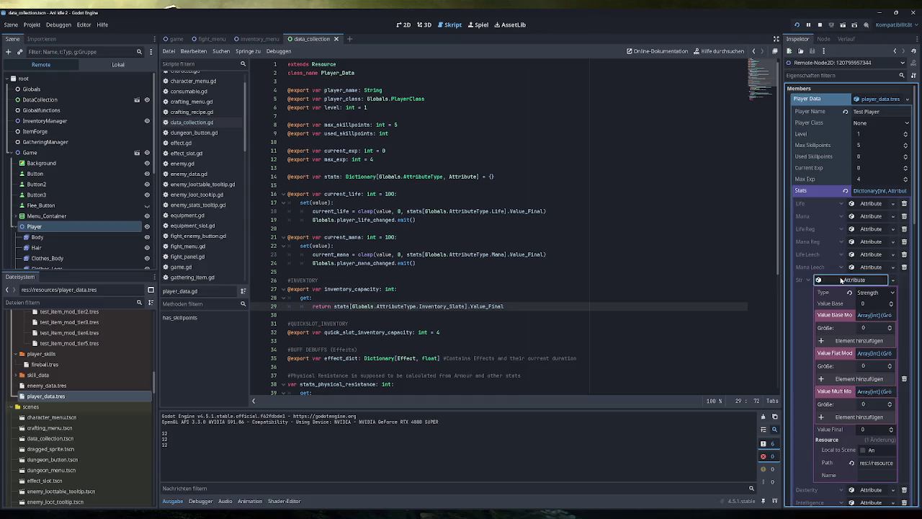
click(868, 280)
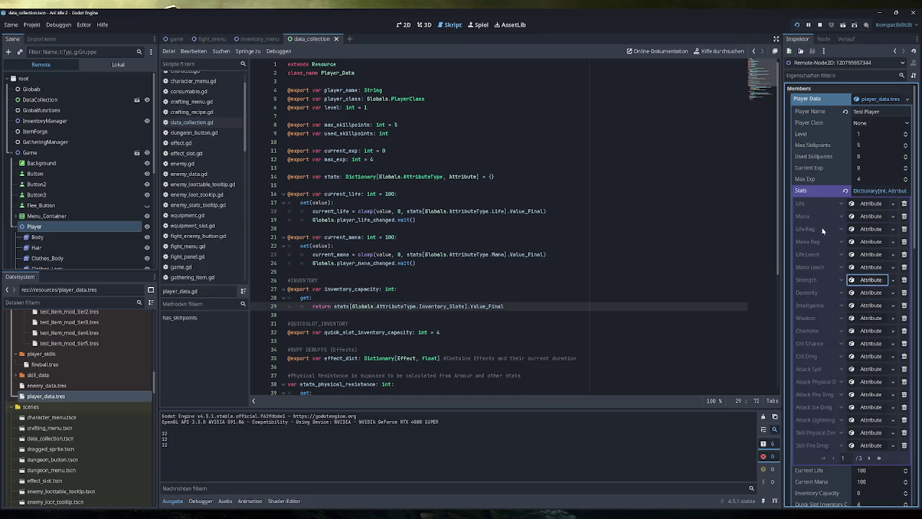
scroll(94, 238, down, 4)
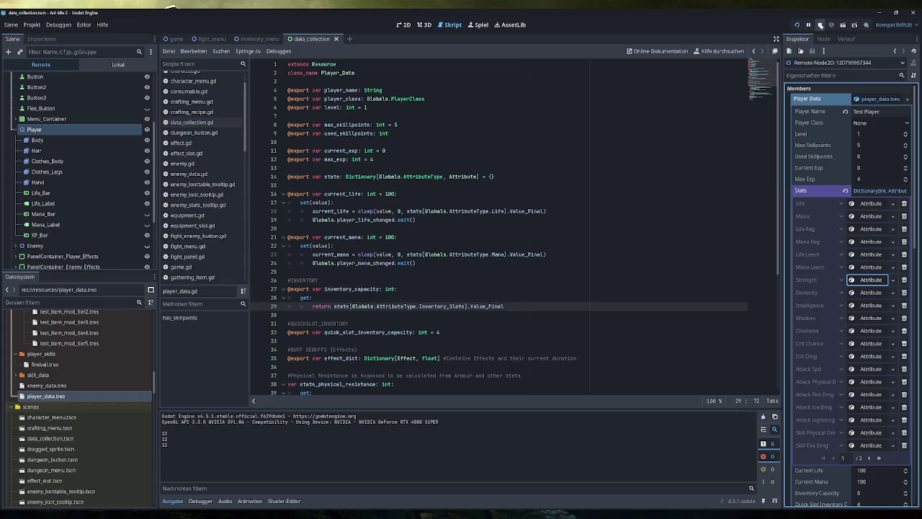
click(819, 24)
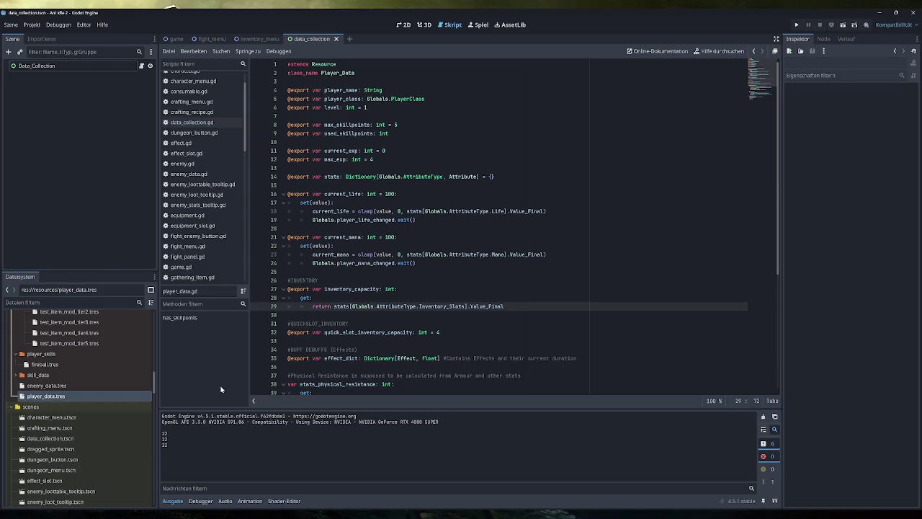
- Select the three printed 12 values in Output and place the caret after get: in player_data.gd
drag(173, 443, 163, 432)
scroll(205, 223, down, 5)
scroll(205, 226, down, 7)
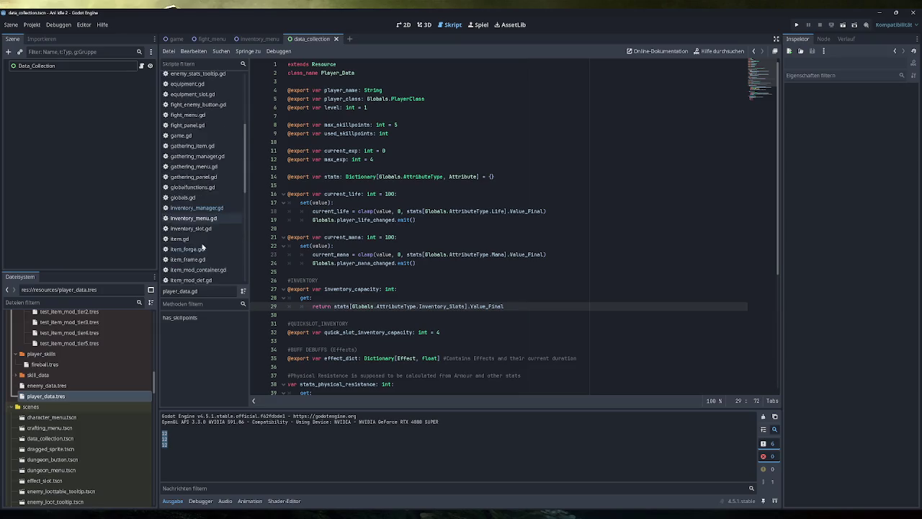
click(199, 263)
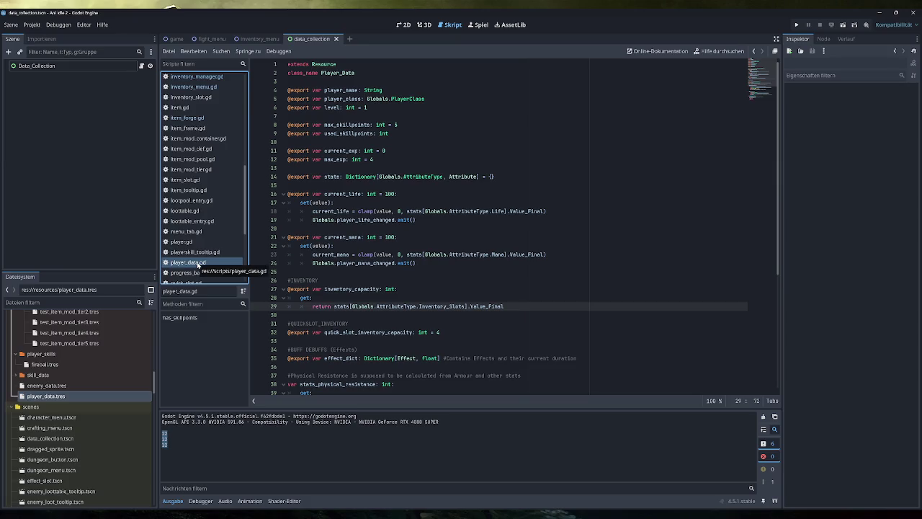
click(312, 297)
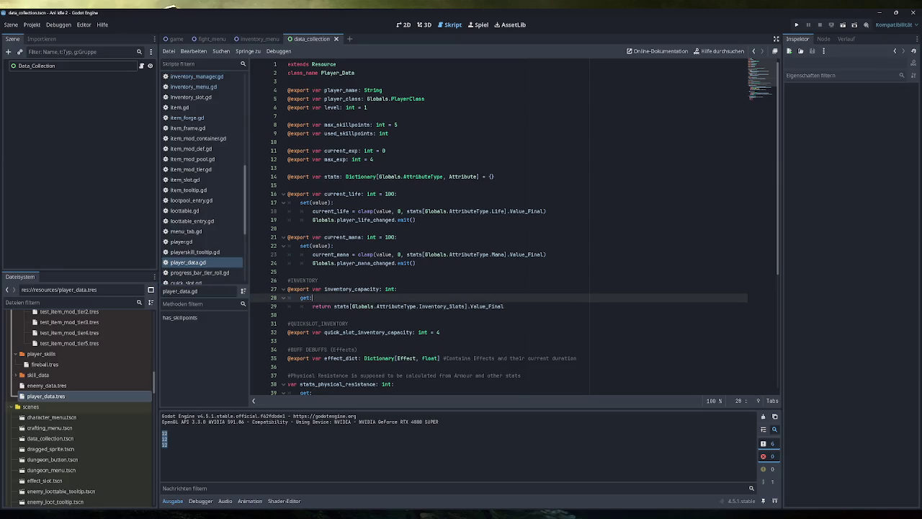
scroll(214, 211, up, 5)
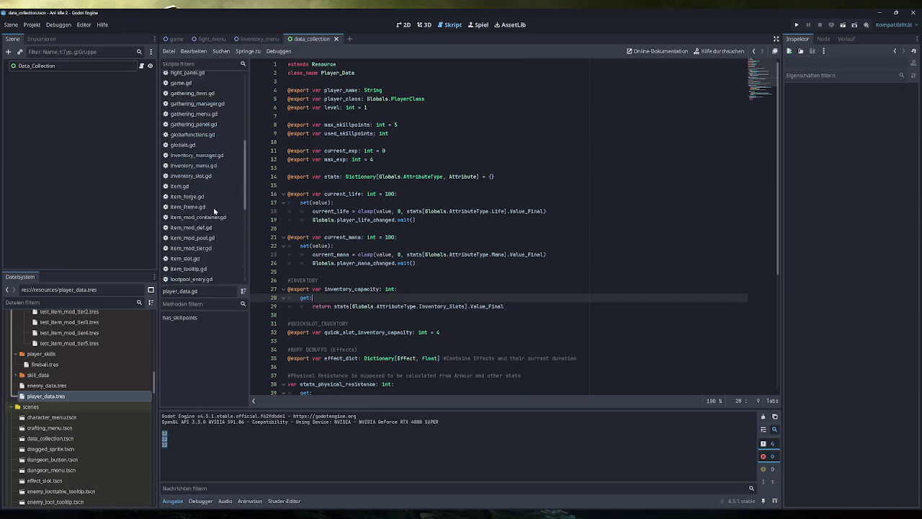
scroll(209, 195, down, 4)
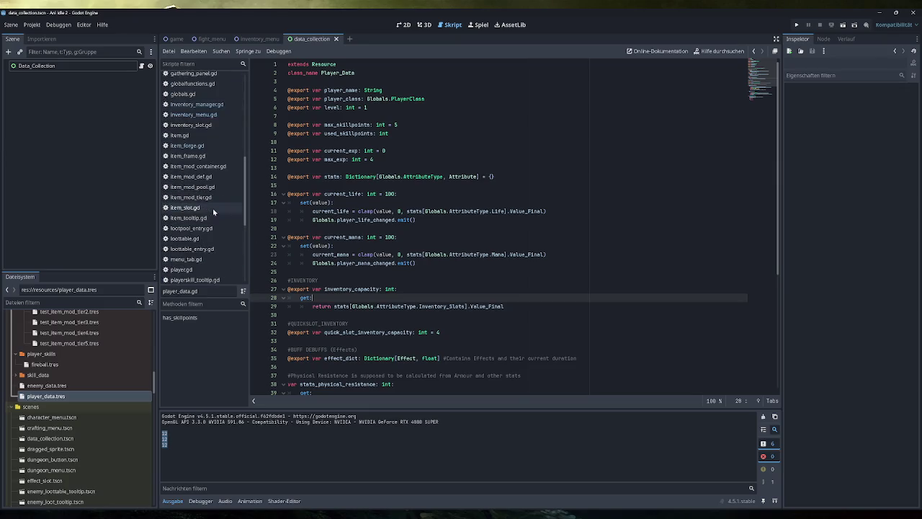
scroll(200, 149, up, 3)
- Delete the inventory capacity print line from resize_array in inventory_manager.gd
click(188, 110)
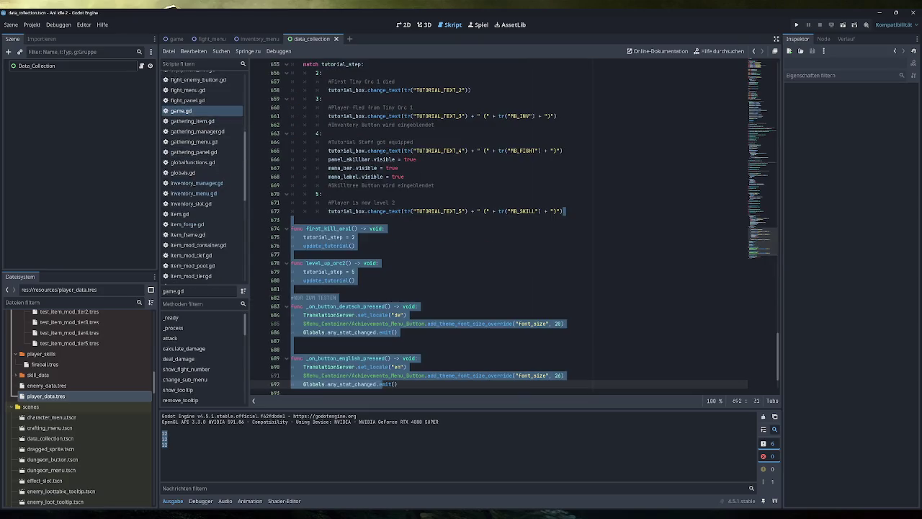
scroll(499, 227, up, 6)
scroll(499, 226, down, 6)
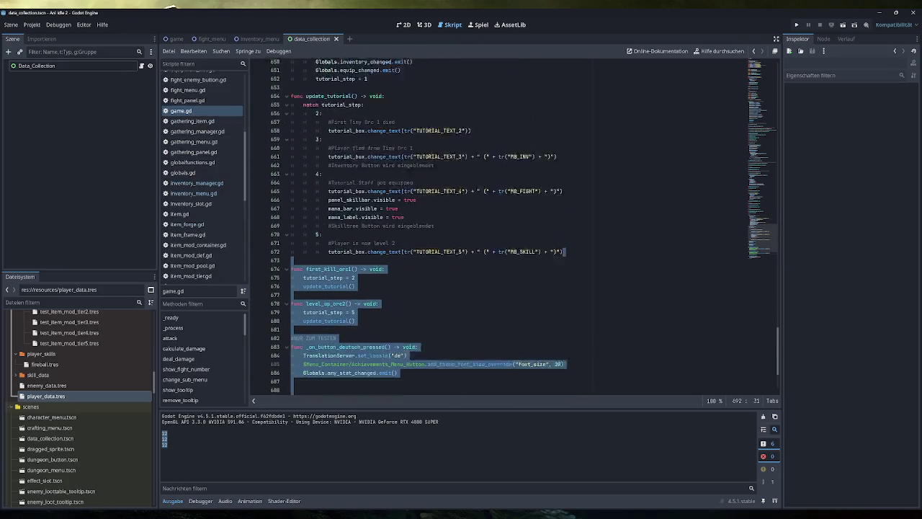
scroll(206, 238, down, 6)
click(206, 238)
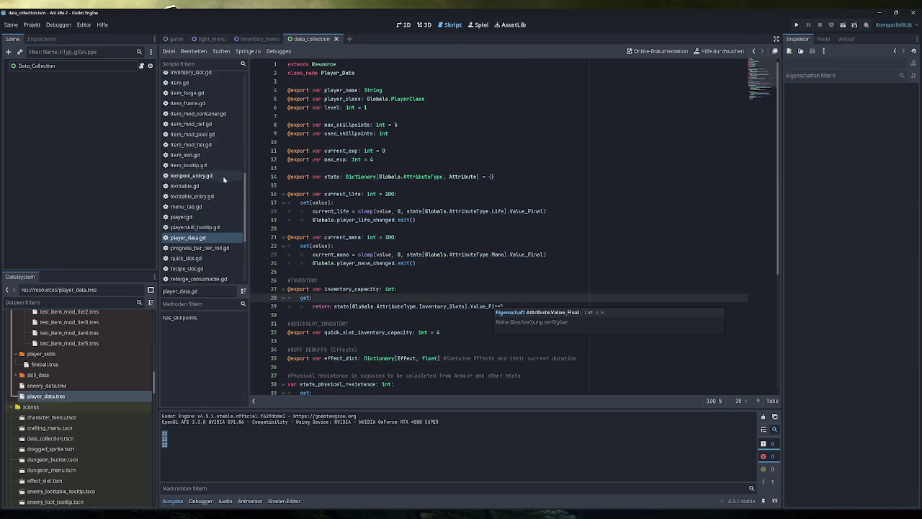
scroll(206, 188, up, 3)
click(205, 140)
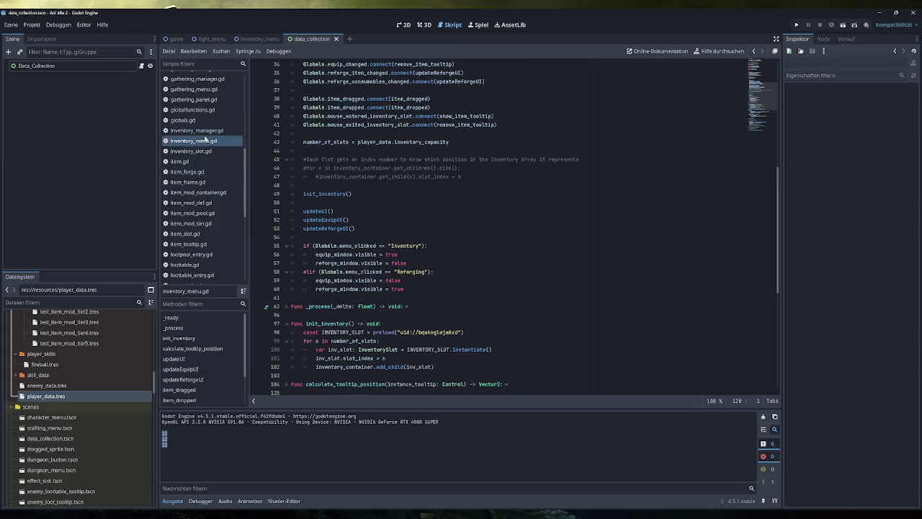
click(207, 131)
key(Delete)
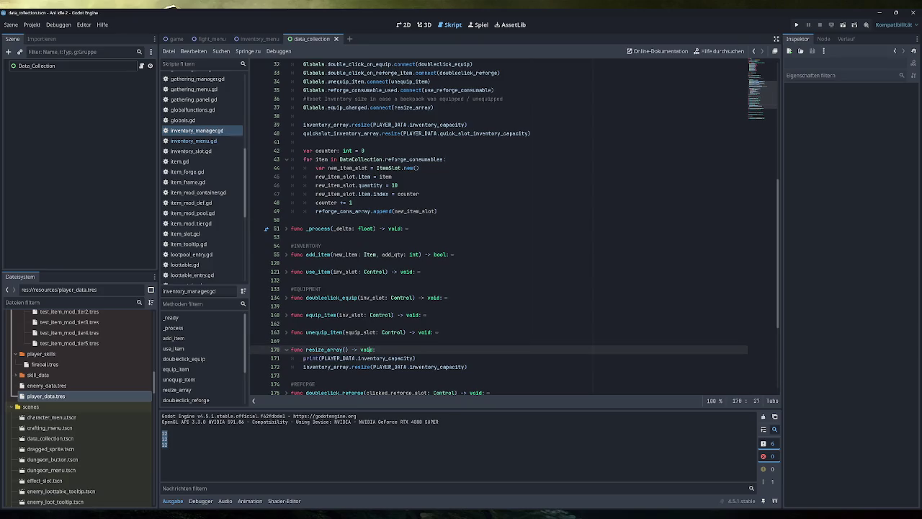
key(BackSpace)
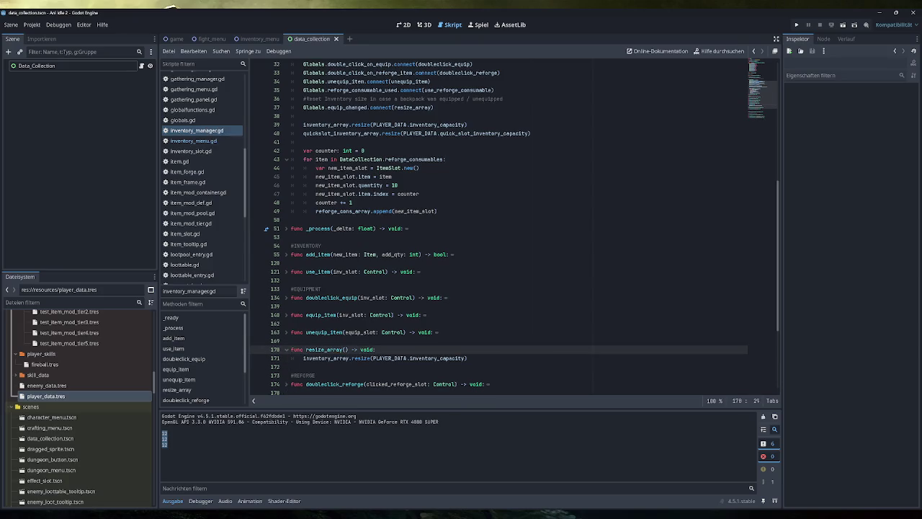
- Back in player_data.gd, add an empty line under the inventory_capacity get:
scroll(208, 224, down, 5)
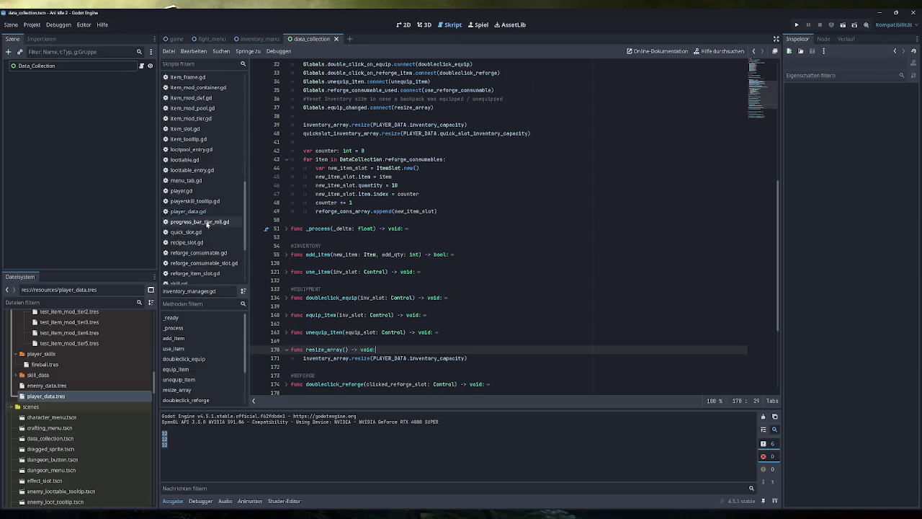
click(207, 211)
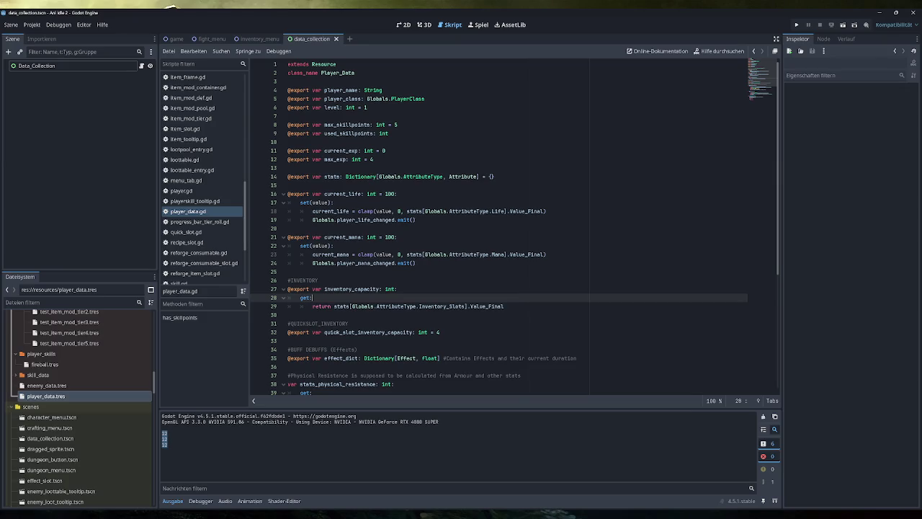
key(Return)
- Write print(str(stats[...Inventory_Slots].Value_Base)) using the copied return expression
text(p)
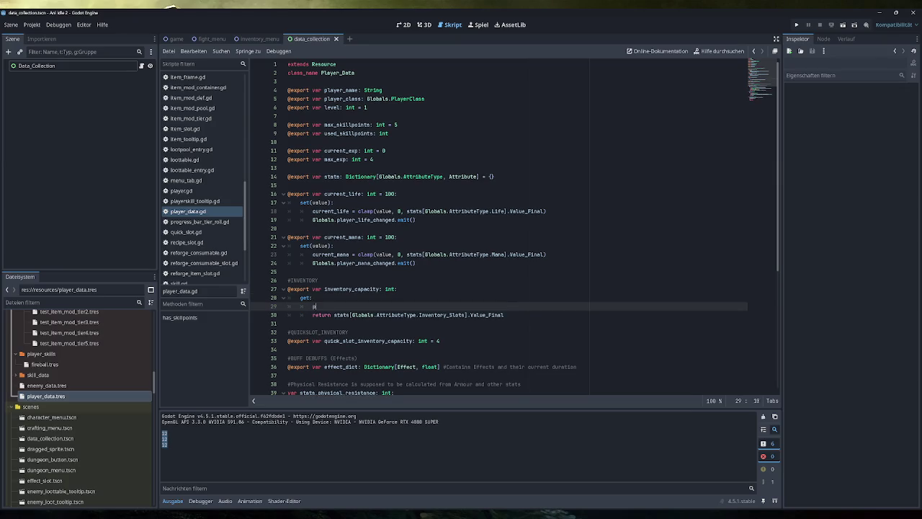
text(rint(str()
click(397, 289)
drag(505, 315, 337, 313)
key(ctrl+c)
click(342, 306)
key(ctrl+v)
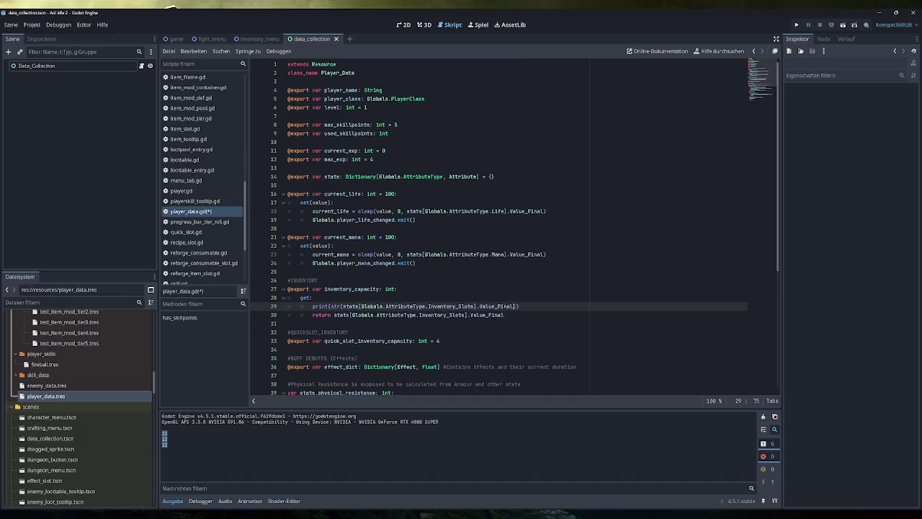
double_click(496, 306)
text(Value_Bas)
text(e)
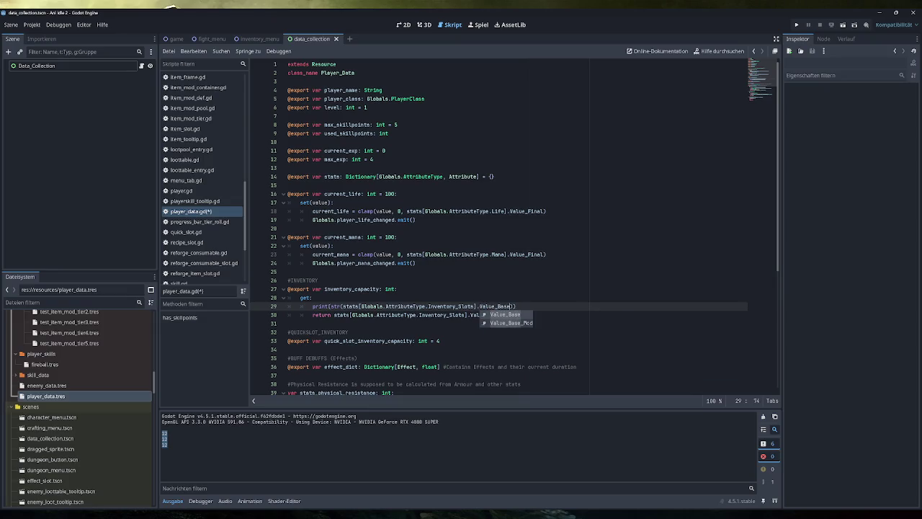
- Prefix the print with "Base Wert: " + and duplicate the statement onto line 30
click(517, 306)
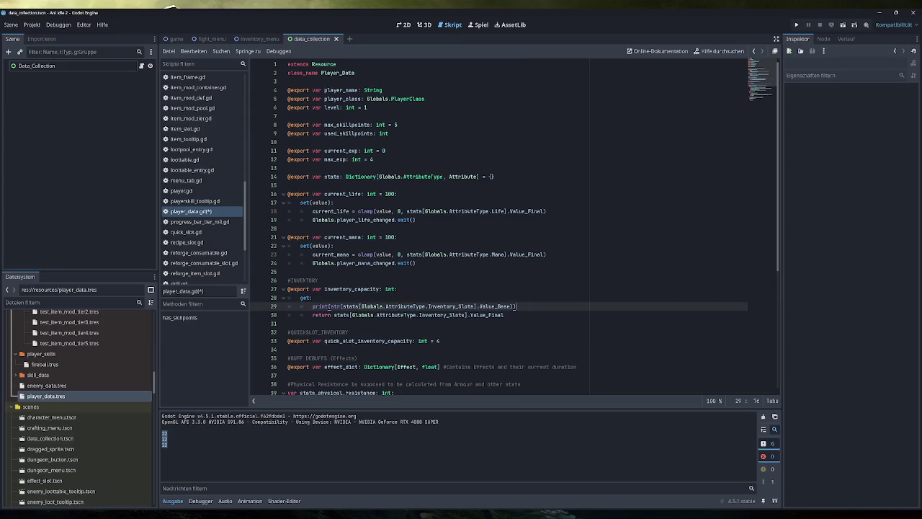
key(Return)
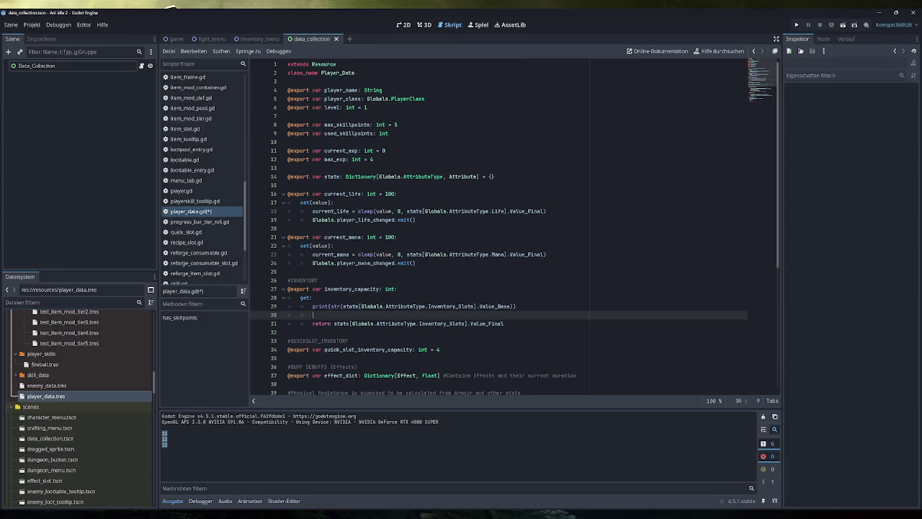
click(334, 307)
text("Base )
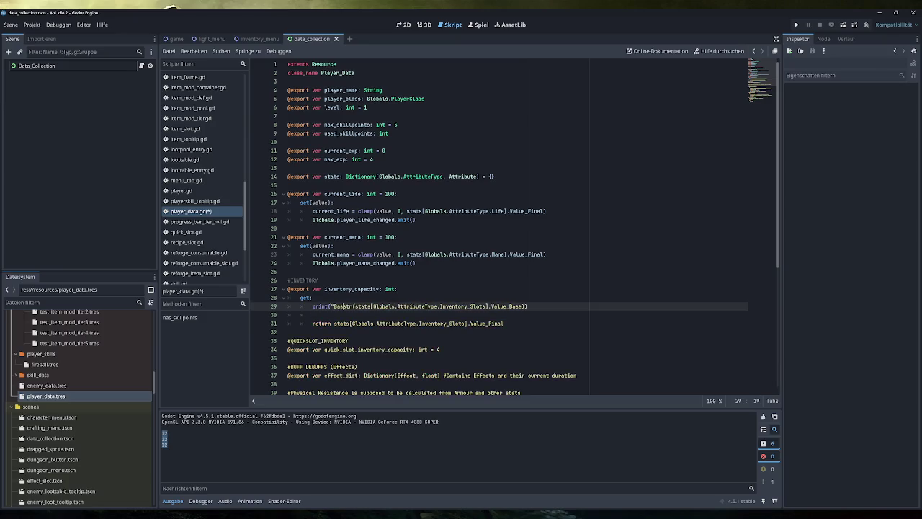
text(Wert)
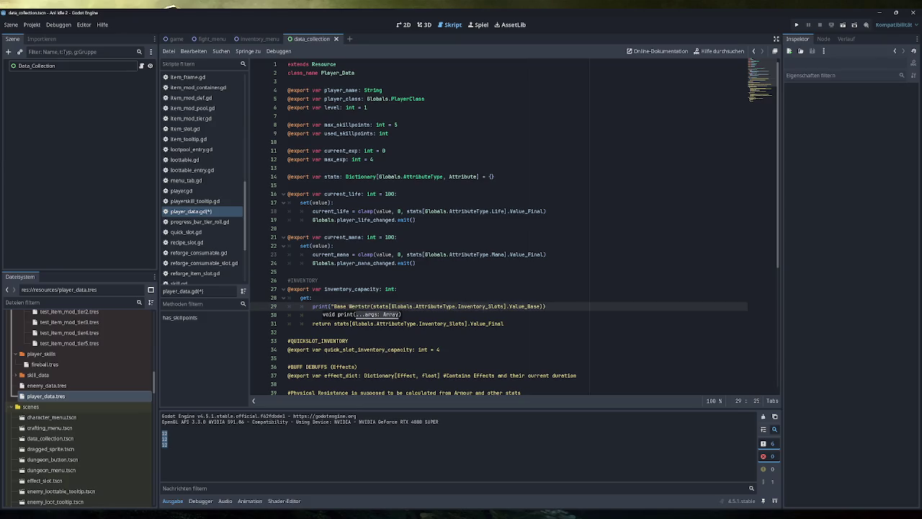
text(:)
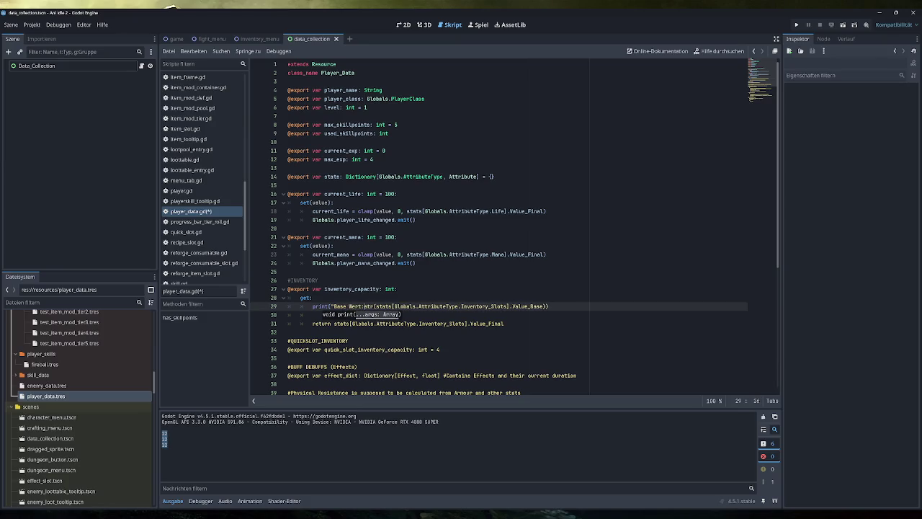
text( ")
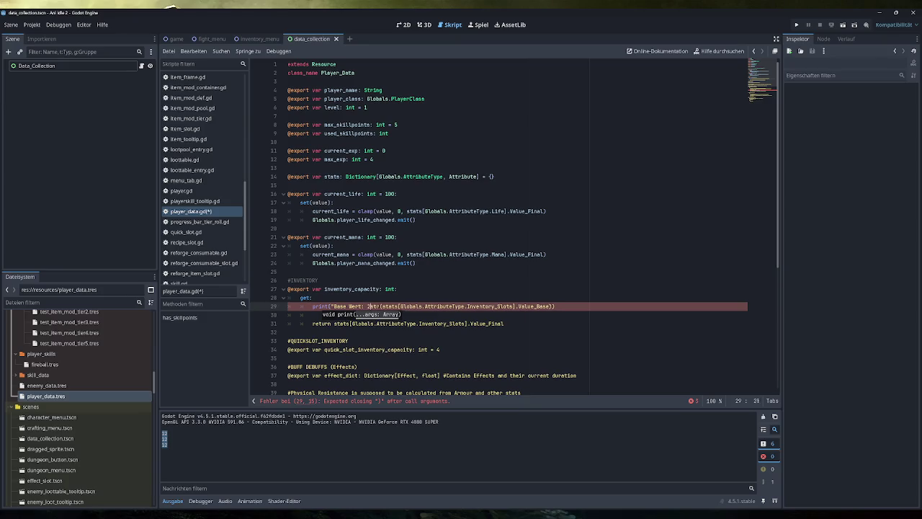
text( +)
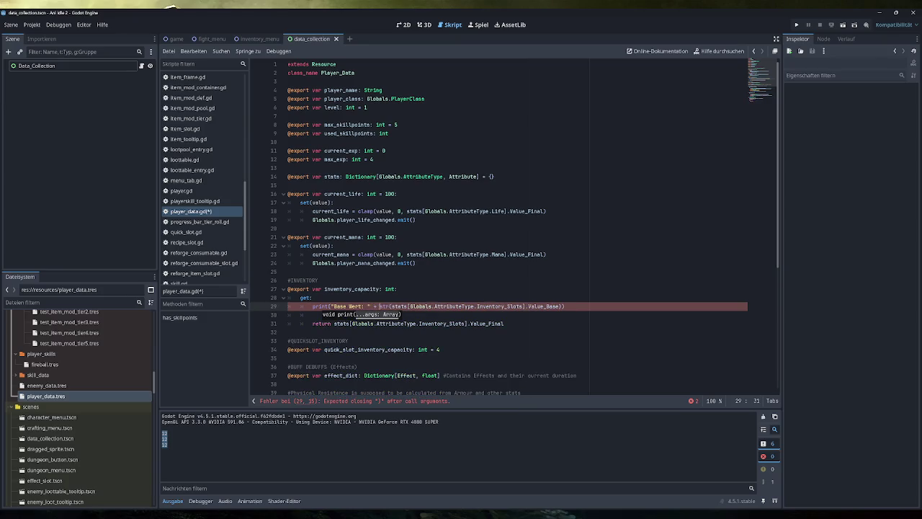
key(End)
key(shift+Home)
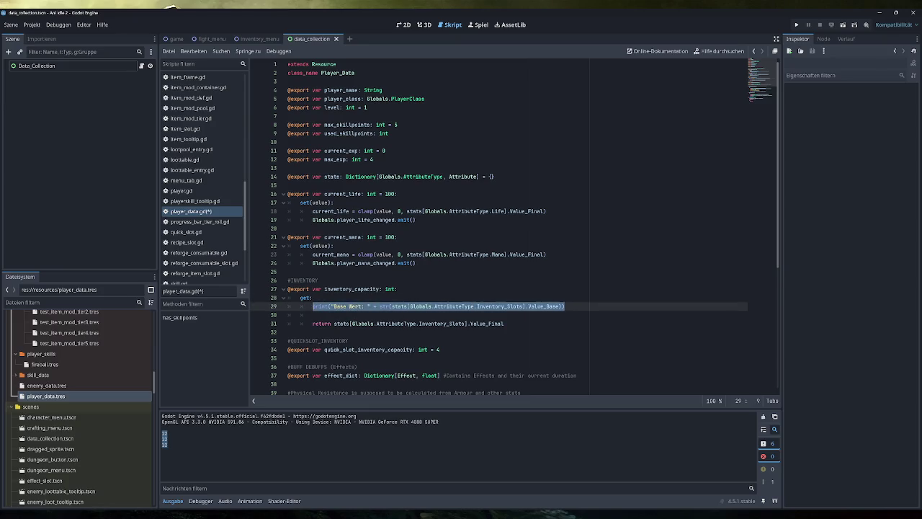
key(ctrl+c)
key(Down)
key(ctrl+v)
- Change line 30 to print "Anzahl Base Mods" with Value_Base_Mod.size()
double_click(339, 314)
text(Anzahl)
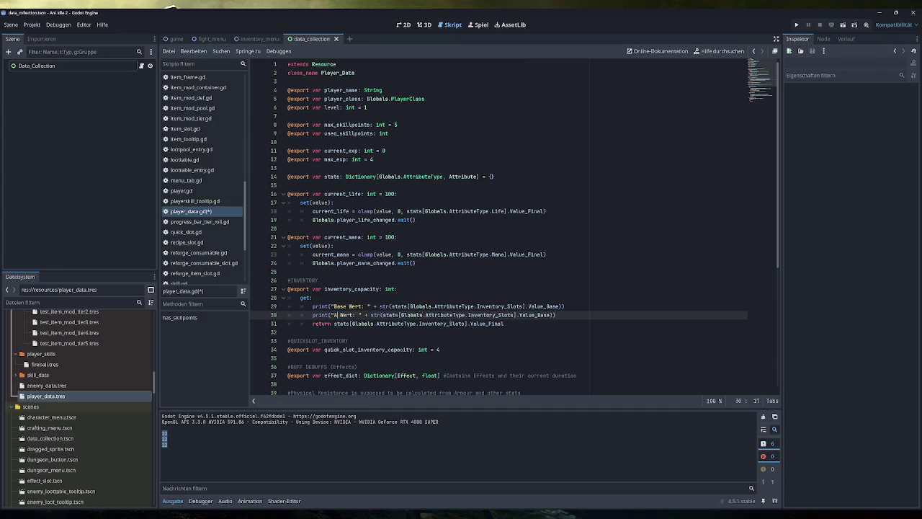
text( Base Mod)
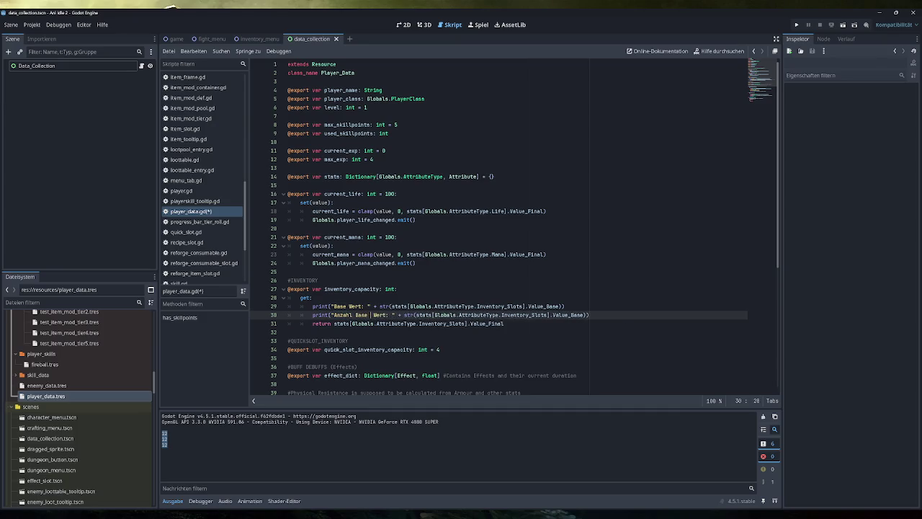
key(Delete)
key(Delete)
key(Delete)
text(s)
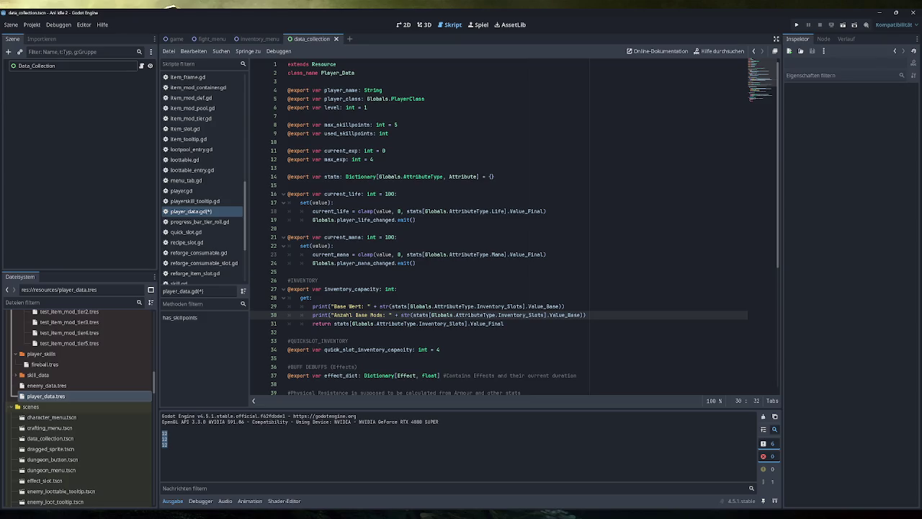
drag(586, 314, 545, 315)
key(BackSpace)
text(.)
key(Down)
key(Down)
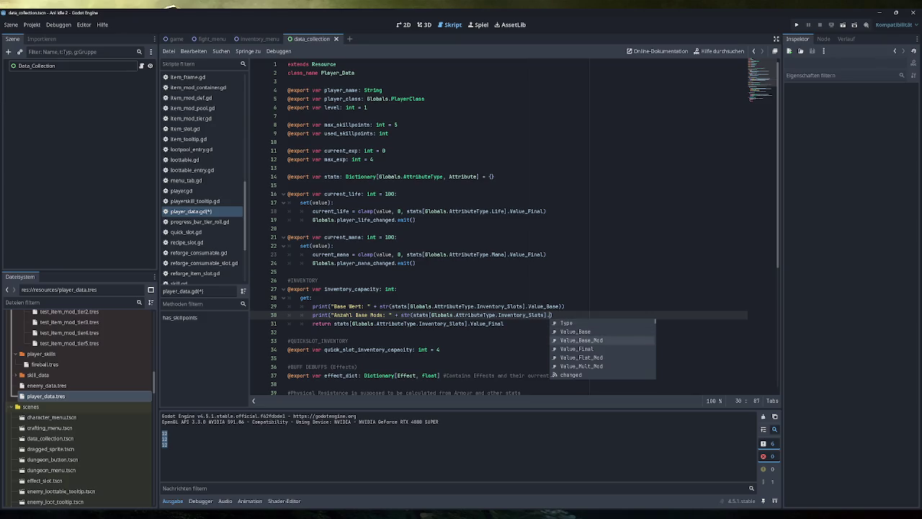
key(Return)
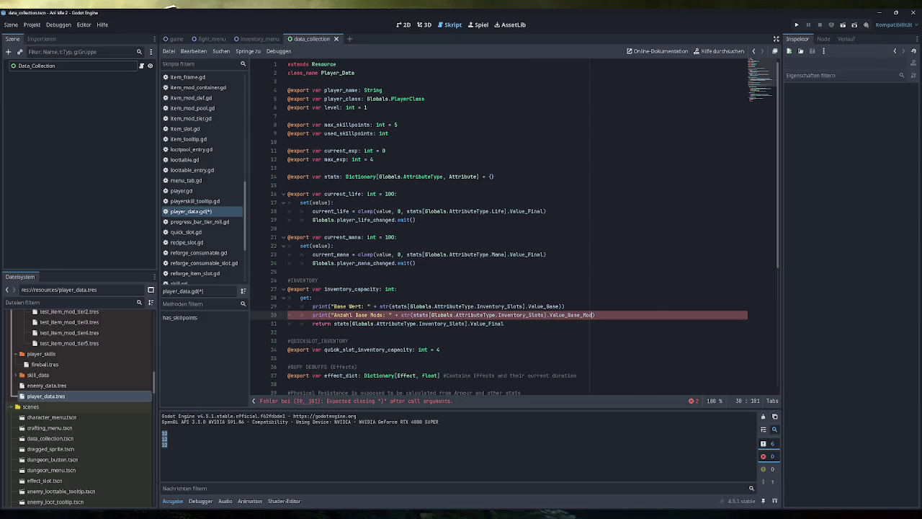
mouse_move(576, 315)
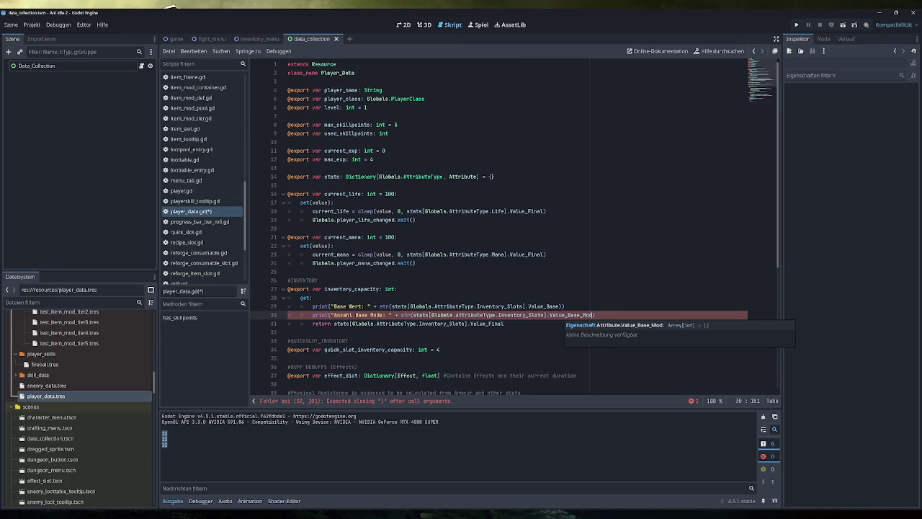
text(.size()))
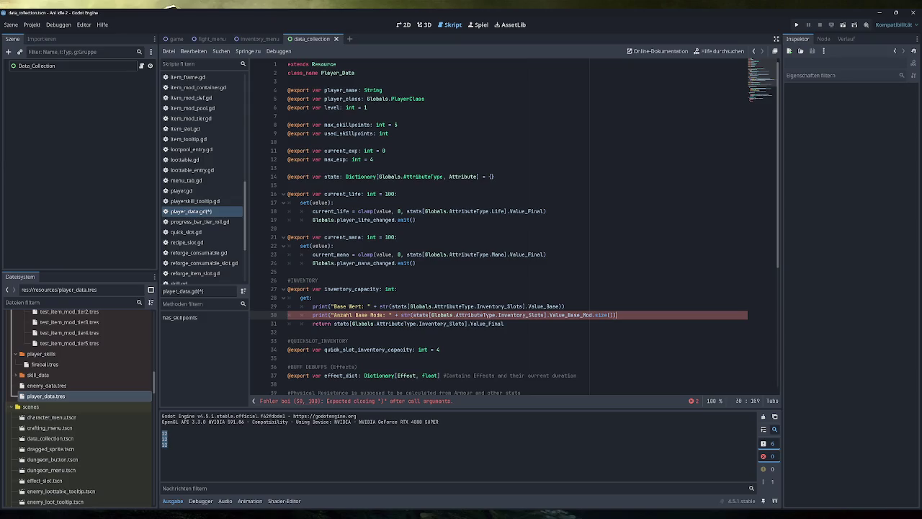
text())
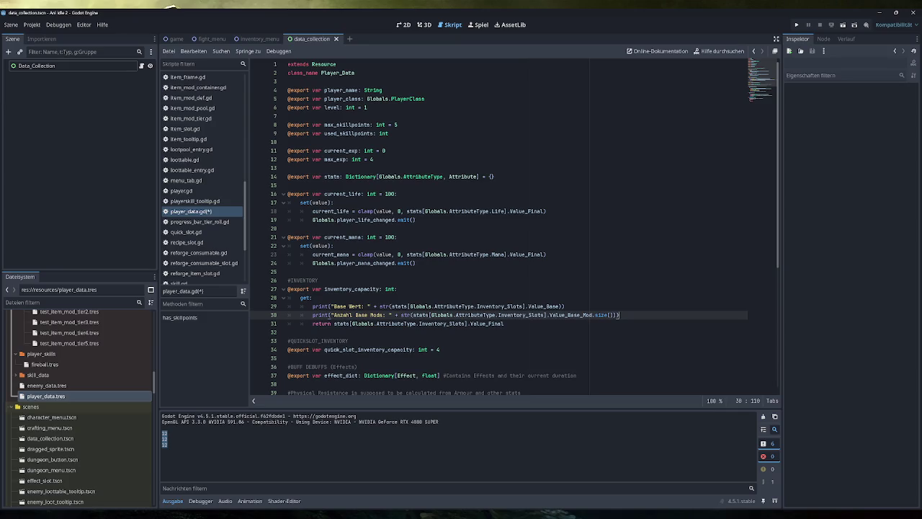
- Duplicate it as line 31 labelled "Final Value", printing the Inventory_Slots Value_Final expression
key(shift+Home)
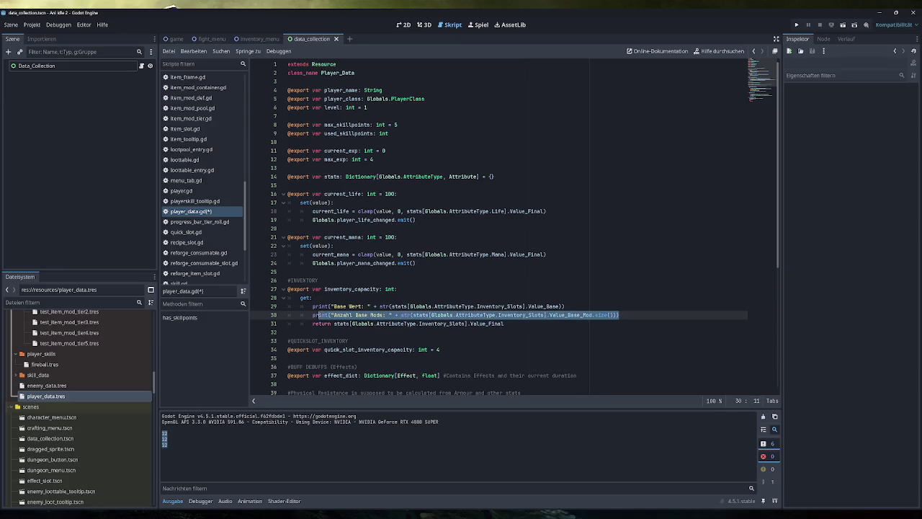
key(End)
key(Return)
key(ctrl+v)
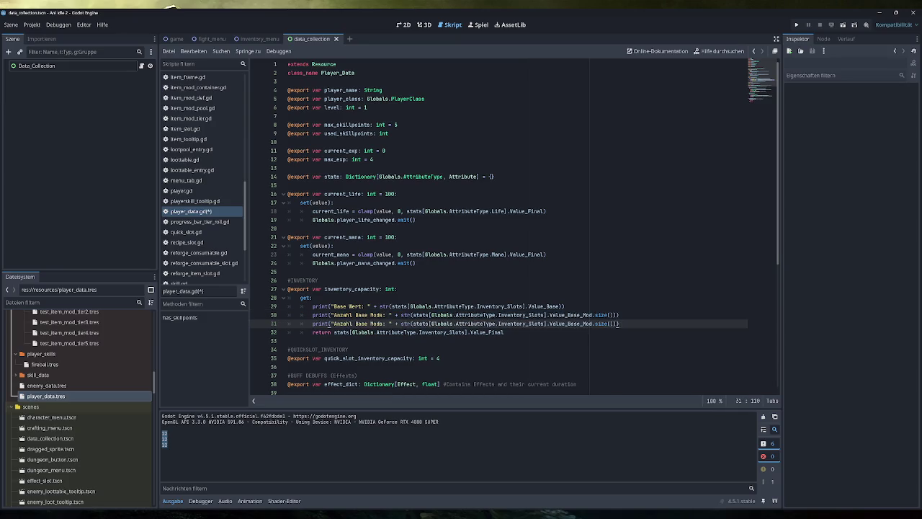
drag(382, 324, 332, 323)
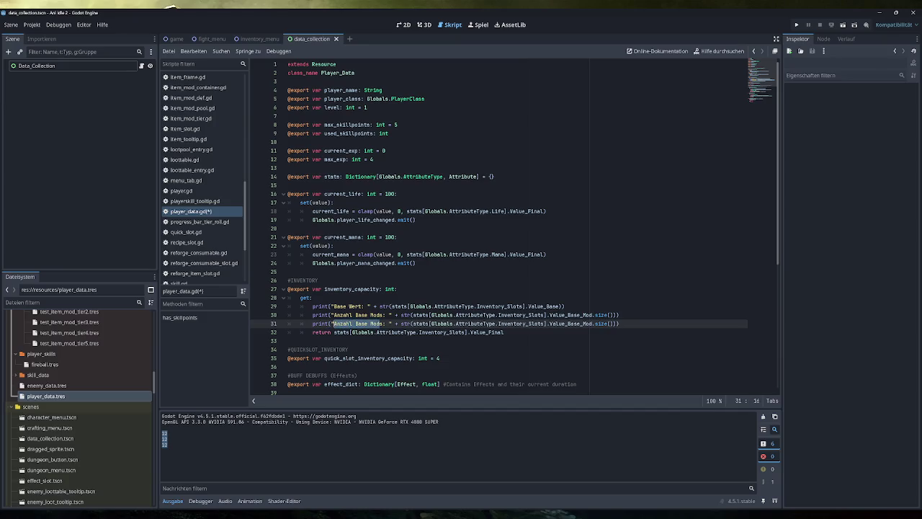
text(Final M)
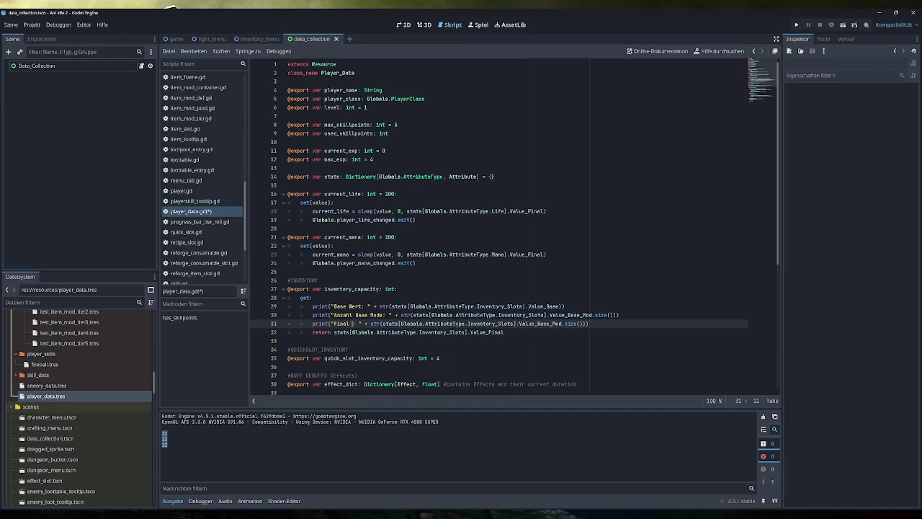
text(od)
key(BackSpace)
key(BackSpace)
key(BackSpace)
text(Value)
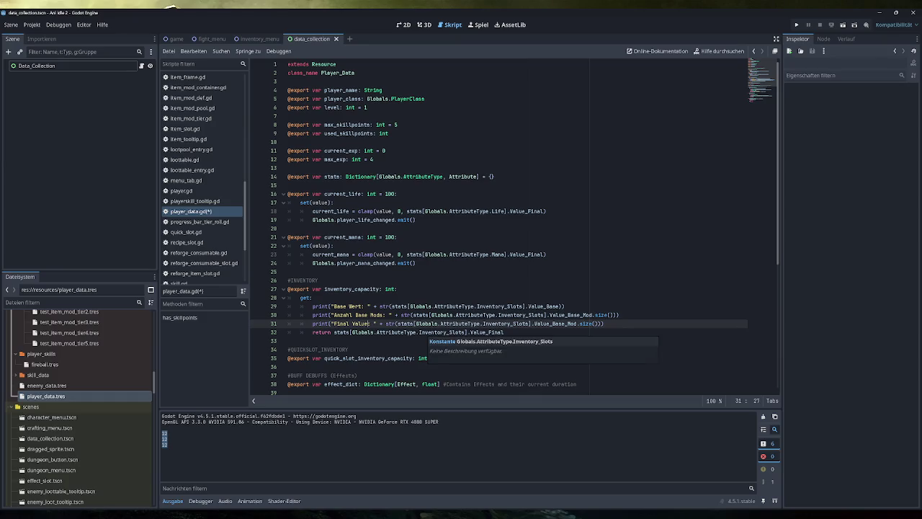
drag(503, 332, 334, 332)
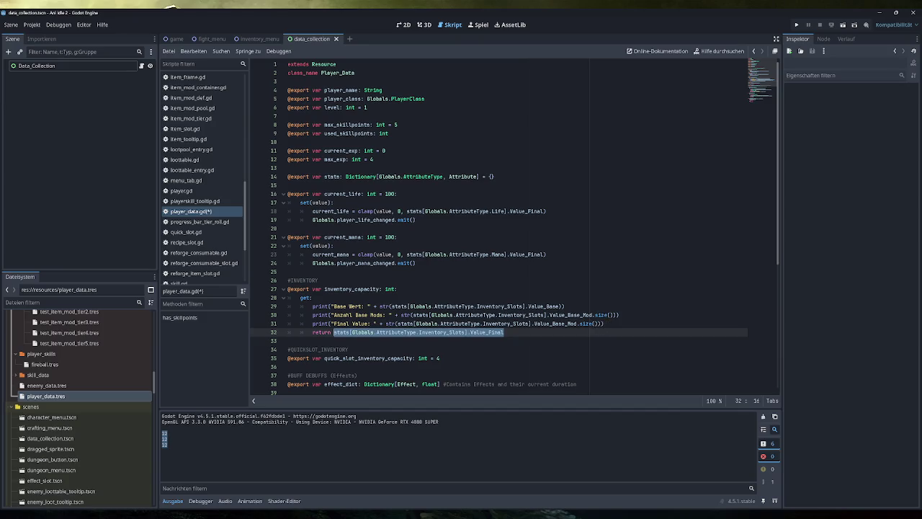
key(ctrl+c)
drag(599, 323, 397, 324)
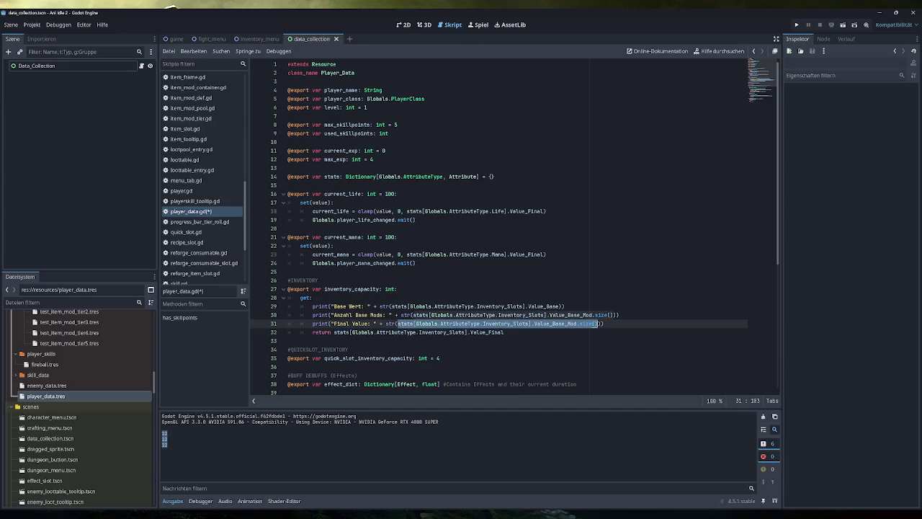
key(ctrl+v)
- Save player_data.gd with Ctrl+S and run the game
key(End)
key(ctrl+s)
click(796, 24)
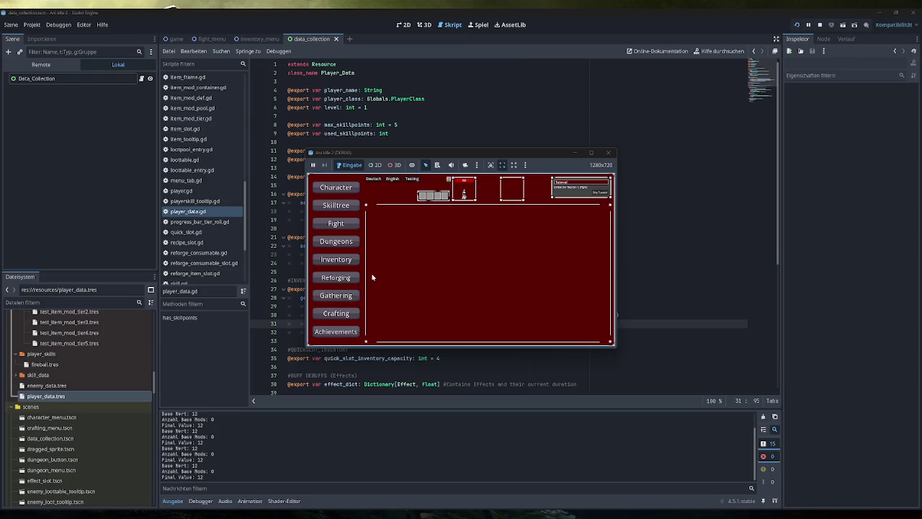
- Spawn a test Simple Backpack, equip it by right-click, check the Output prints, and close the game
click(351, 261)
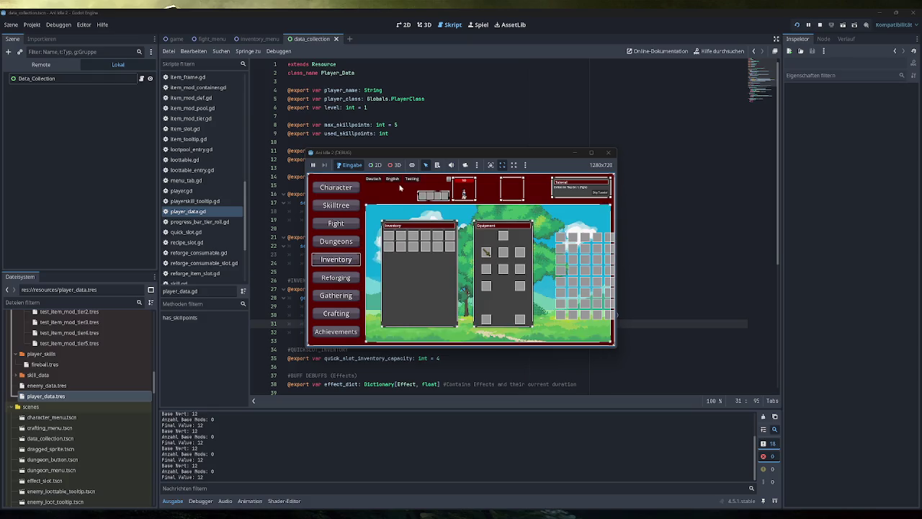
click(411, 180)
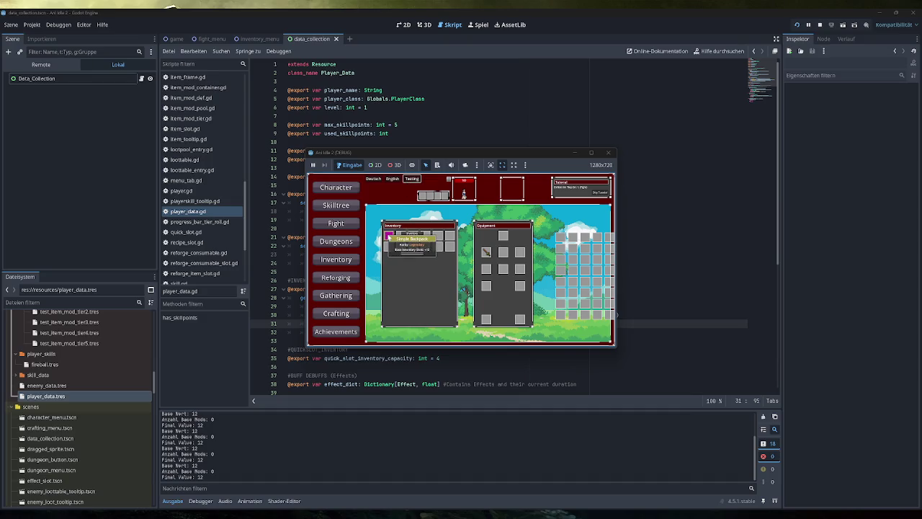
right_click(389, 236)
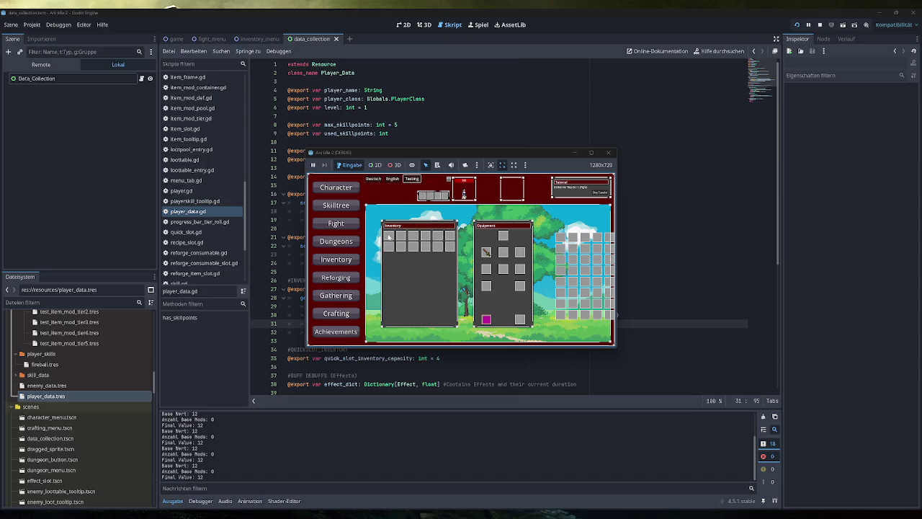
scroll(336, 459, up, 3)
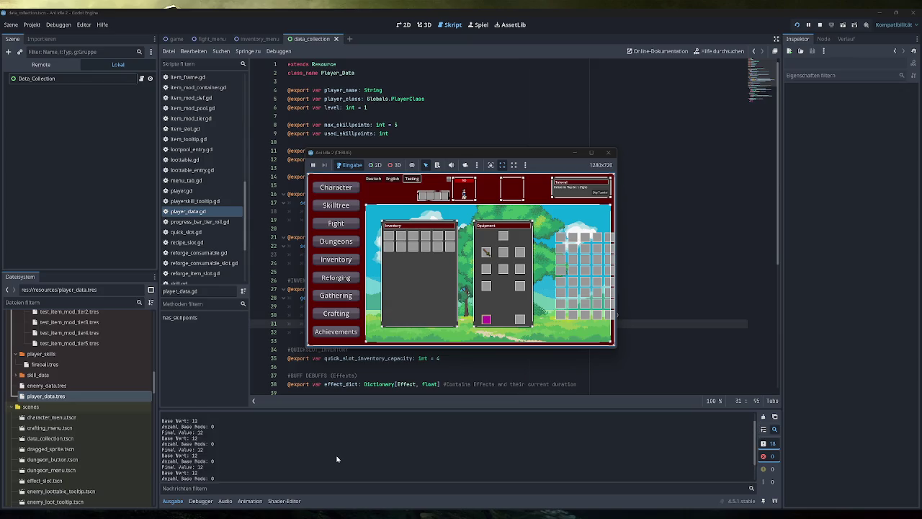
mouse_move(488, 321)
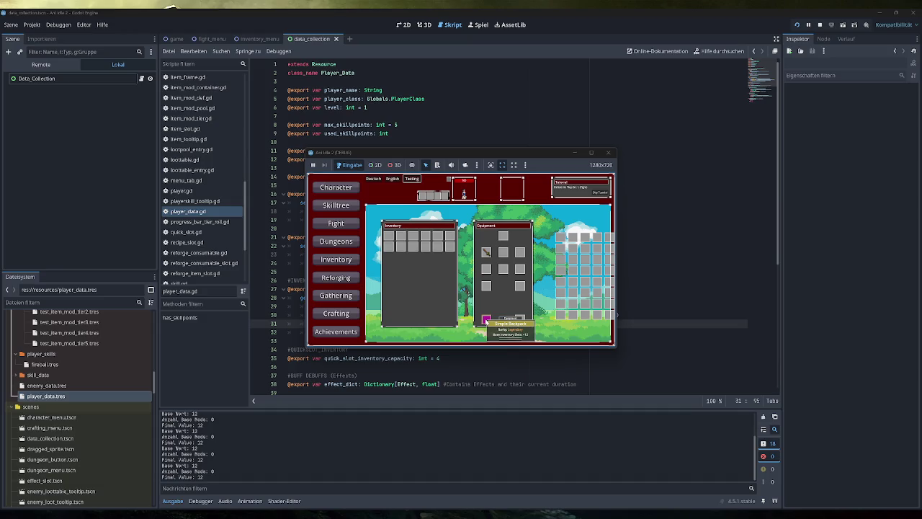
click(608, 153)
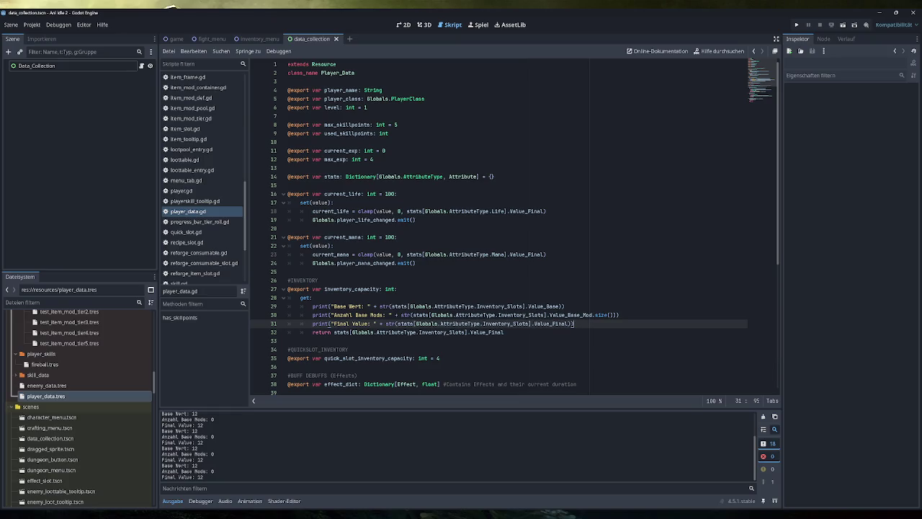
- In inventory_manager.gd, unfold equip_item and highlight the item_equipped emission on line 146
scroll(209, 231, down, 1)
scroll(209, 231, up, 6)
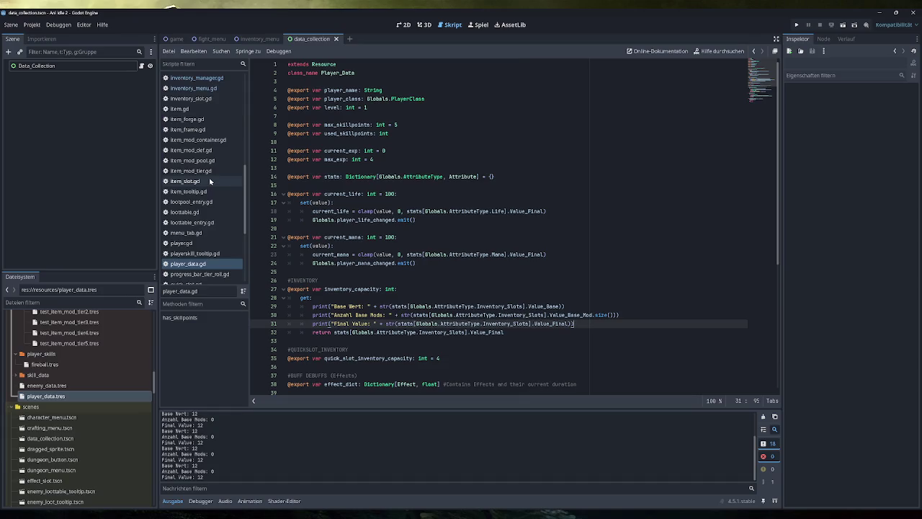
scroll(209, 177, up, 5)
click(210, 158)
scroll(461, 238, up, 6)
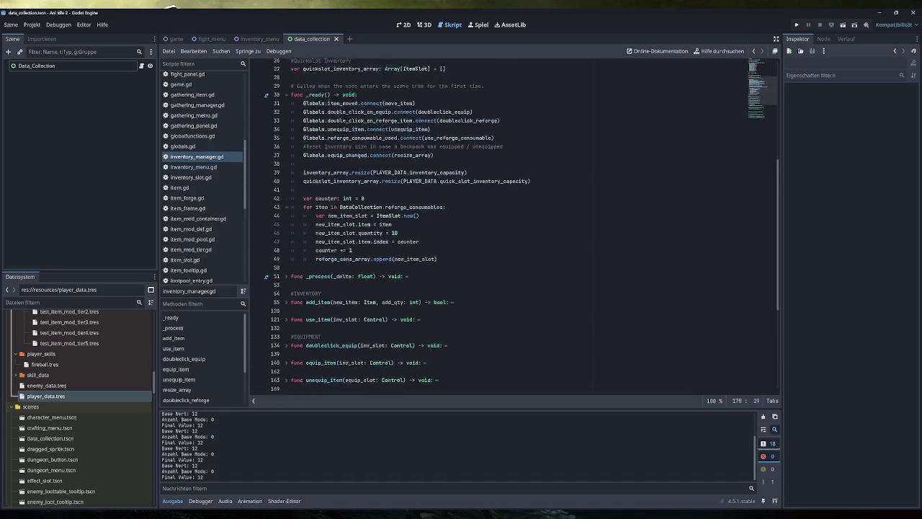
scroll(461, 238, down, 7)
scroll(461, 238, down, 3)
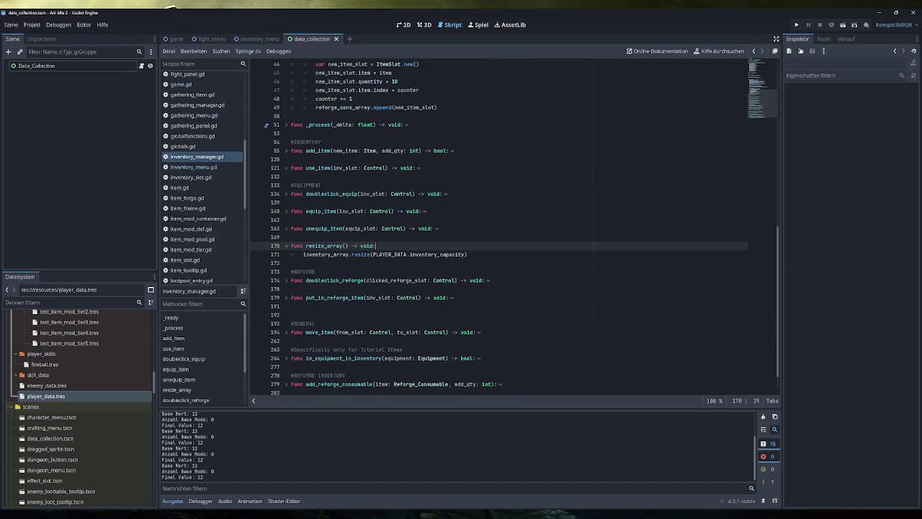
click(286, 211)
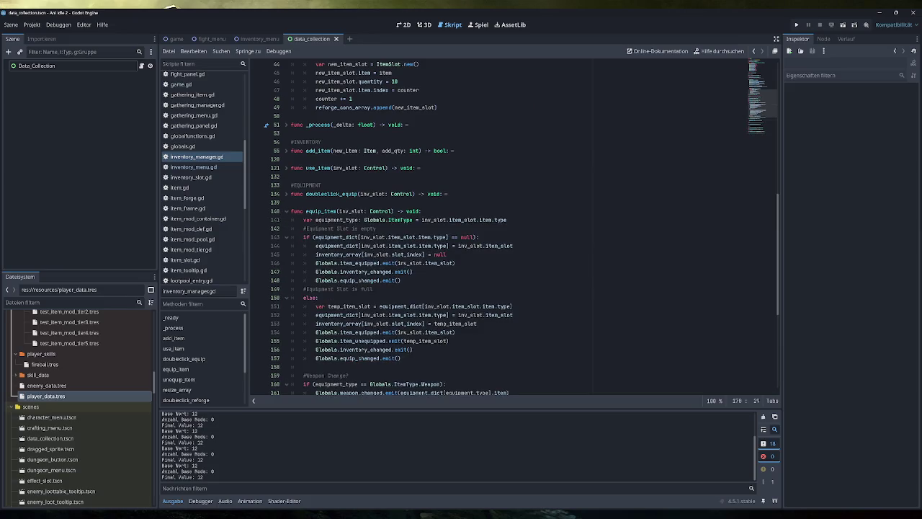
scroll(353, 279, down, 2)
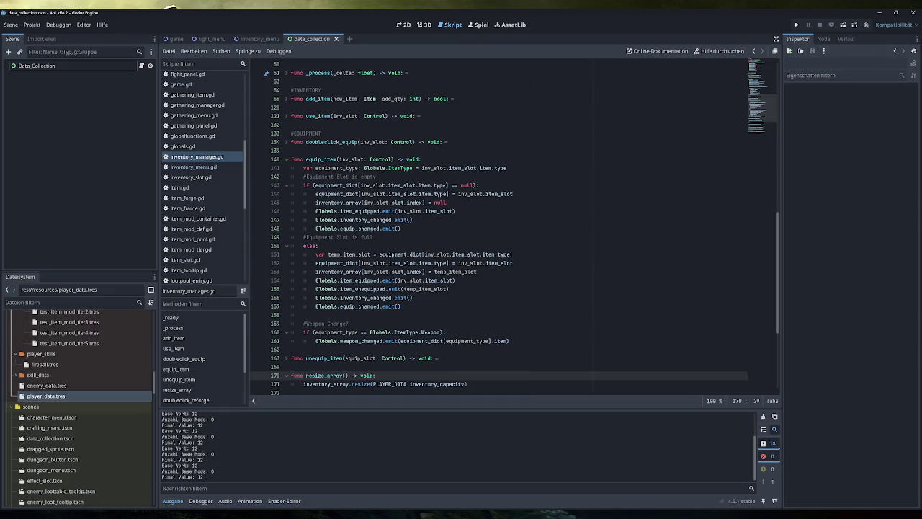
drag(455, 211, 315, 211)
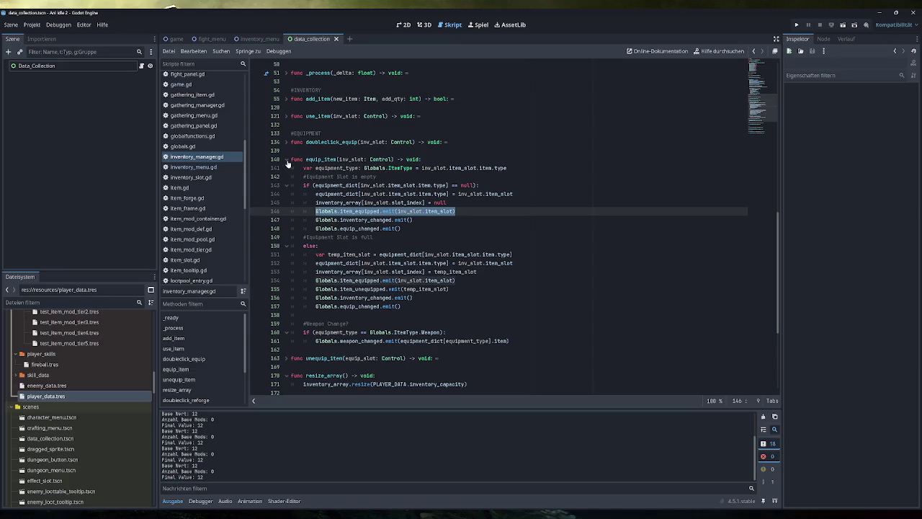
scroll(202, 195, up, 3)
- Scroll through game.gd to its _ready code, then open player.gd
click(195, 165)
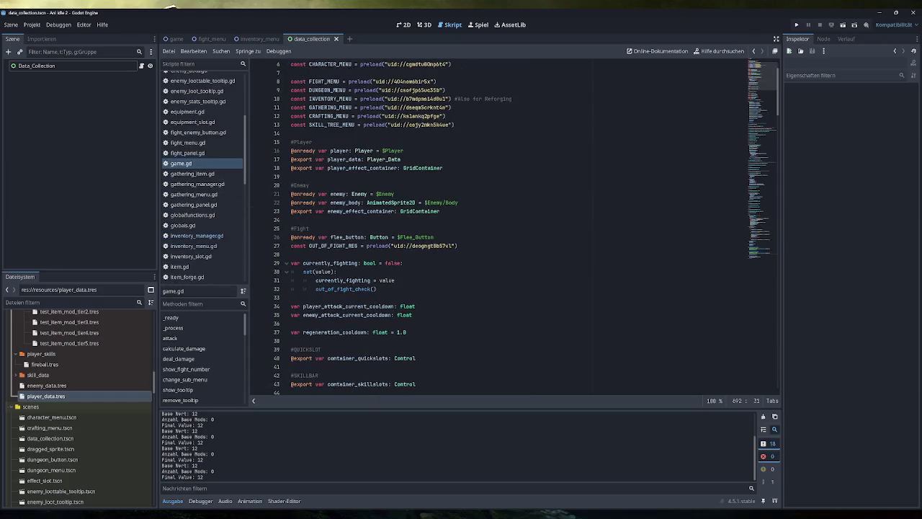
scroll(519, 227, down, 15)
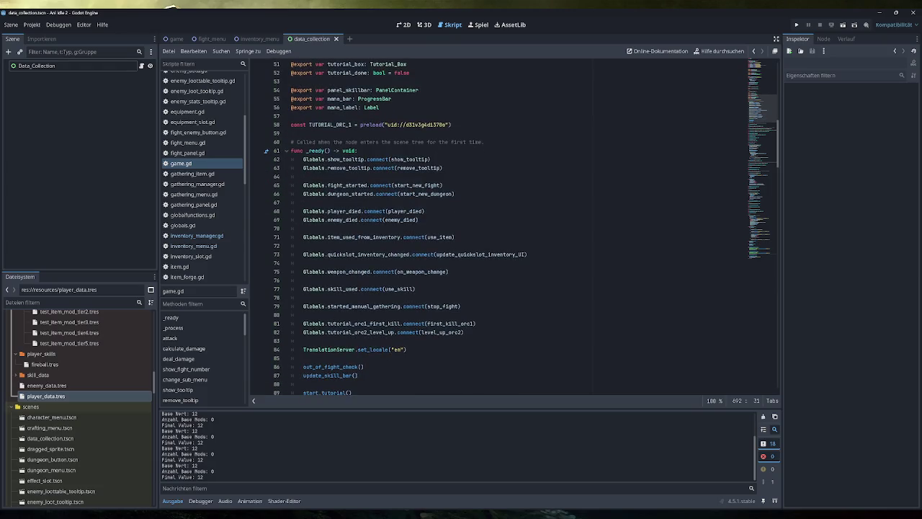
mouse_move(414, 212)
scroll(202, 240, down, 3)
scroll(202, 241, down, 4)
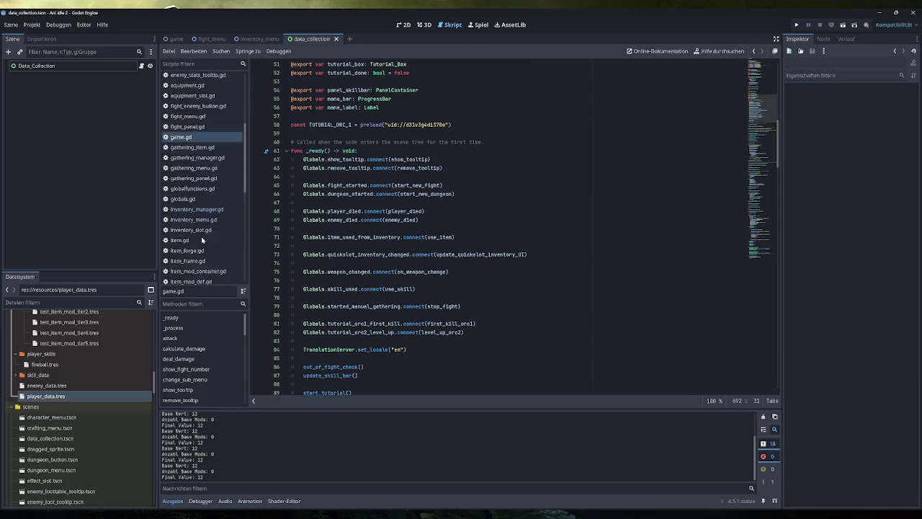
click(194, 244)
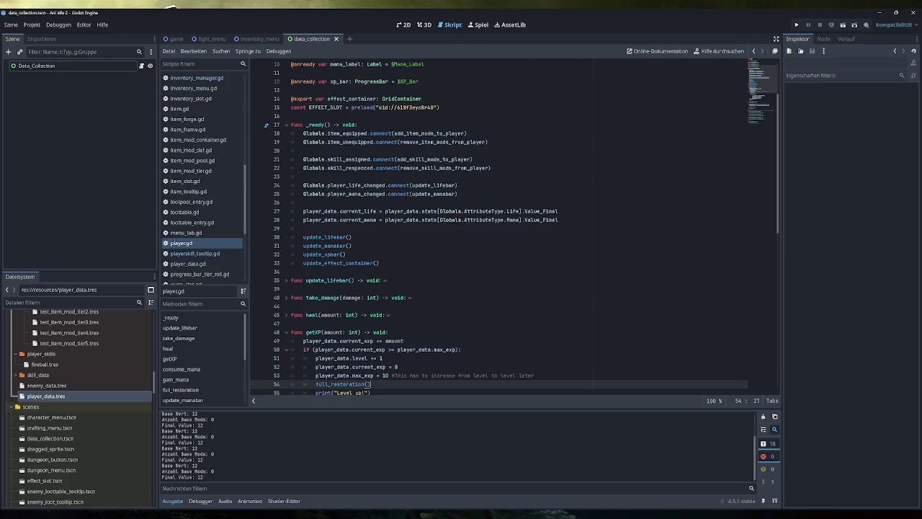
- Jump to the add_item_mods_to_player definition in player.gd and read through it
ctrl+click(417, 135)
scroll(514, 228, down, 3)
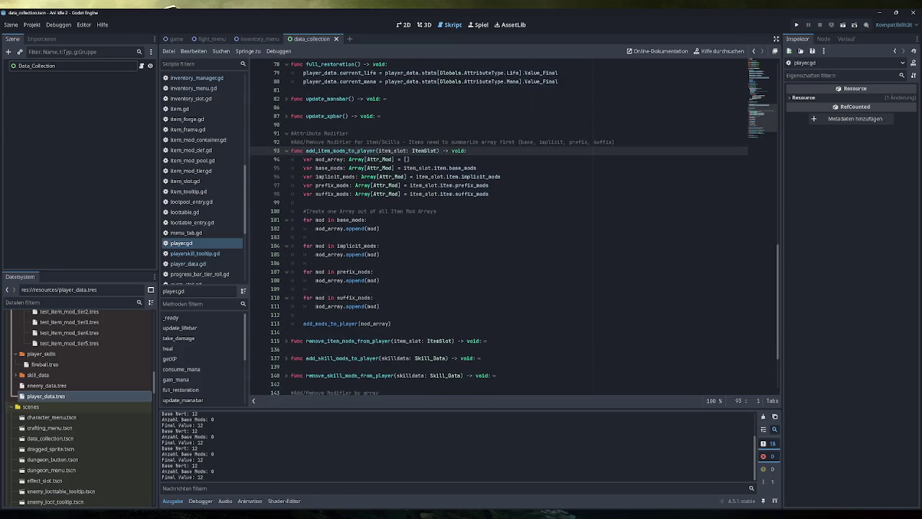
scroll(514, 228, down, 1)
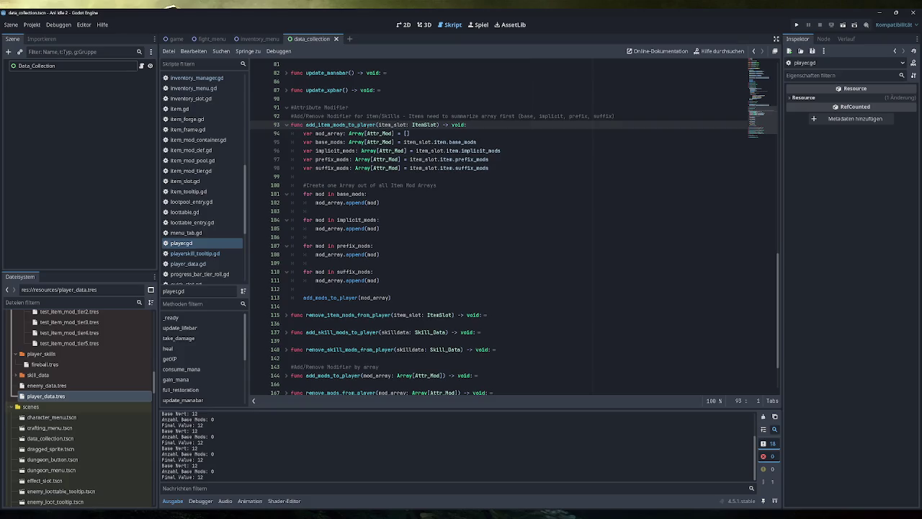
mouse_move(420, 168)
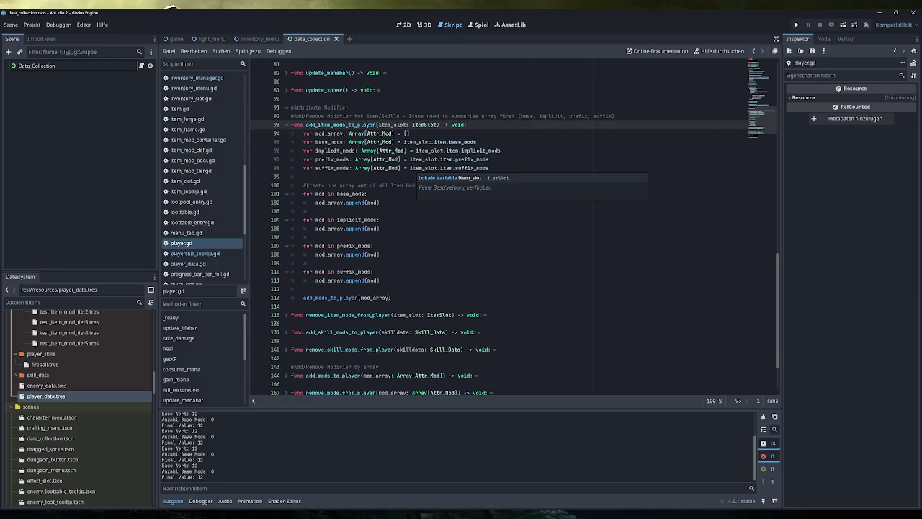
scroll(87, 378, up, 3)
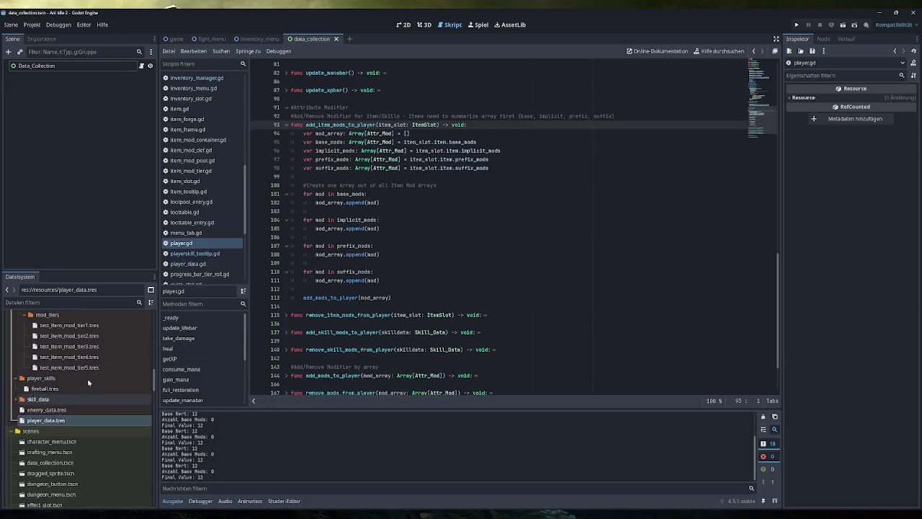
scroll(68, 417, up, 10)
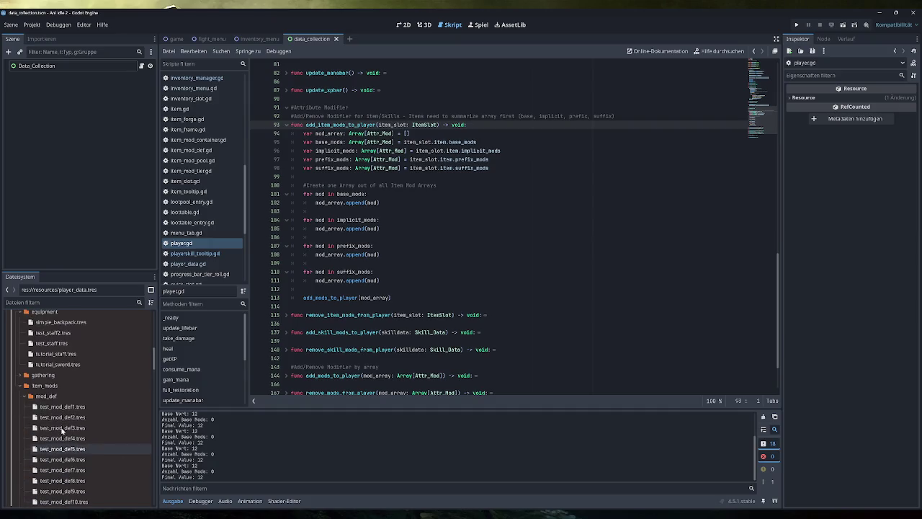
- Inspect simple_backpack.tres's single Attr_Mod (value 12, Base) and highlight the base_mods line 95
click(69, 418)
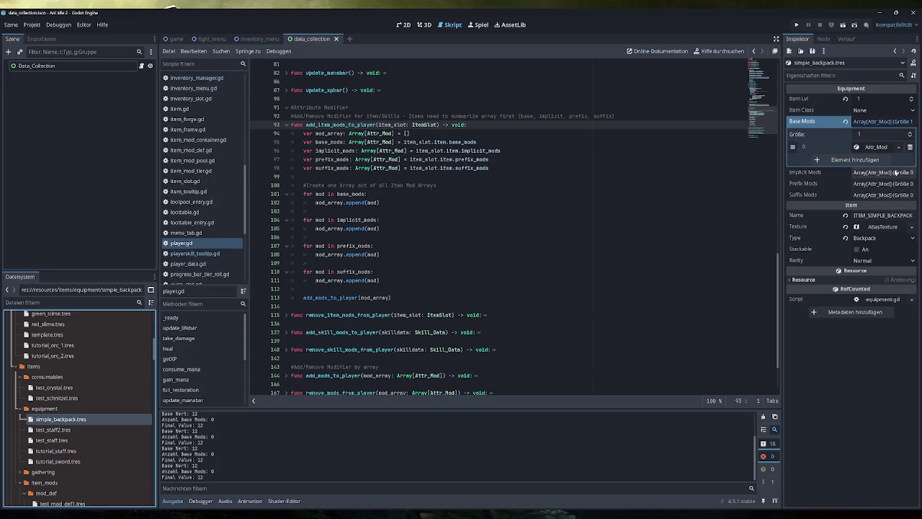
click(881, 147)
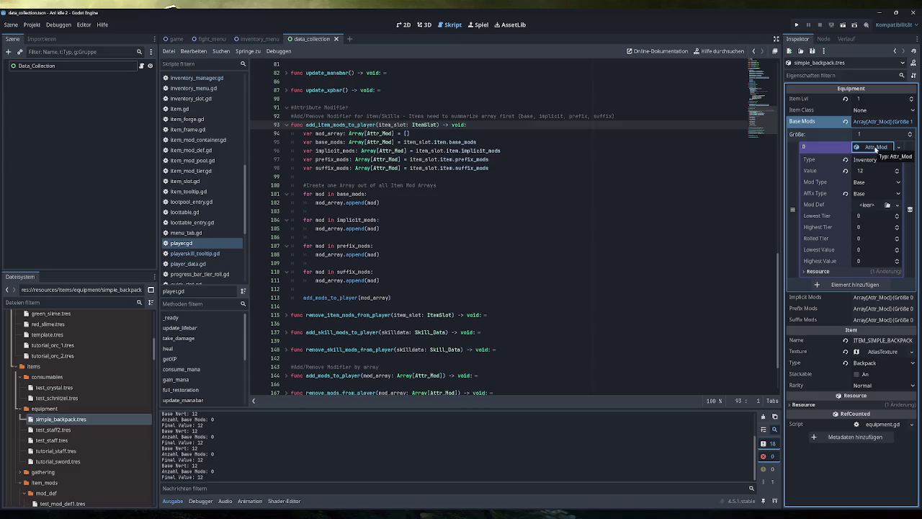
click(876, 148)
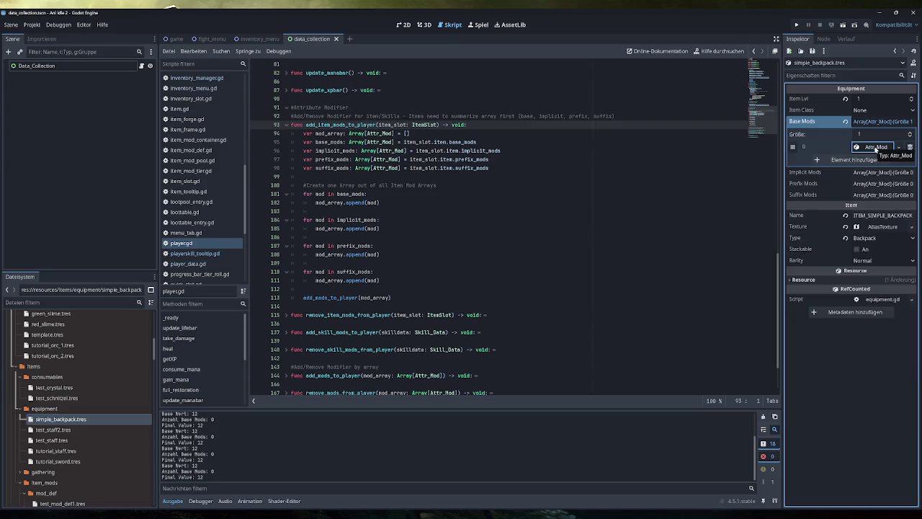
click(876, 148)
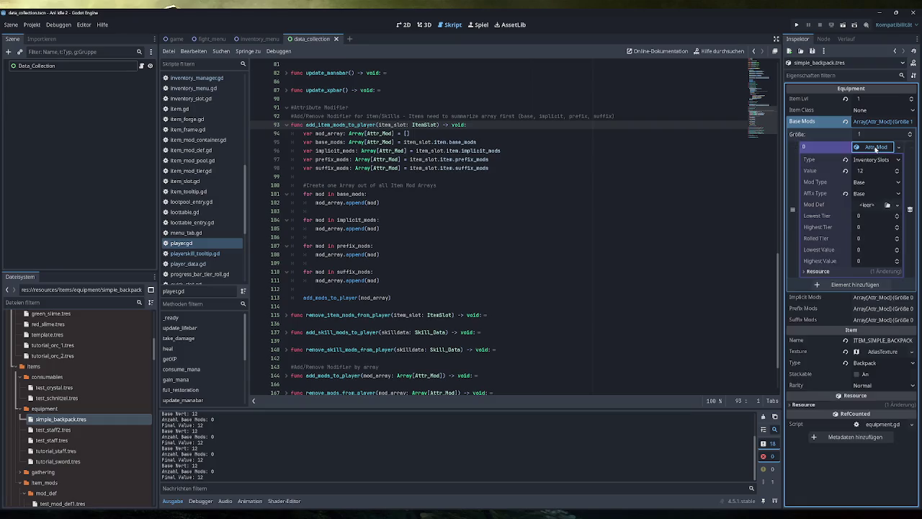
click(876, 148)
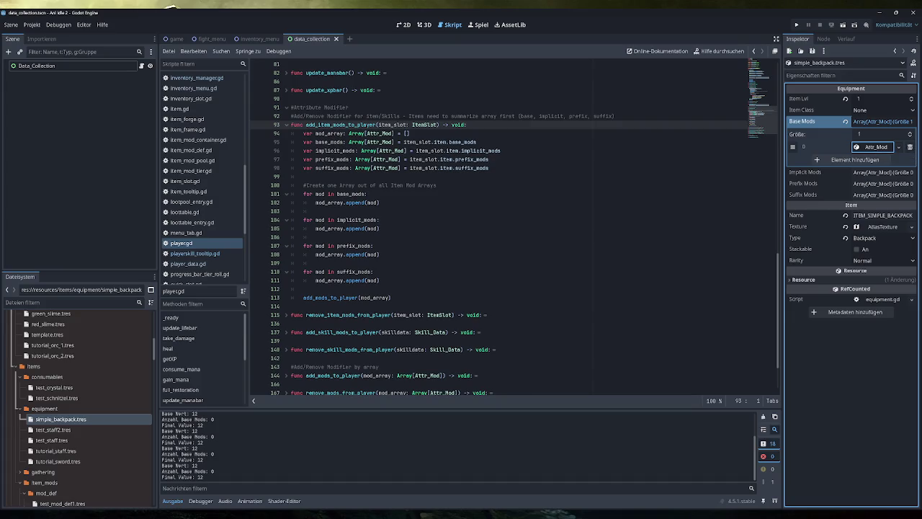
drag(476, 142, 315, 142)
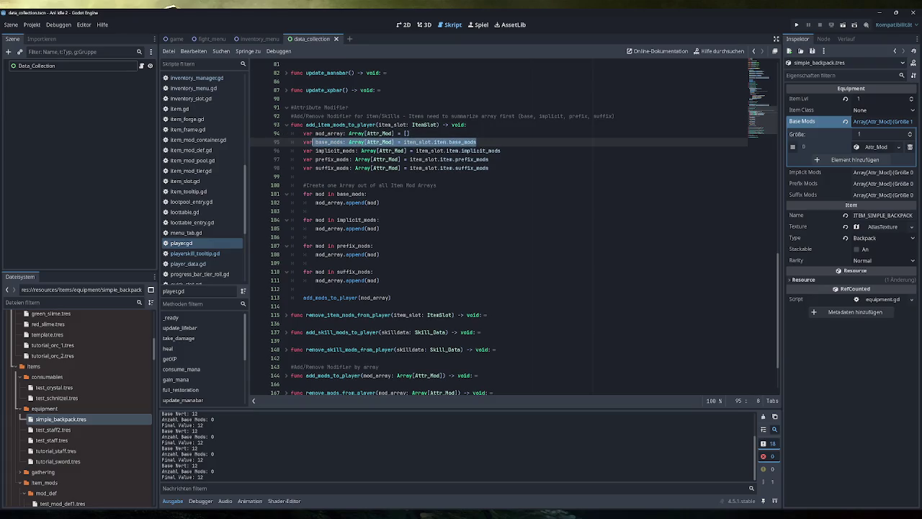
- Jump to add_mods_to_player and review the Value_Base_Mod append and ModType fallback lines
scroll(515, 228, down, 3)
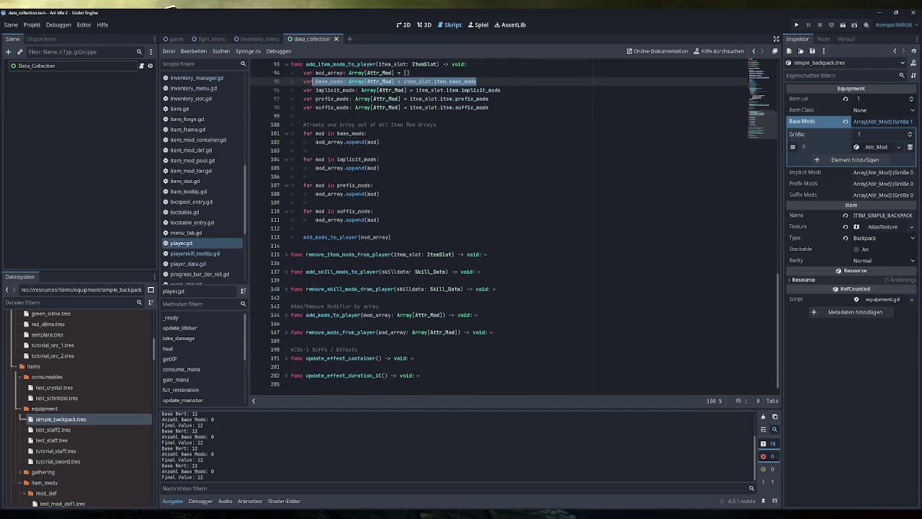
ctrl+click(332, 238)
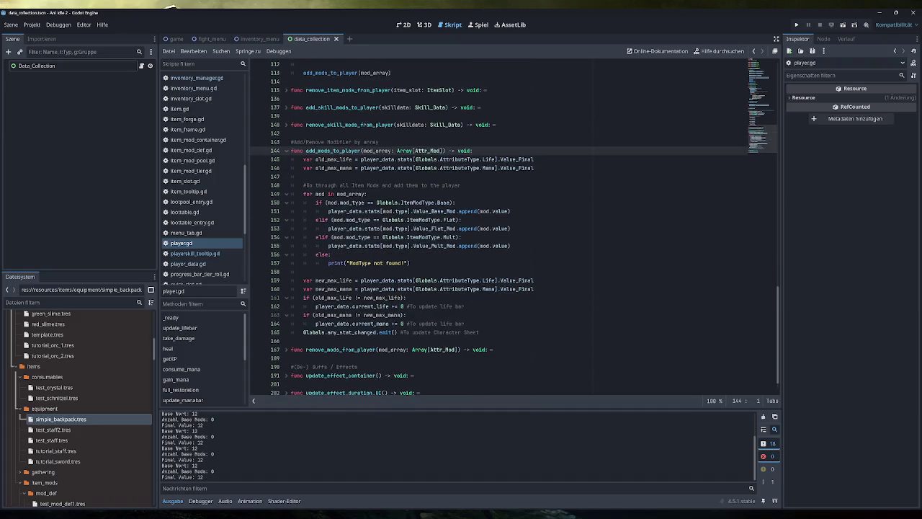
mouse_move(446, 246)
drag(510, 211, 328, 211)
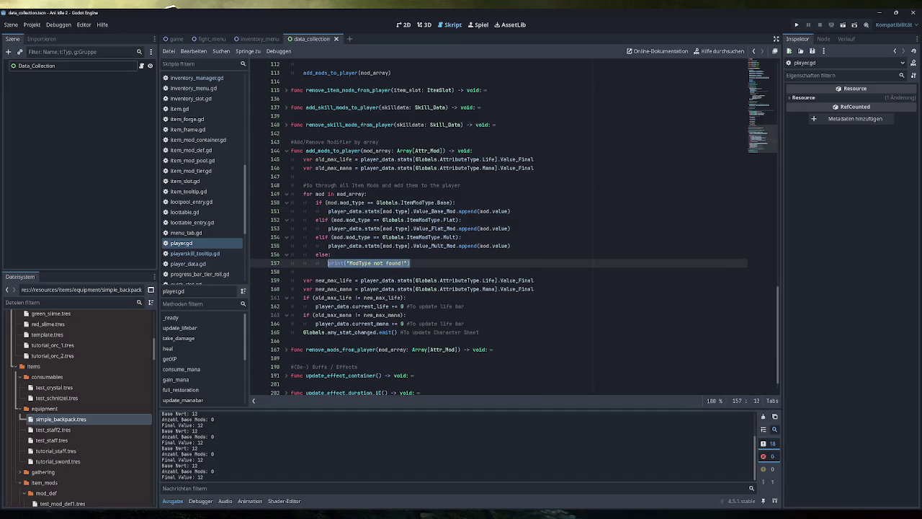
click(393, 263)
scroll(332, 451, up, 5)
scroll(332, 451, down, 3)
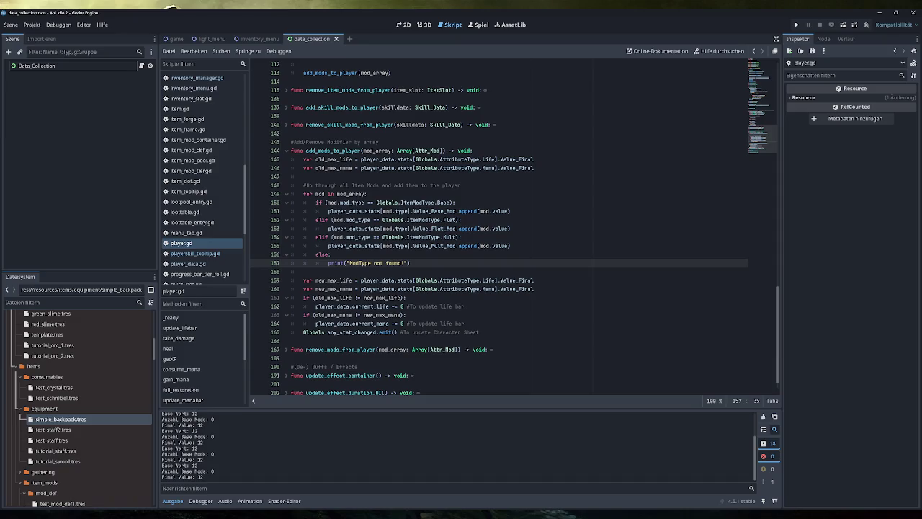
- Add a print("blubb") line below the Base mod-type check on line 150
click(455, 202)
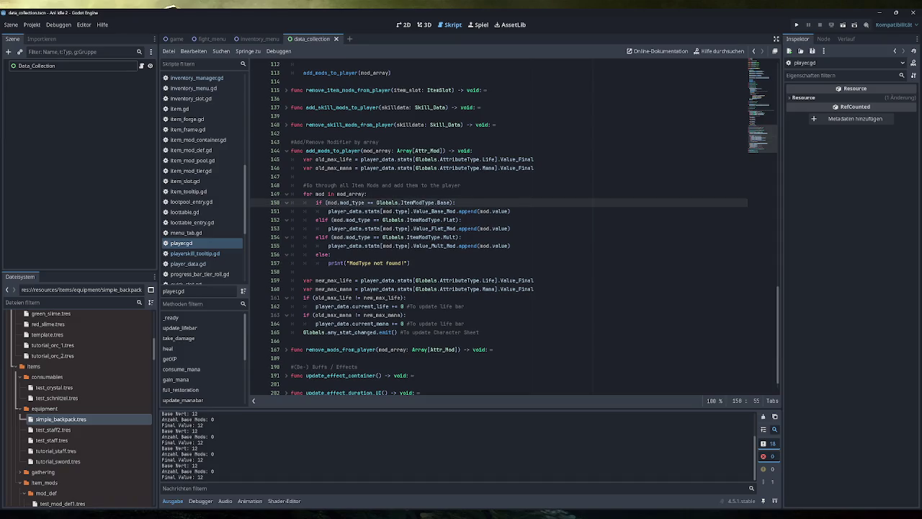
key(Return)
text(print("blubb)
key(End)
click(796, 26)
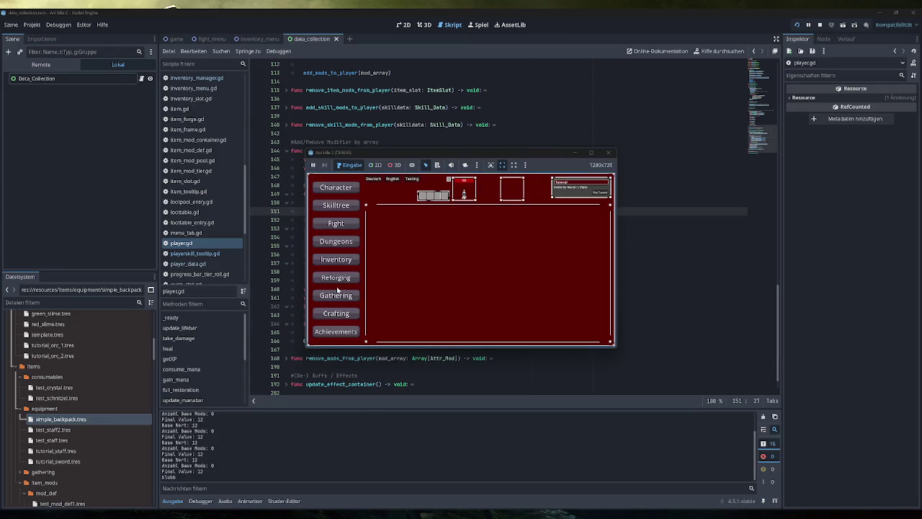
- In the game, open Inventory, add Testing items and equip the magenta backpack to hit the index 12 break
click(350, 265)
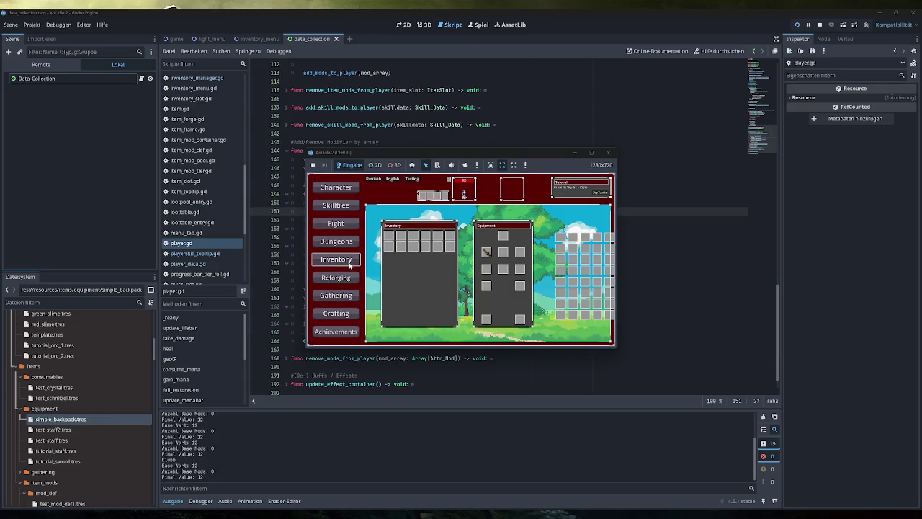
click(411, 178)
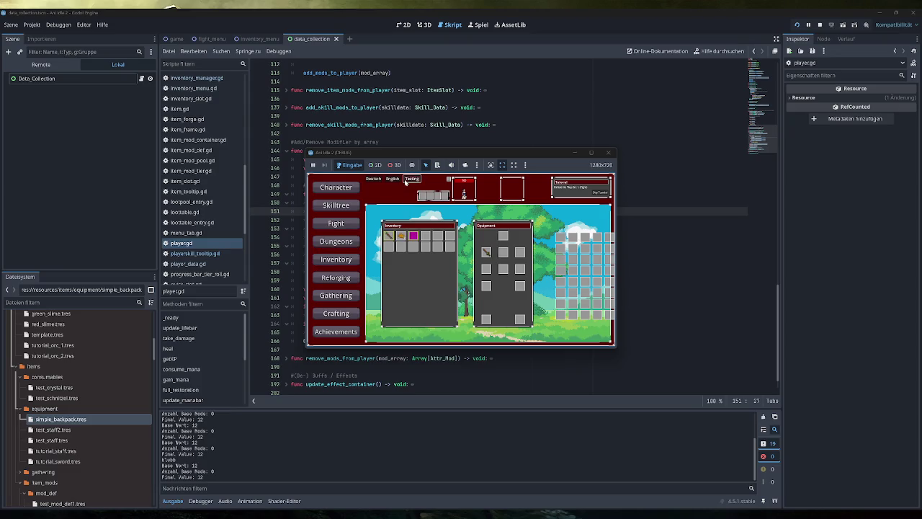
right_click(414, 238)
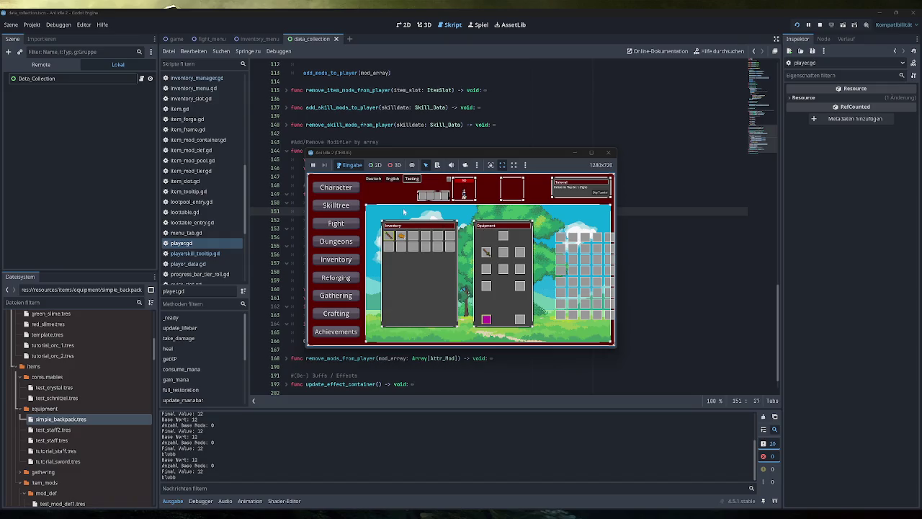
click(342, 259)
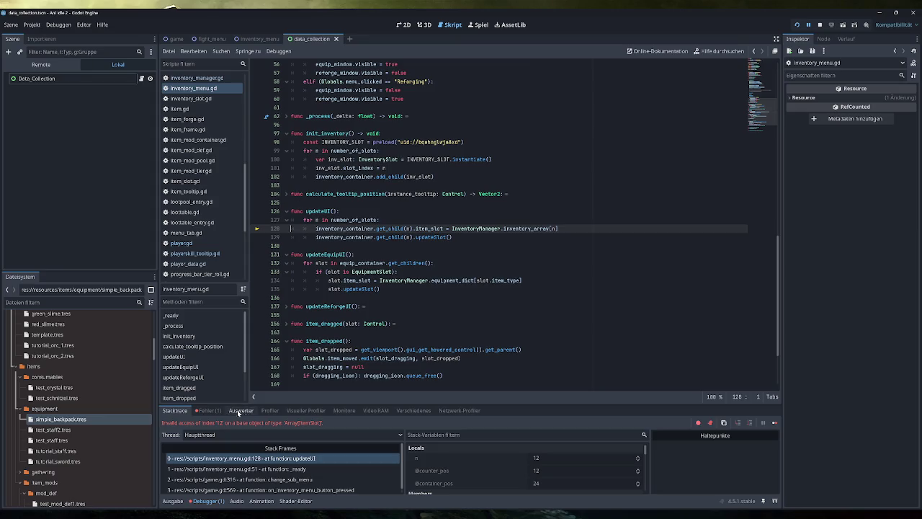
- Check the output log for the marker and stop the debug session with F8
click(173, 501)
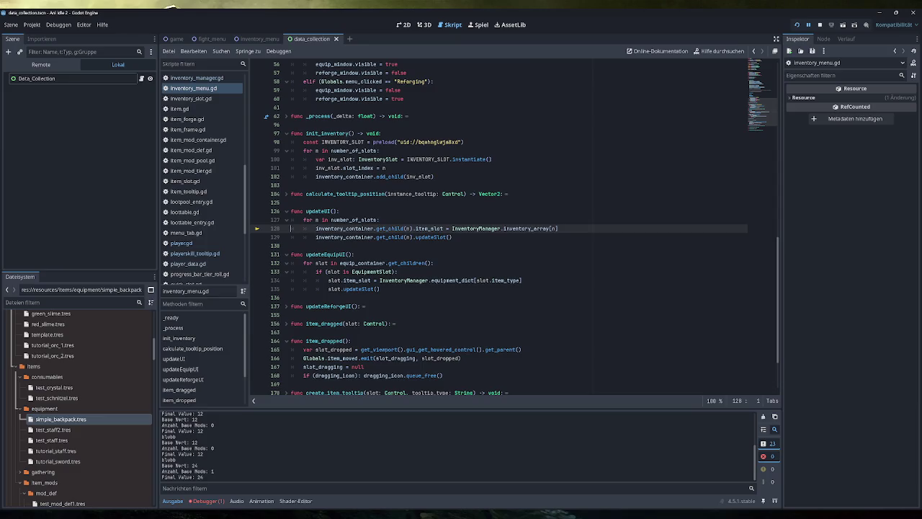
mouse_move(389, 237)
key(F8)
- Delete the temporary blubb print line from player.gd and show the debugger
scroll(504, 231, up, 5)
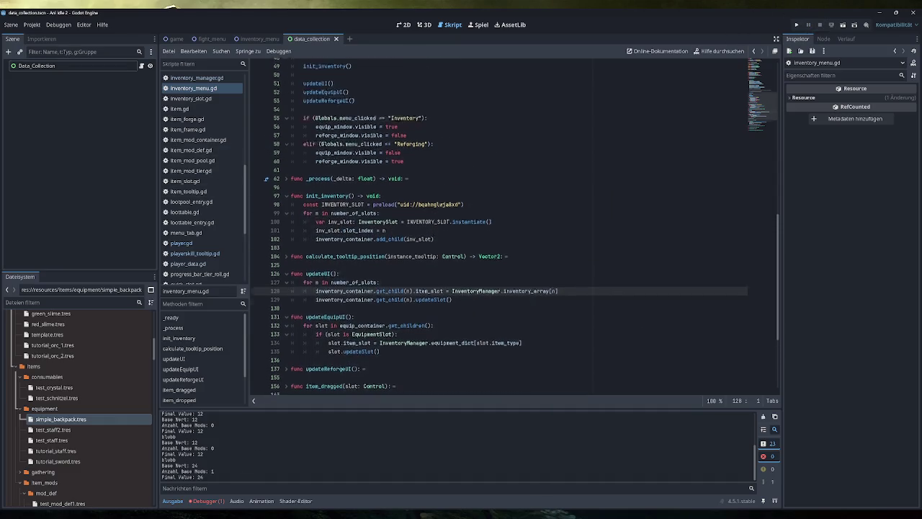
scroll(505, 227, down, 6)
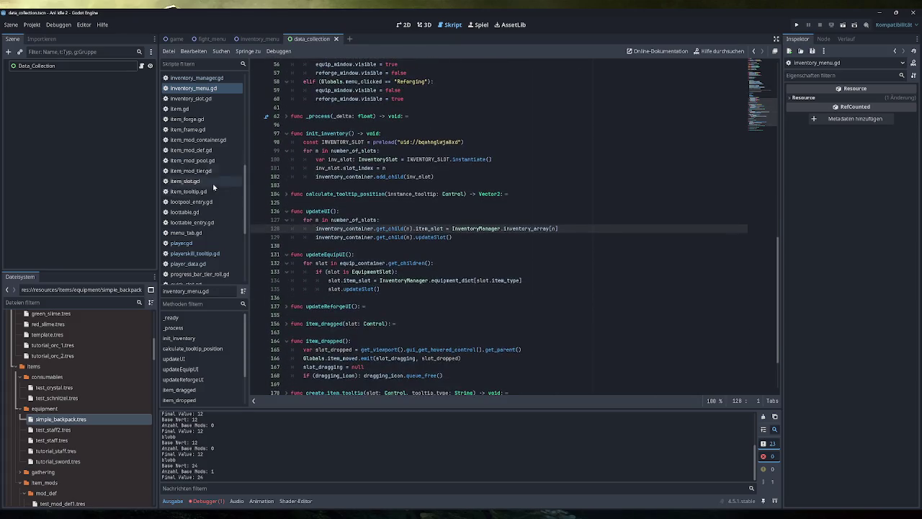
click(203, 243)
key(shift+Home)
key(BackSpace)
key(BackSpace)
key(BackSpace)
key(BackSpace)
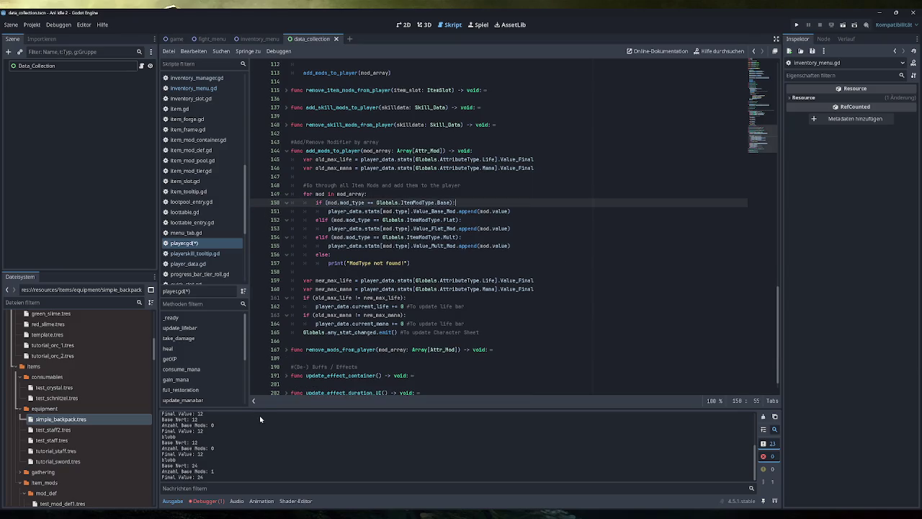
click(206, 501)
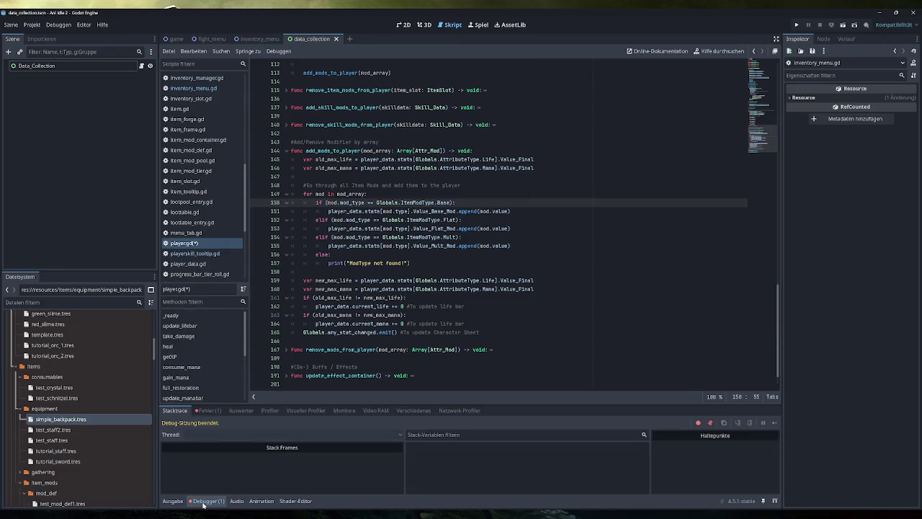
- Jump from the debugger's error list to the index error line in inventory_menu.gd's updateUI
click(209, 410)
click(263, 439)
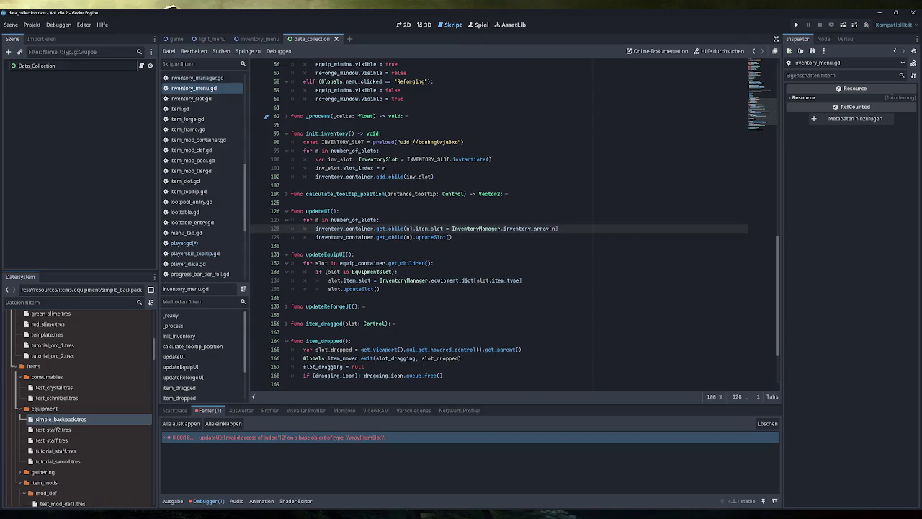
mouse_move(537, 229)
key(Up)
key(End)
key(Up)
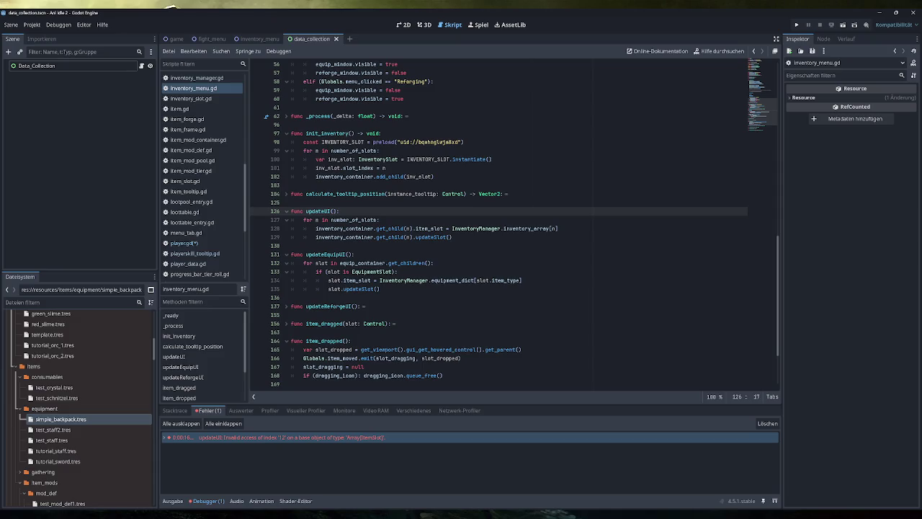
scroll(515, 225, up, 7)
scroll(526, 225, up, 3)
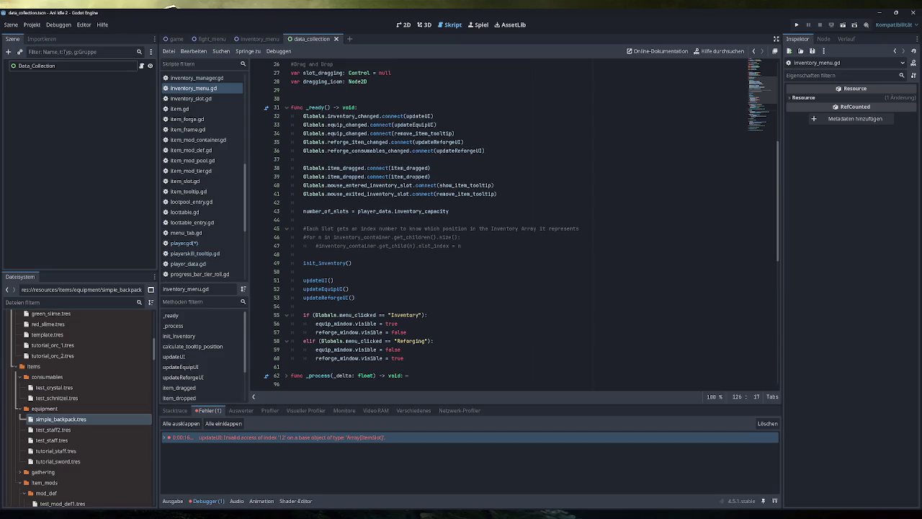
scroll(504, 223, down, 3)
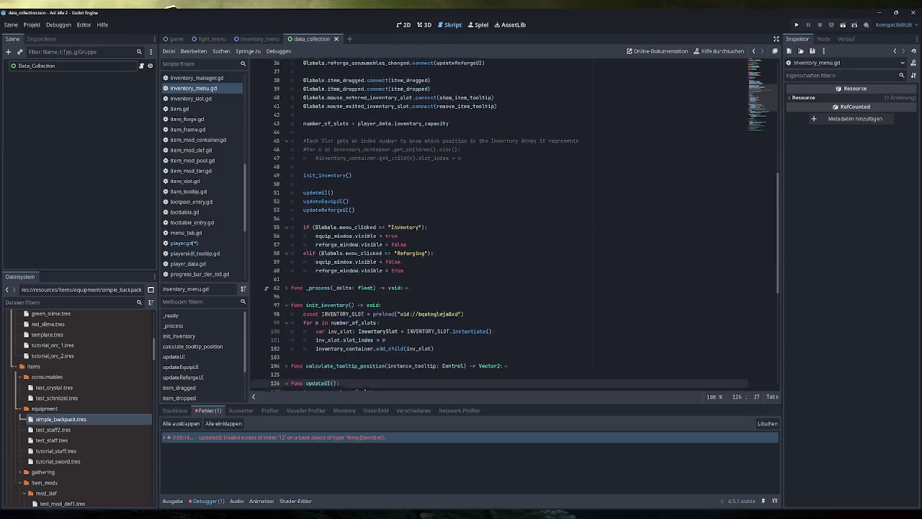
mouse_move(421, 246)
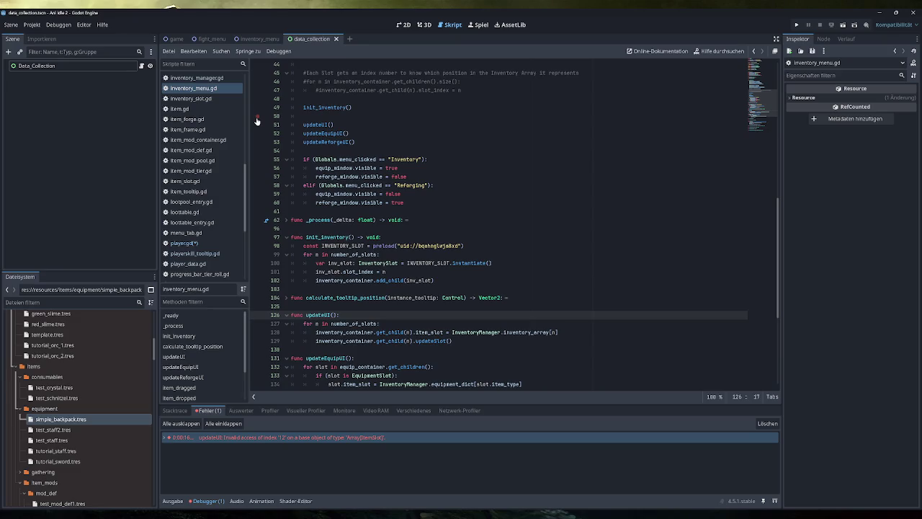
- Save player.gd and check the output log and debugger error list
click(189, 243)
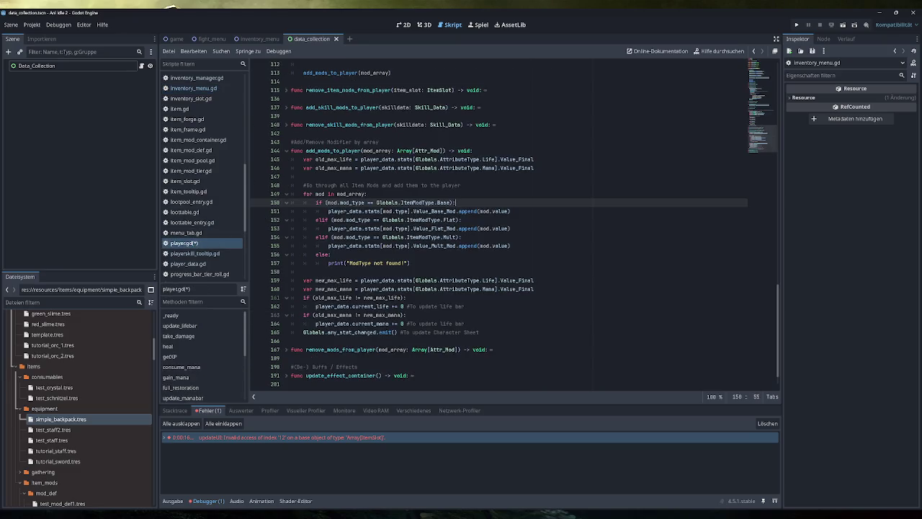
key(ctrl+s)
click(173, 500)
click(199, 502)
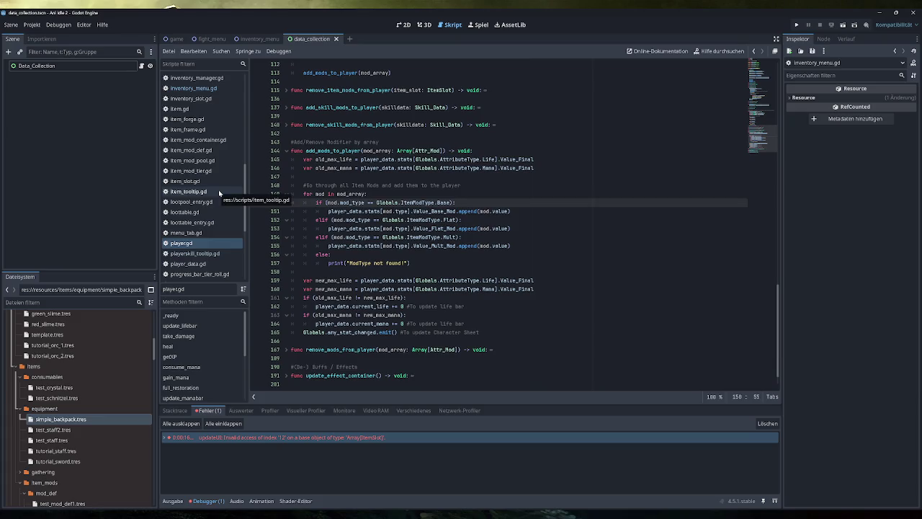
- Browse inventory_menu.gd, inventory_manager.gd and player.gd, ending on player_data.gd's capacity getter
click(209, 88)
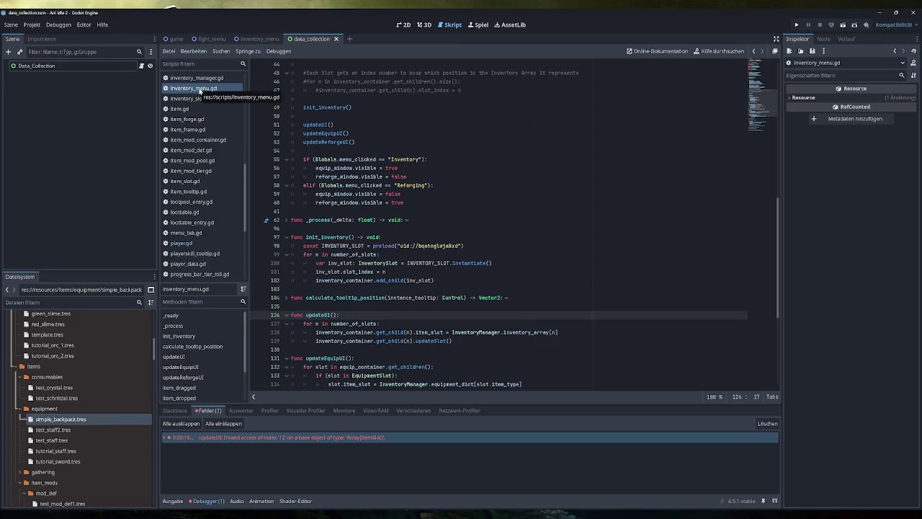
click(203, 80)
scroll(505, 224, down, 3)
scroll(504, 223, up, 5)
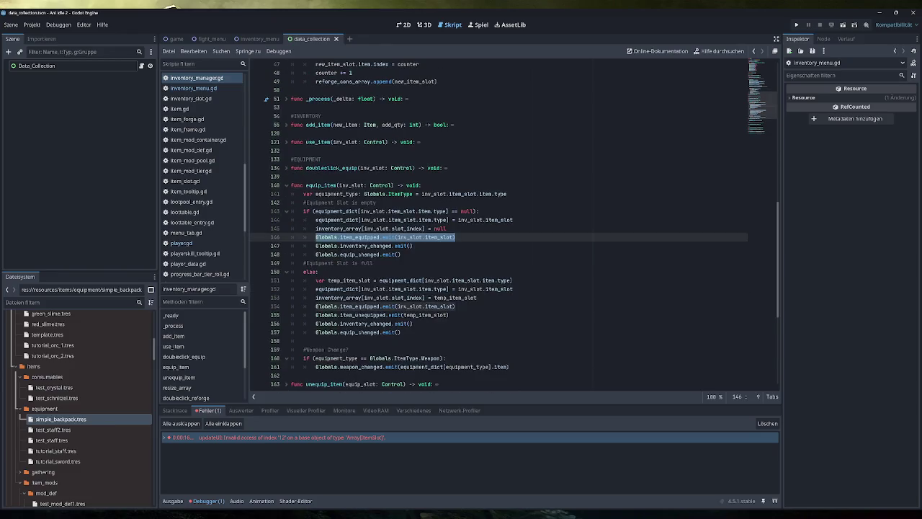
click(182, 243)
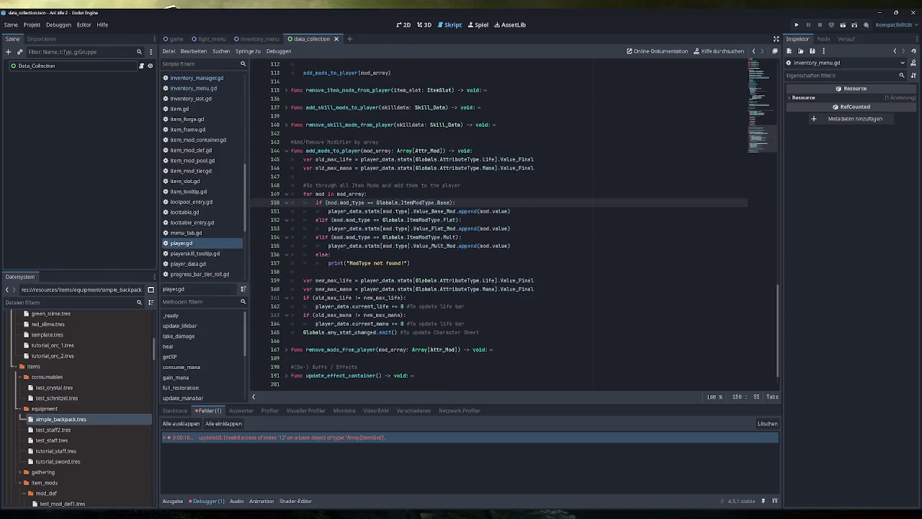
click(188, 263)
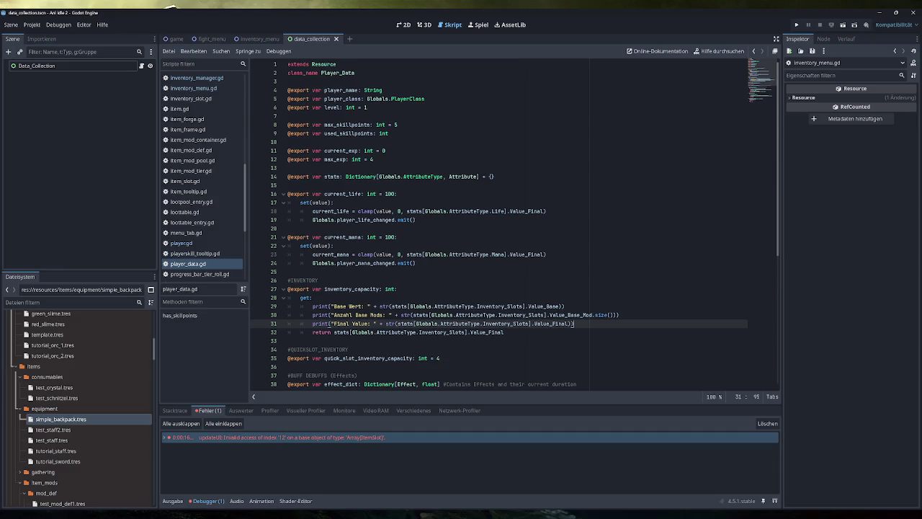
- Delete the three debug print lines from player_data.gd's inventory_capacity getter
key(shift+Up)
key(shift+Up)
key(shift+Up)
key(BackSpace)
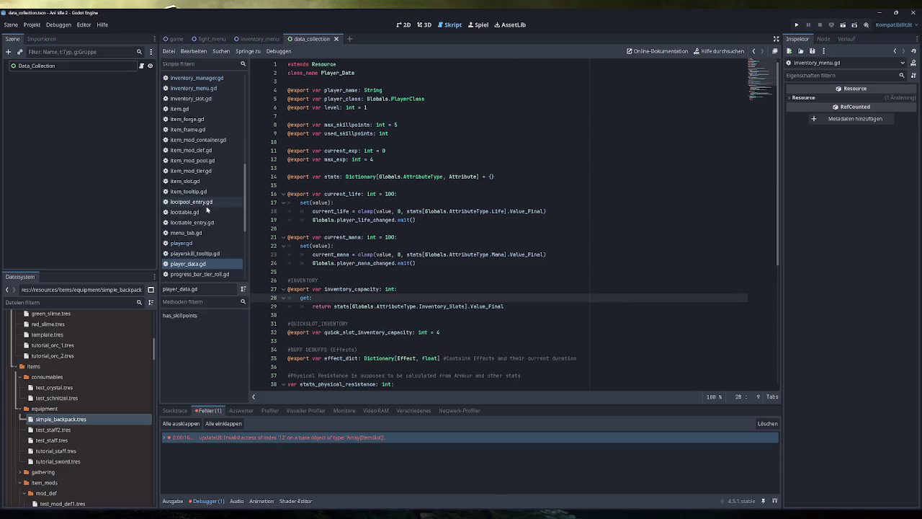
scroll(207, 210, down, 1)
scroll(209, 210, down, 1)
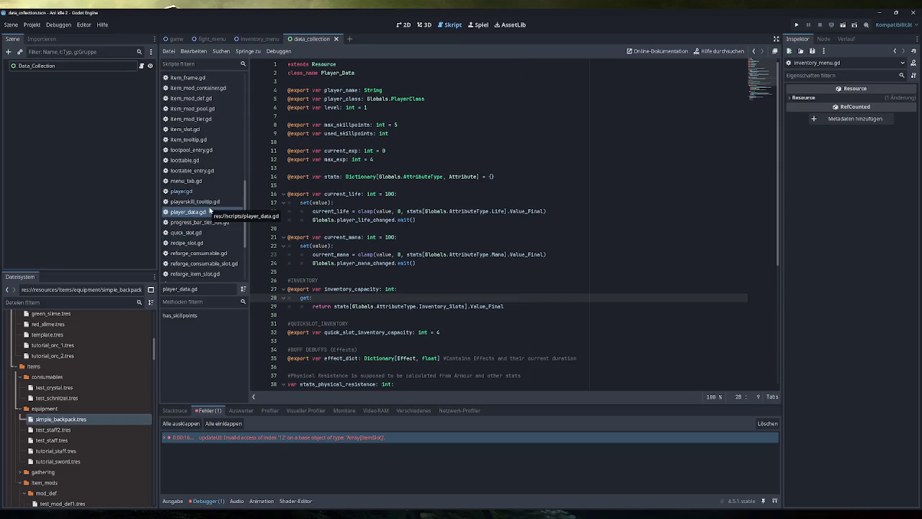
scroll(209, 211, up, 3)
- In inventory_manager.gd, fold equip_item, go to resize_array and clear old errors
click(201, 106)
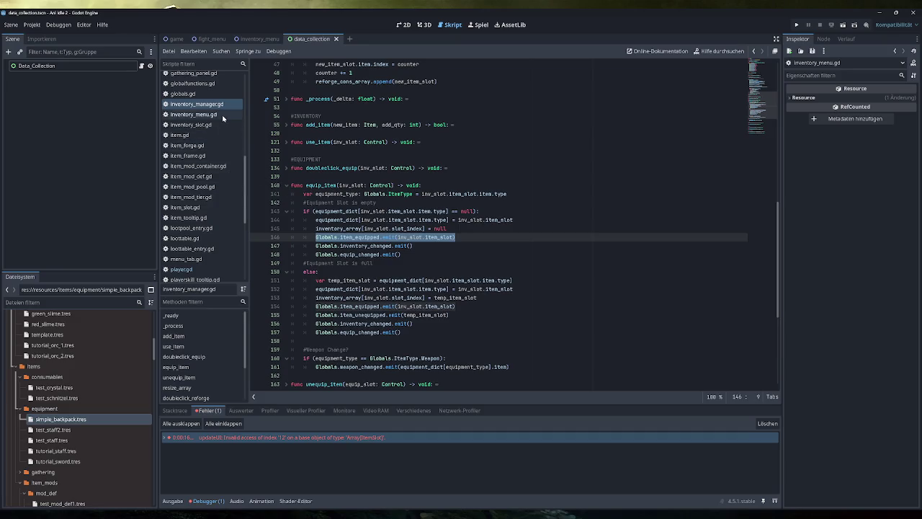
click(286, 185)
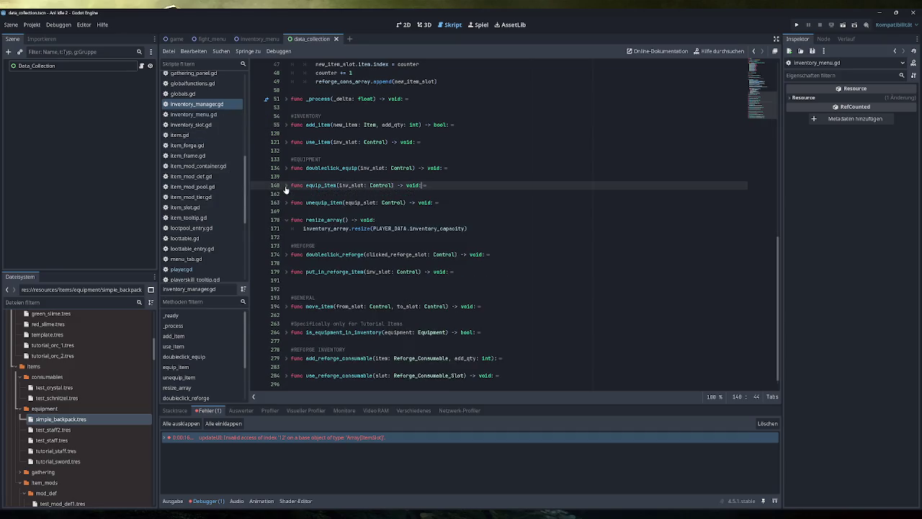
scroll(286, 189, up, 5)
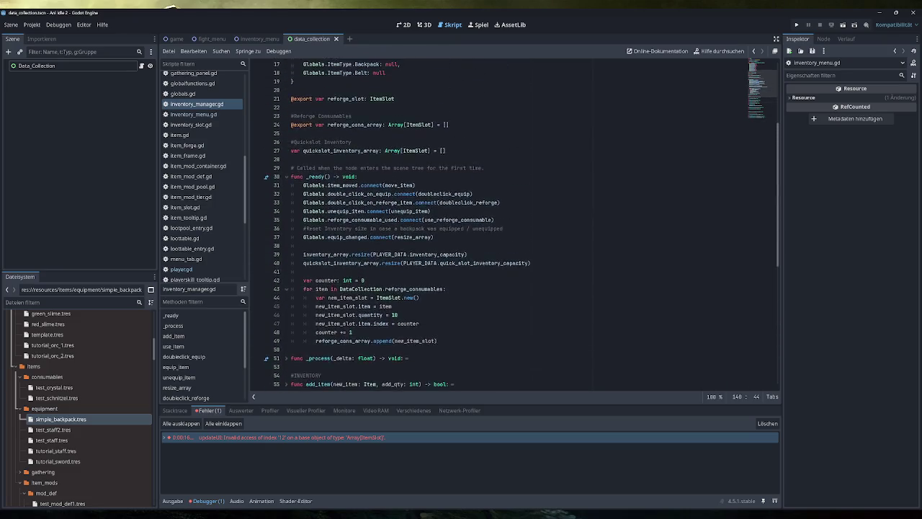
scroll(515, 224, down, 3)
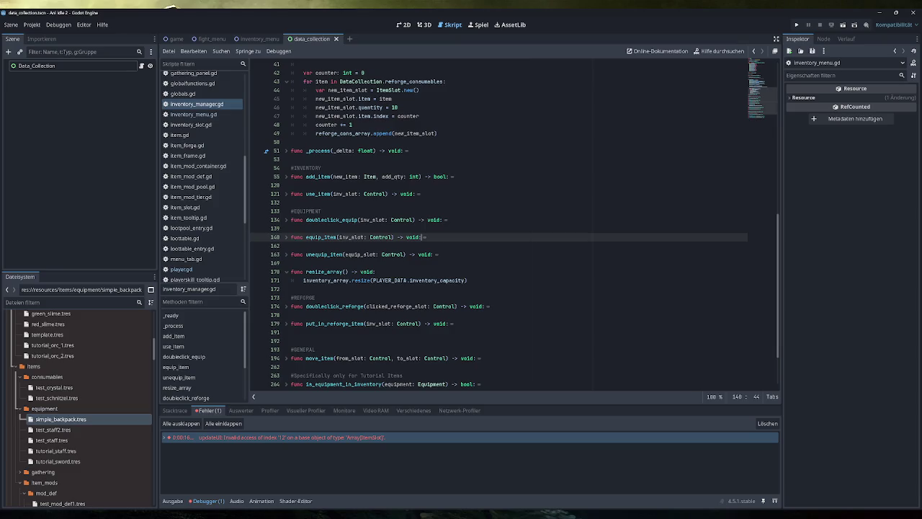
click(375, 271)
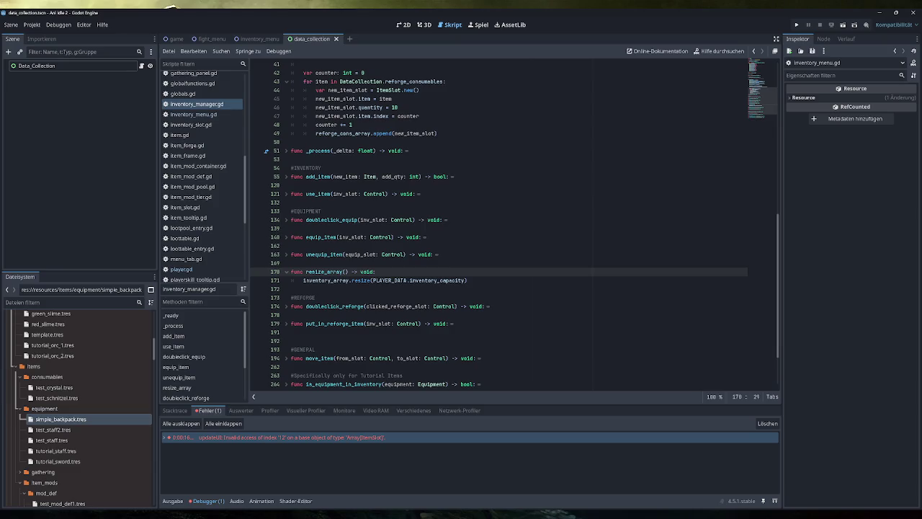
scroll(505, 223, up, 6)
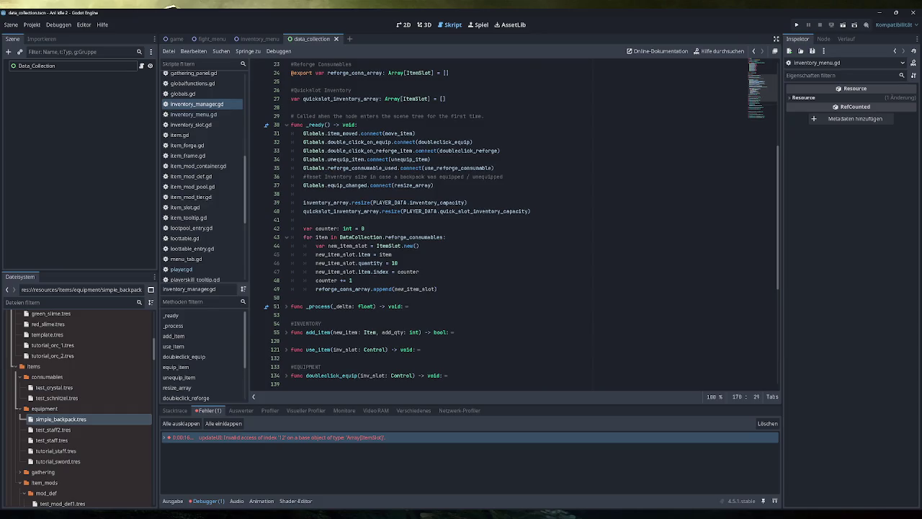
mouse_move(357, 263)
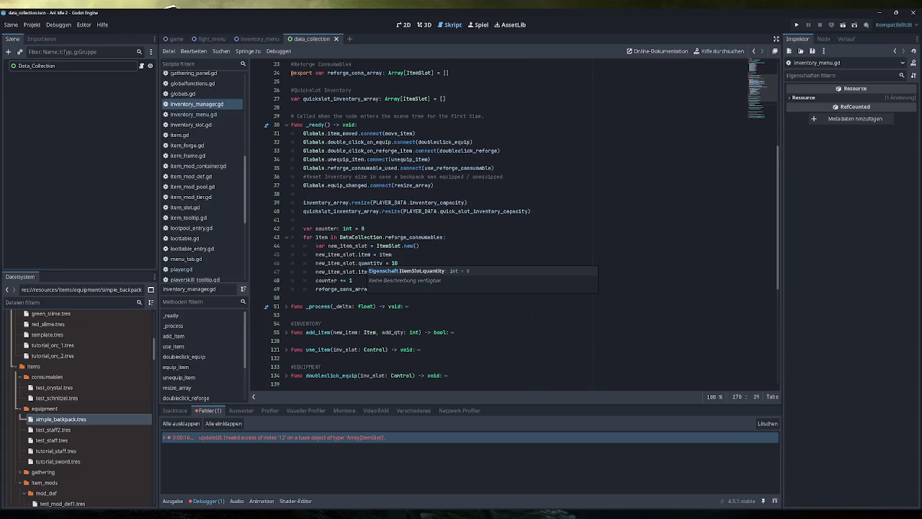
scroll(504, 223, down, 4)
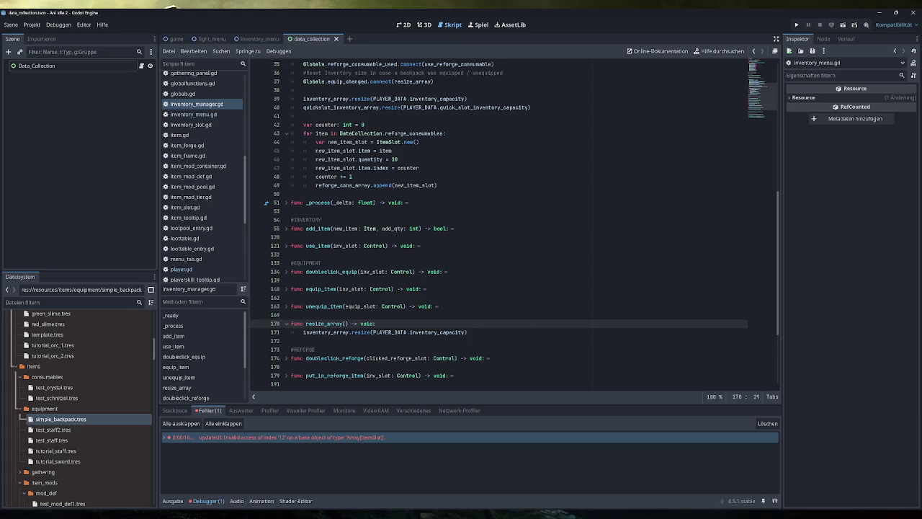
click(767, 423)
- Add print("VORHER - Player Capacity: " + str(PLAYER_DATA.inventory_capacity)) above the resize call
key(Return)
text(print("VORHER - )
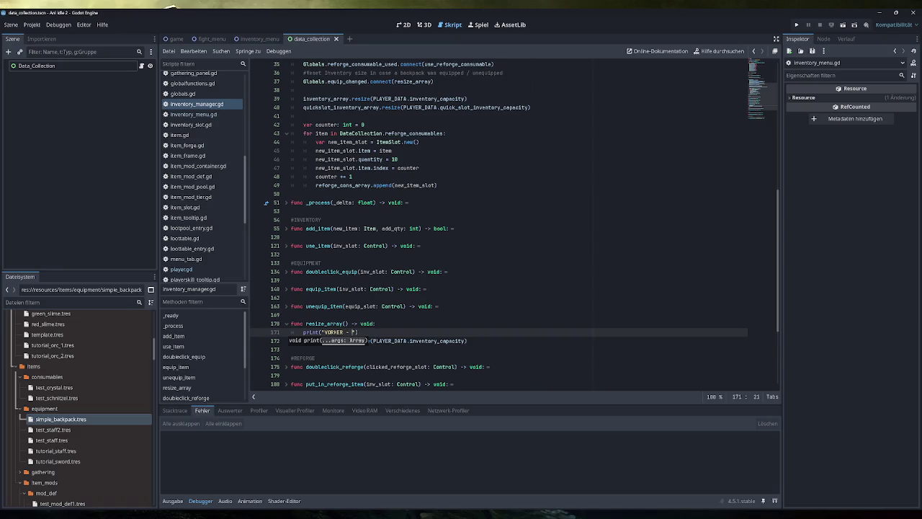
text(Player Capacity)
text(: ")
text( + 2)
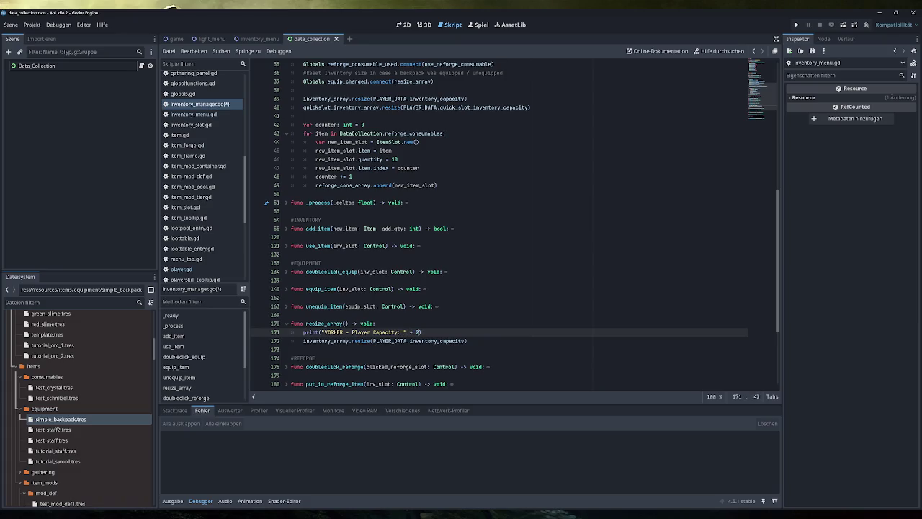
text(play)
key(Down)
key(Down)
key(Return)
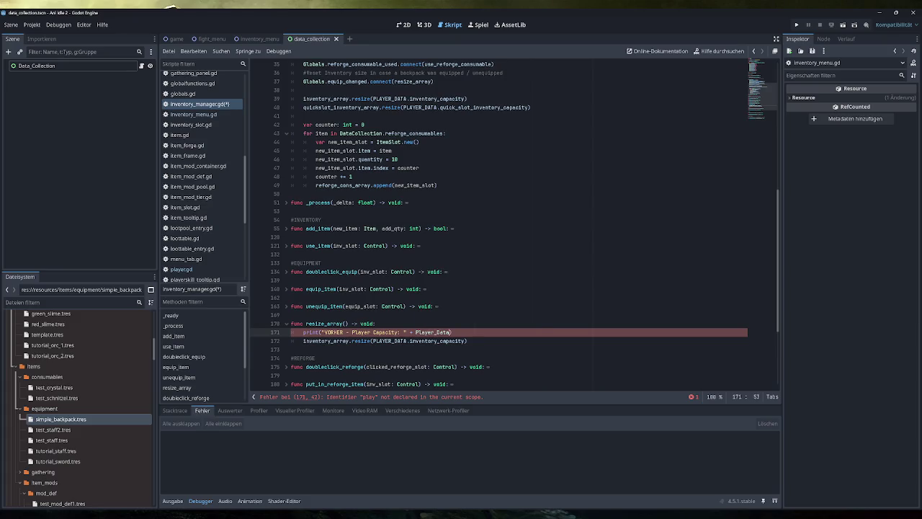
text(PLAYER)
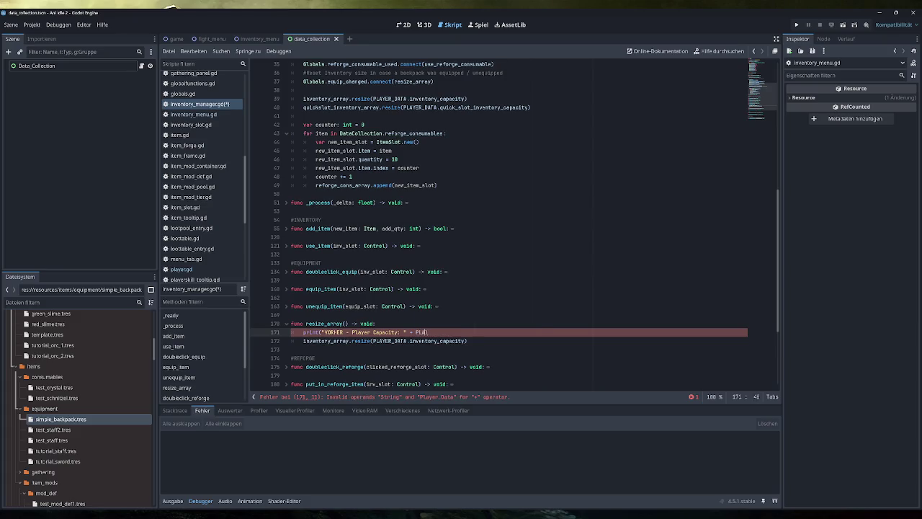
key(Return)
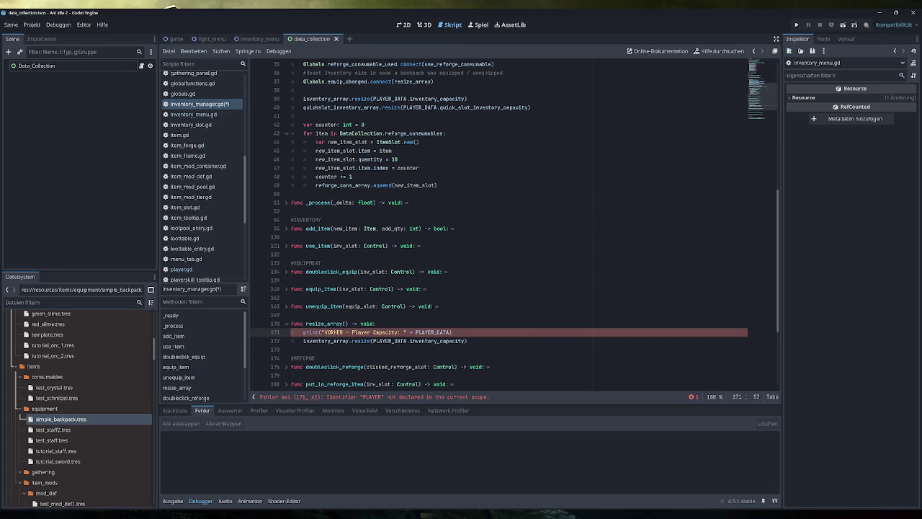
text(.)
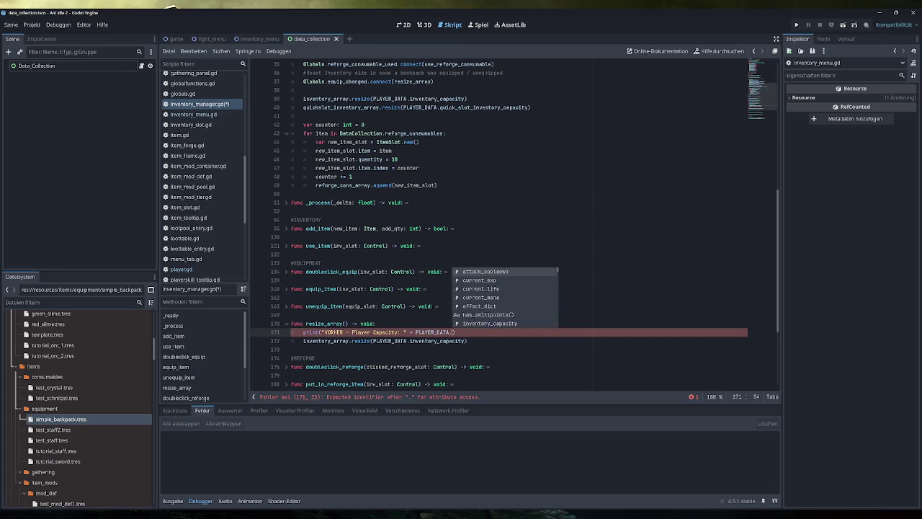
text(inven)
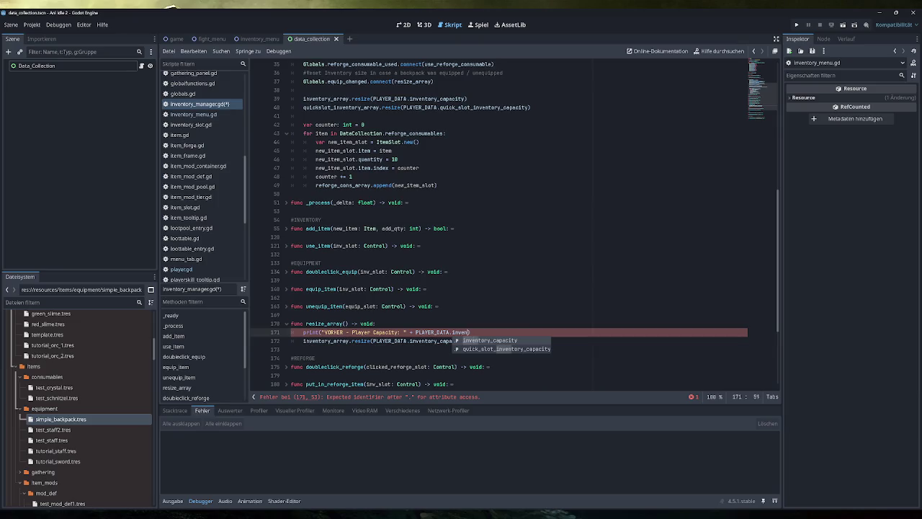
key(Return)
click(415, 333)
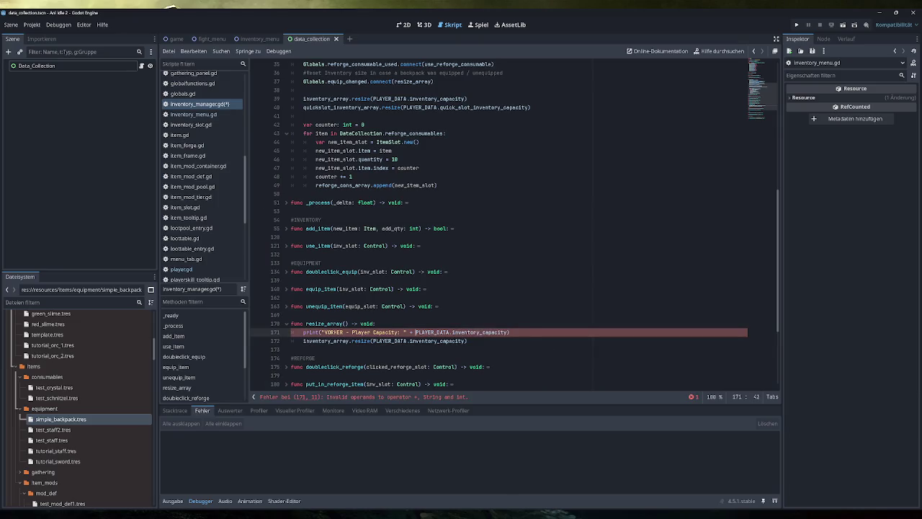
text(str()
key(End)
text())
- Duplicate it as a VORHER Array Size print of inventory_array.size()
key(shift+Home)
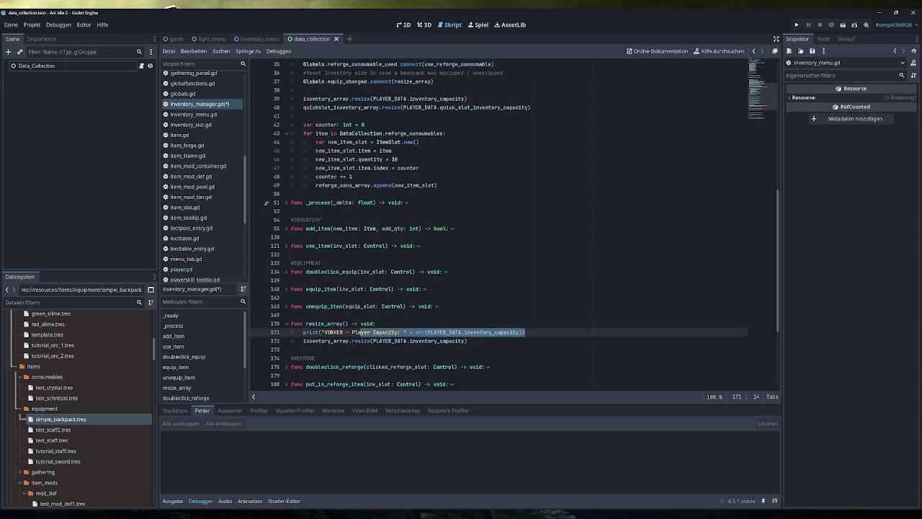
key(ctrl+shift+d)
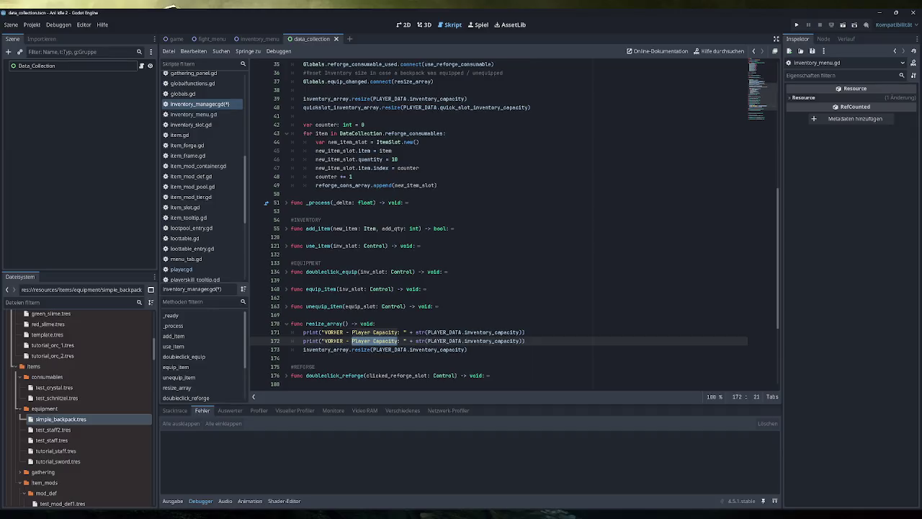
text(Array Siz)
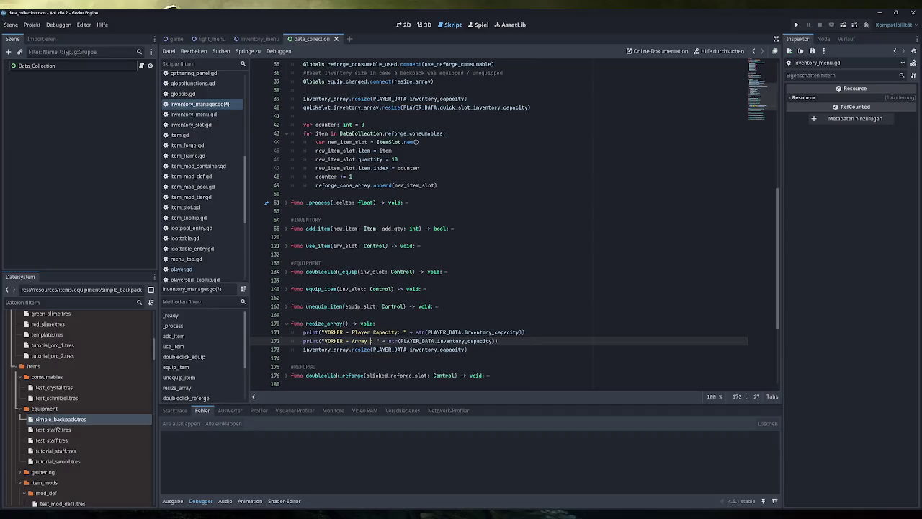
text(e:)
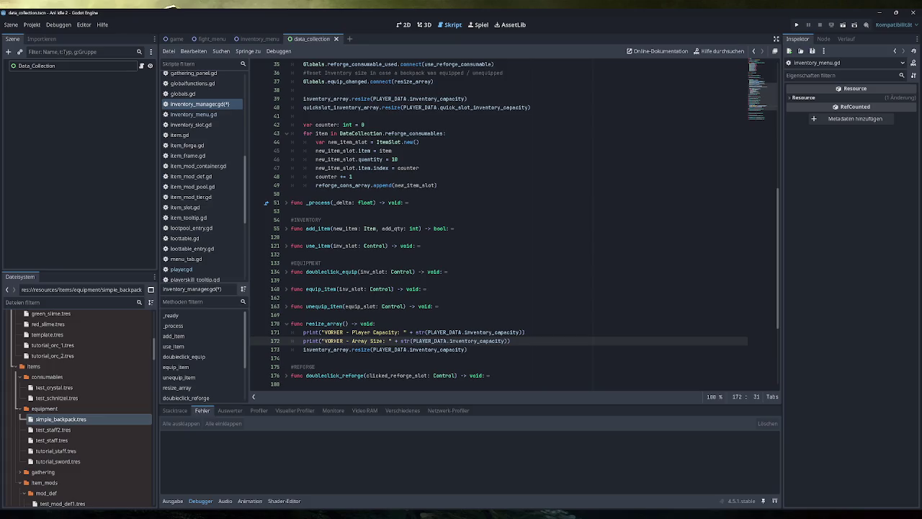
key(ctrl+shift+Left)
key(ctrl+shift+Left)
key(ctrl+shift+Left)
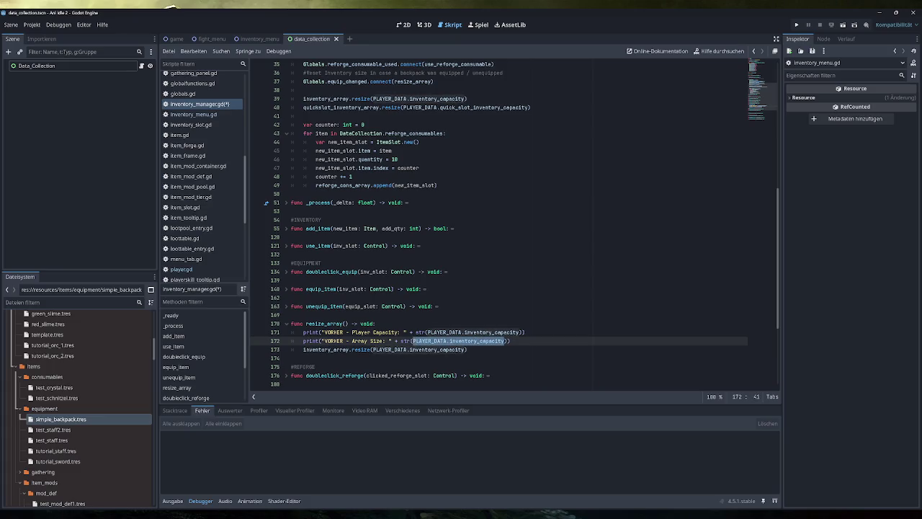
text(inven)
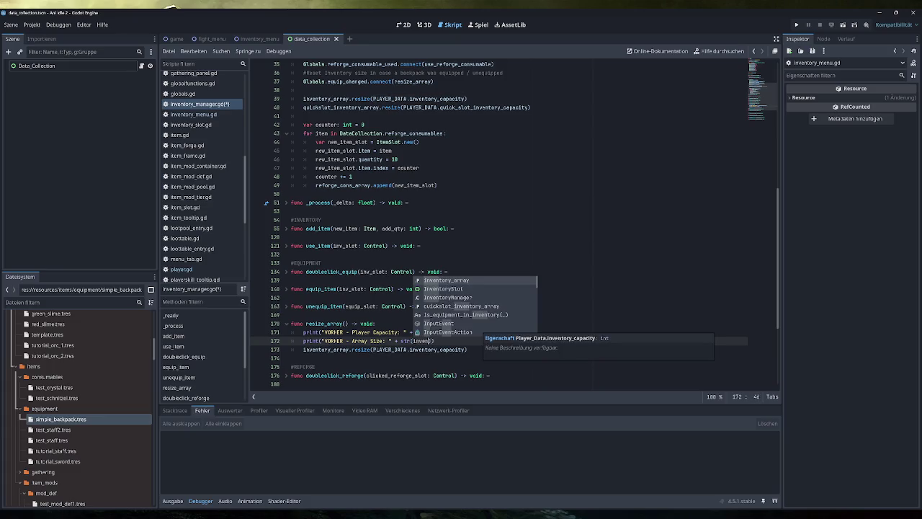
key(Return)
text(.size())
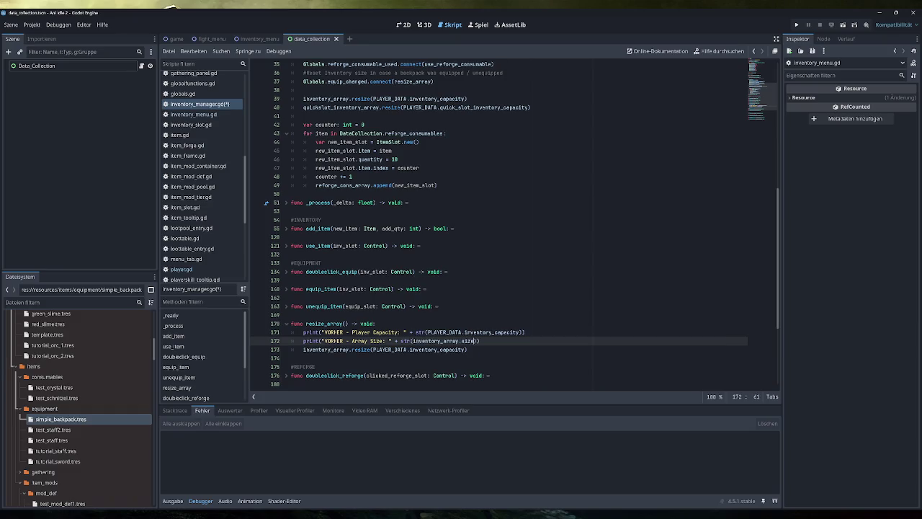
key(ctrl+shift+Left)
key(ctrl+shift+Left)
key(ctrl+shift+Left)
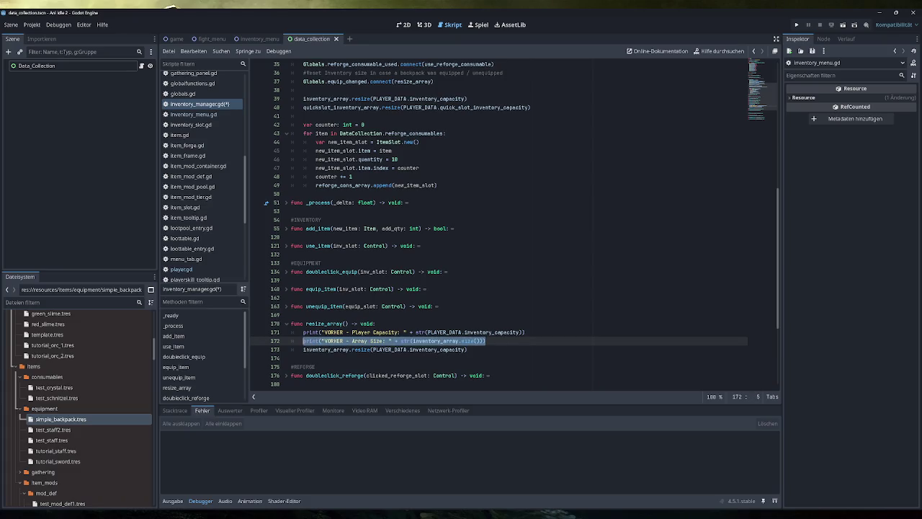
- Paste the Array Size print after the resize call and relabel it NACHHER
click(469, 350)
key(BackSpace)
key(Return)
key(ctrl+v)
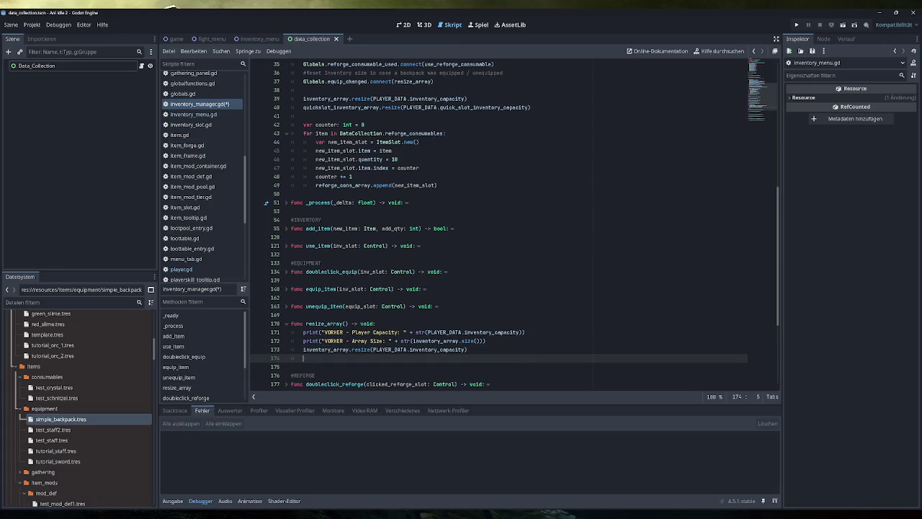
double_click(333, 358)
text(NACHHER)
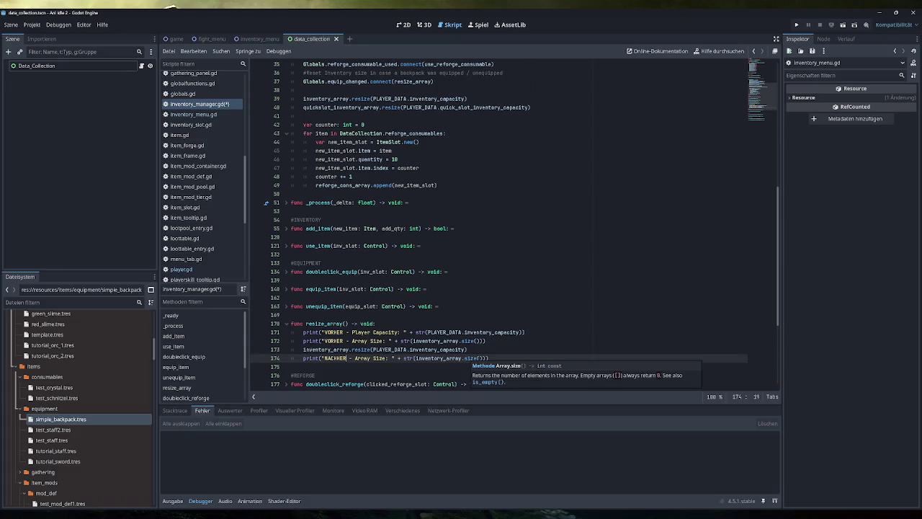
click(495, 358)
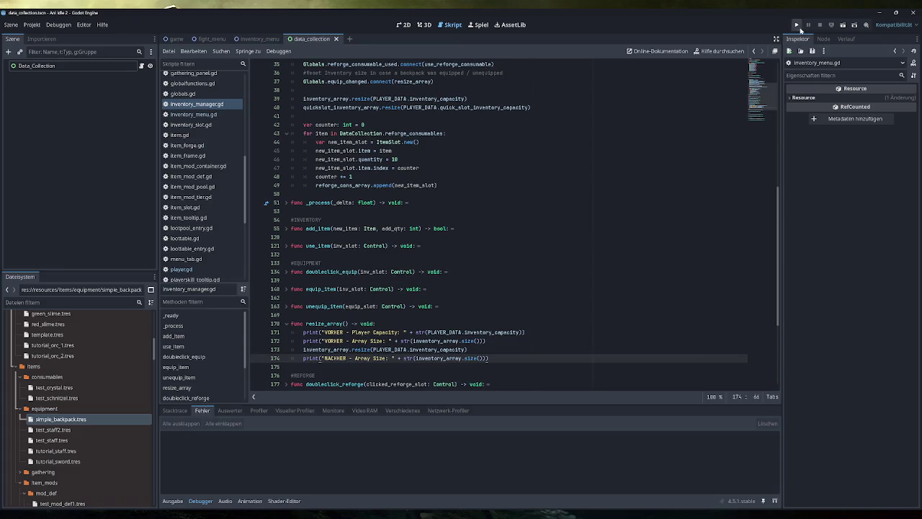
- Run the game, add Testing items four times, equip the Simple Backpack, then stop the game
click(796, 24)
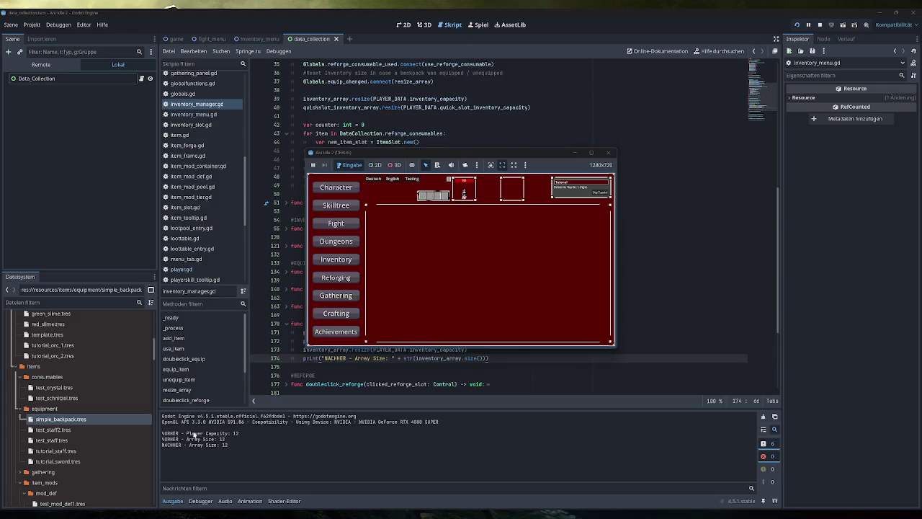
click(353, 261)
click(410, 179)
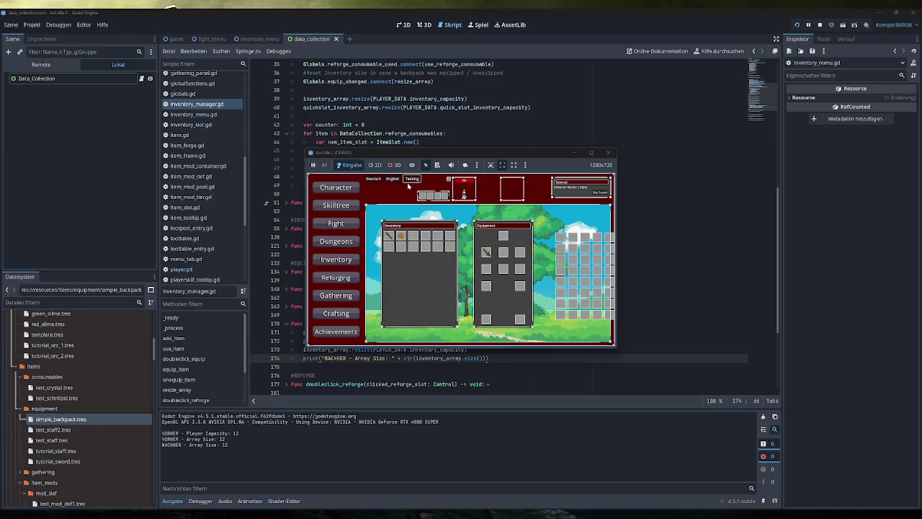
click(407, 178)
click(407, 179)
click(407, 179)
click(406, 180)
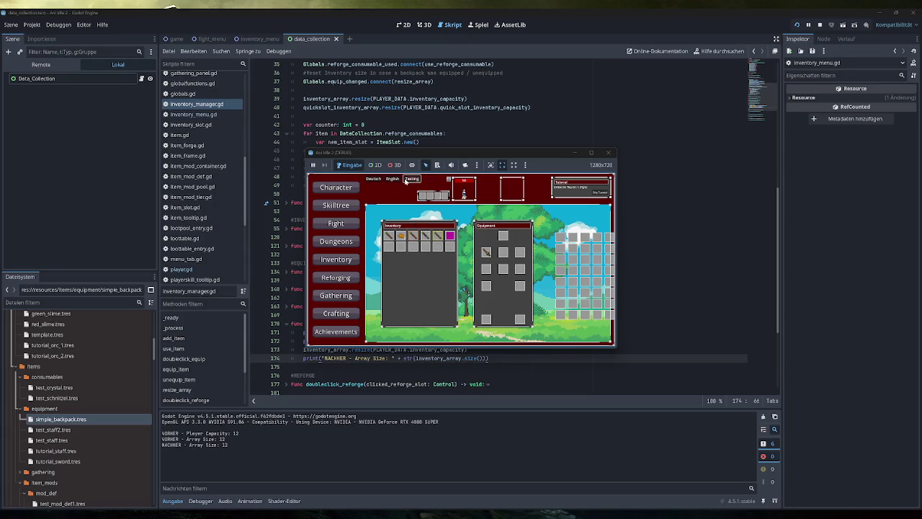
double_click(451, 236)
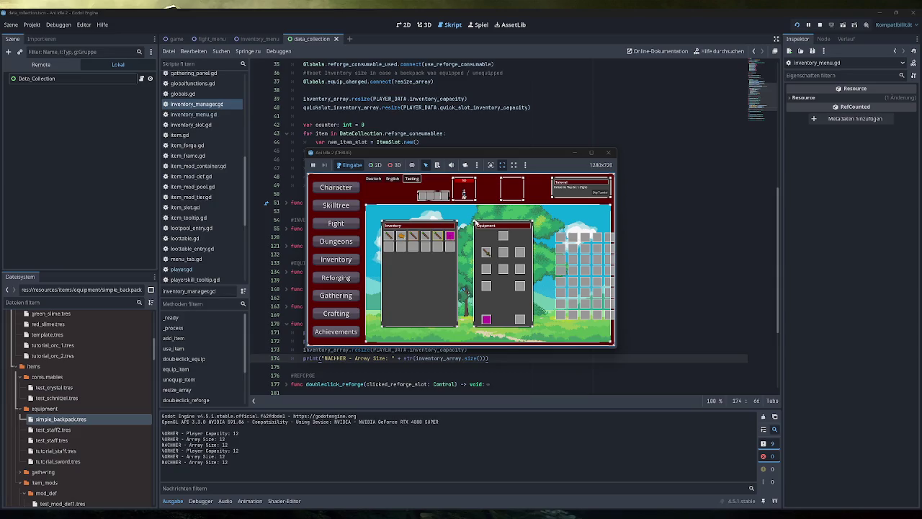
click(609, 153)
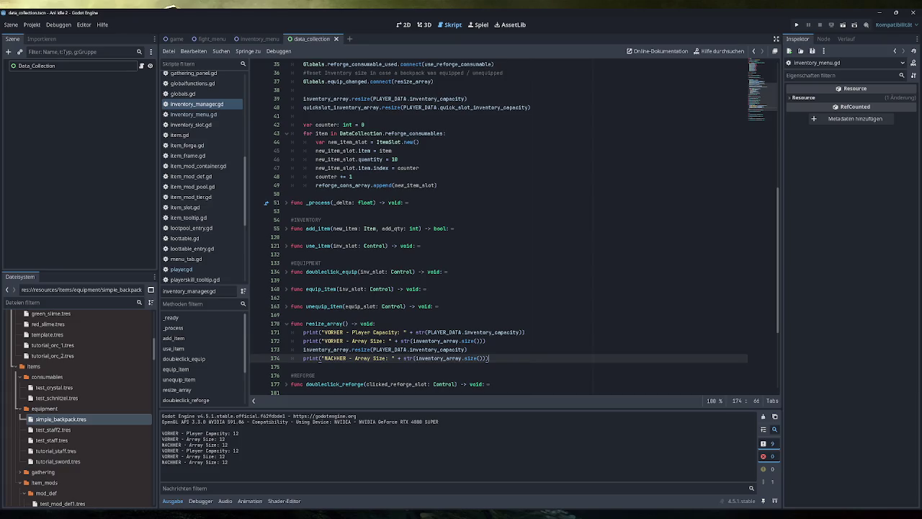
- View inventory_slot.gd, then in inventory_manager.gd fold doubleclick_equip and unfold equip_item
click(191, 125)
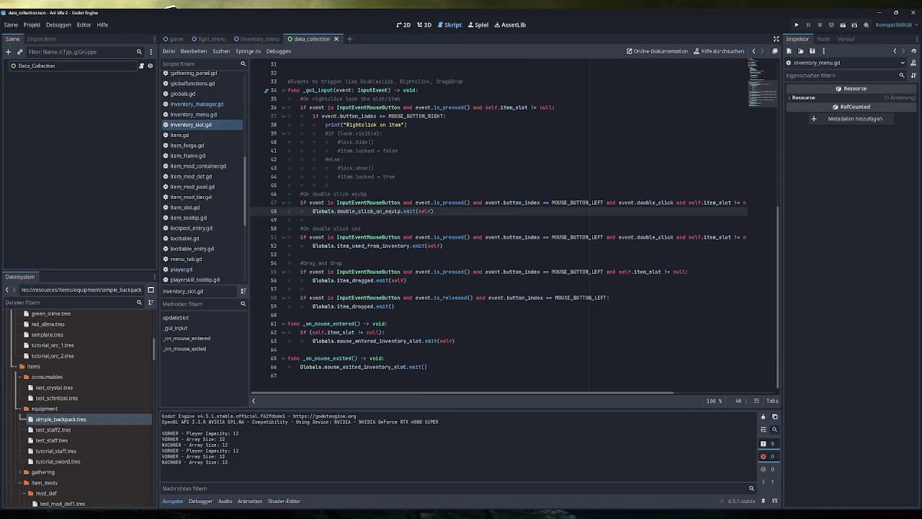
click(196, 104)
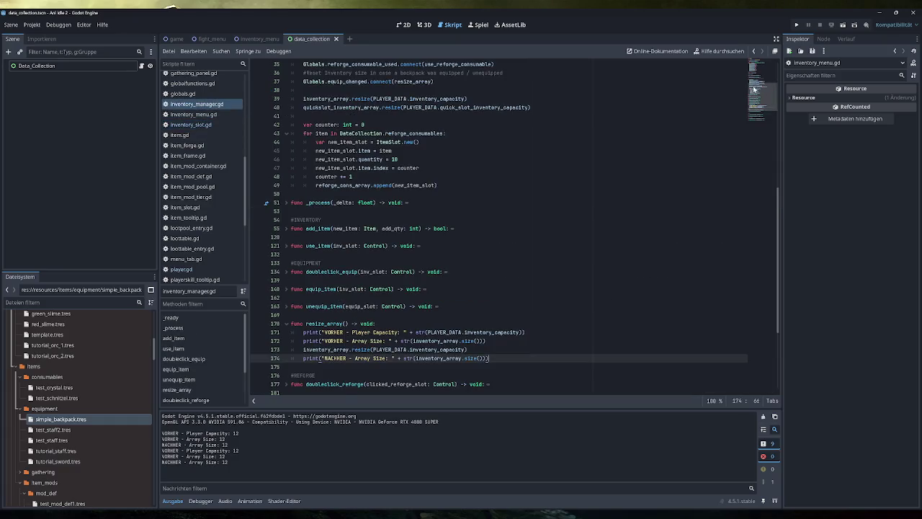
scroll(755, 89, up, 8)
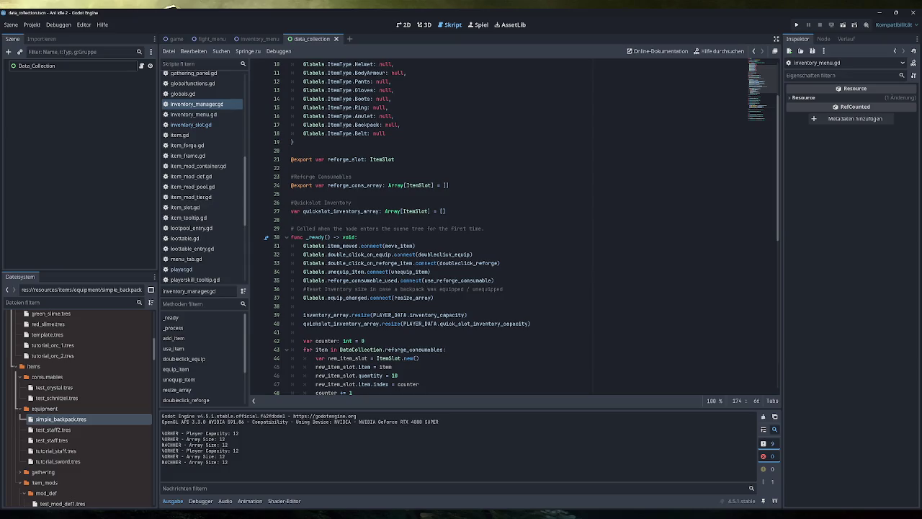
click(184, 358)
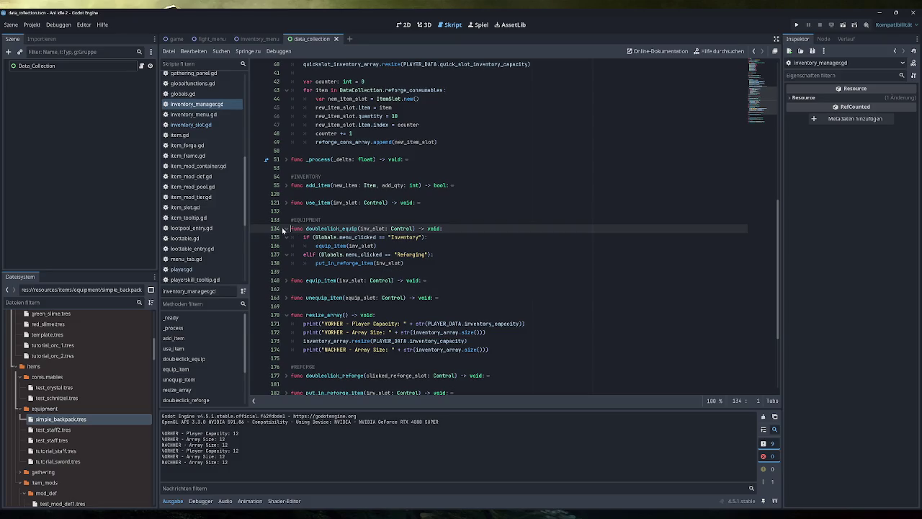
click(287, 229)
click(287, 247)
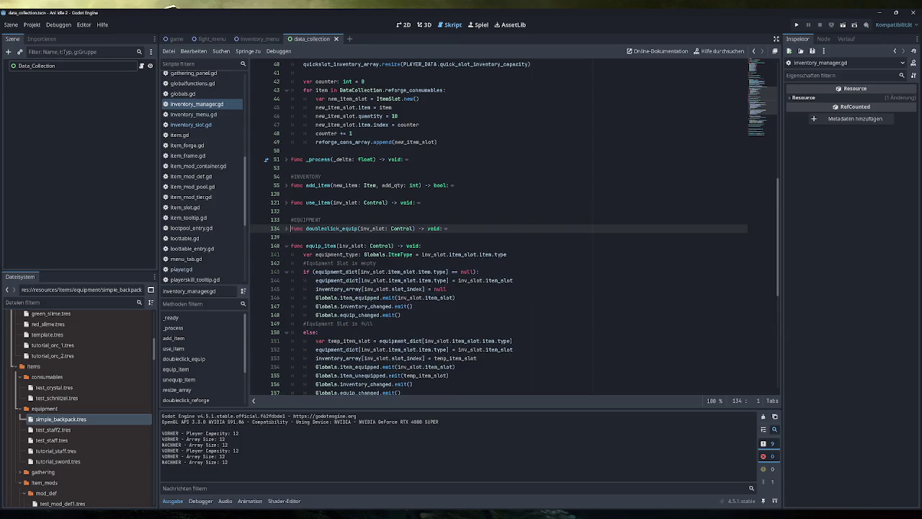
scroll(289, 252, down, 4)
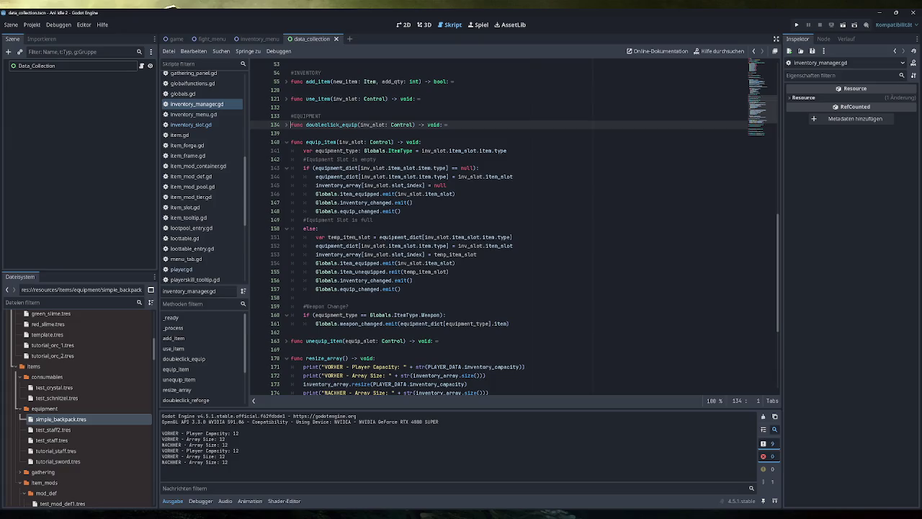
- Highlight equip_item's item_equipped, inventory_changed and equip_changed emit lines, then view player.gd
drag(455, 194, 315, 194)
drag(412, 202, 315, 203)
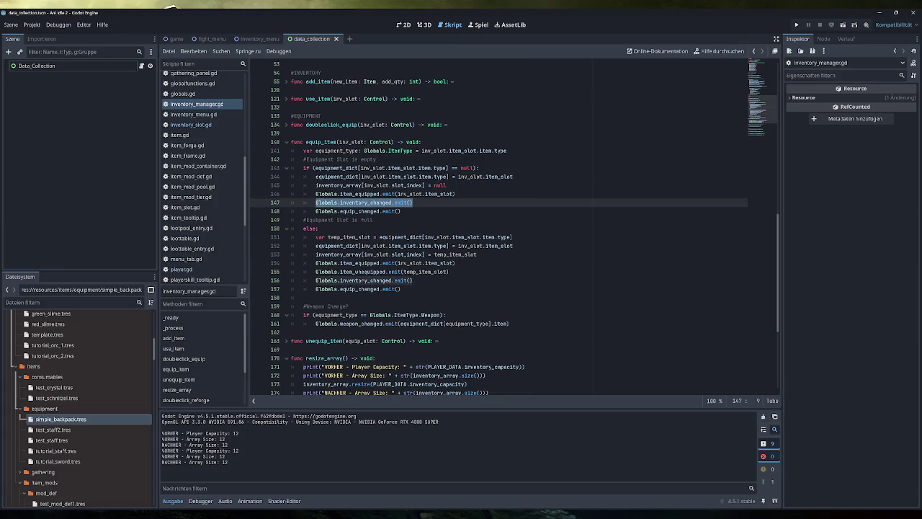
drag(400, 211, 315, 211)
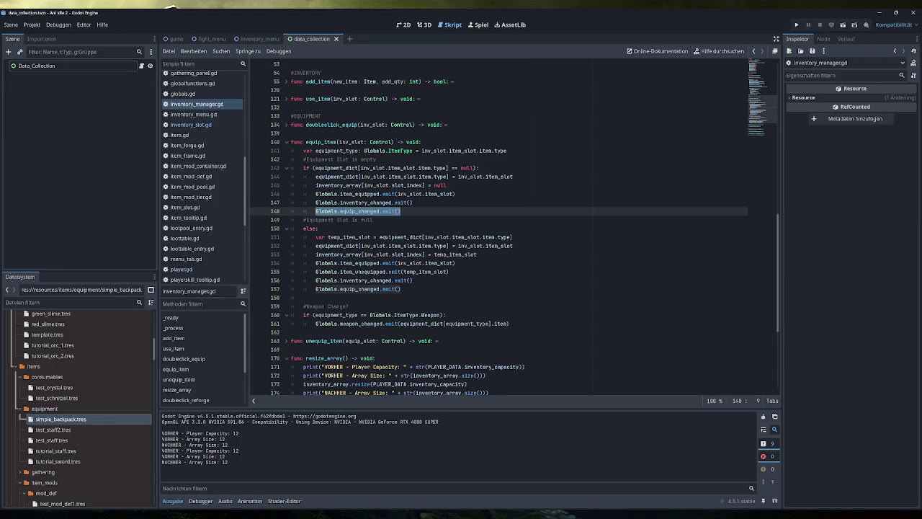
drag(455, 194, 316, 194)
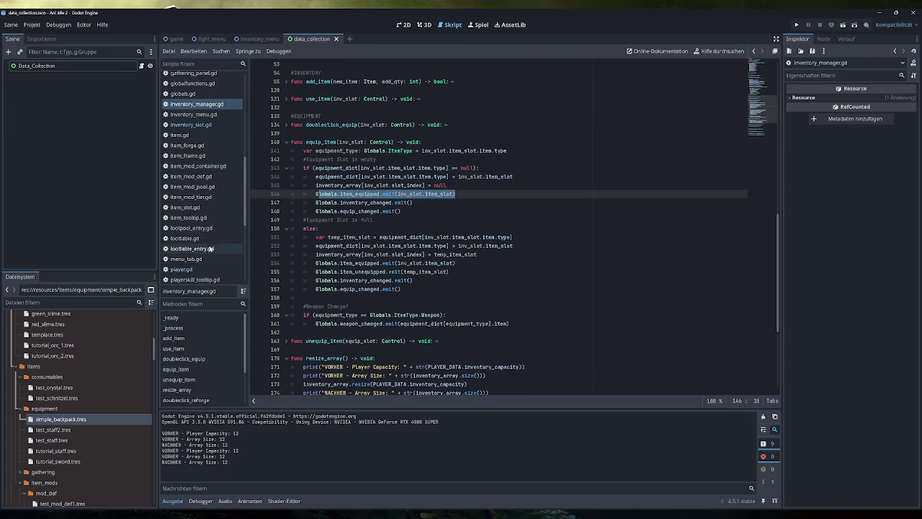
click(181, 269)
scroll(266, 161, up, 20)
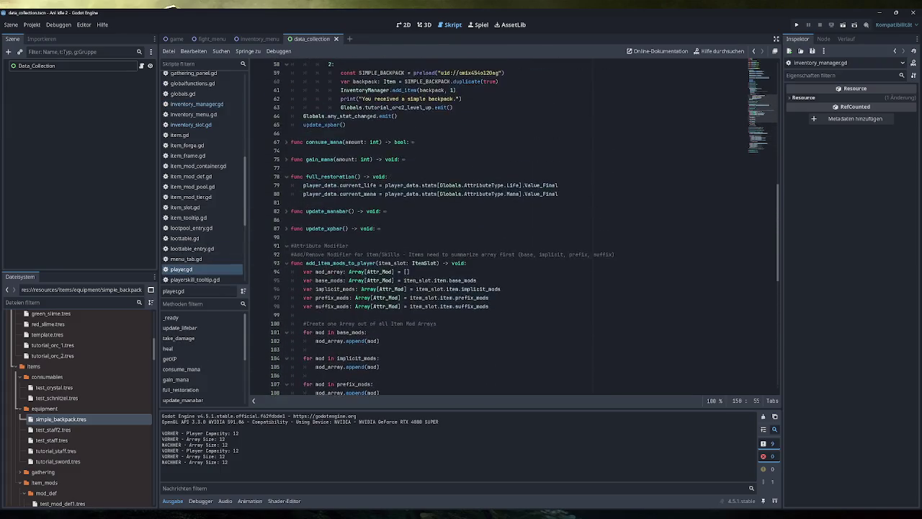
- Check _ready's item_equipped connection, then comment line 146 '#Adds Modifier to Player'
scroll(504, 216, up, 2)
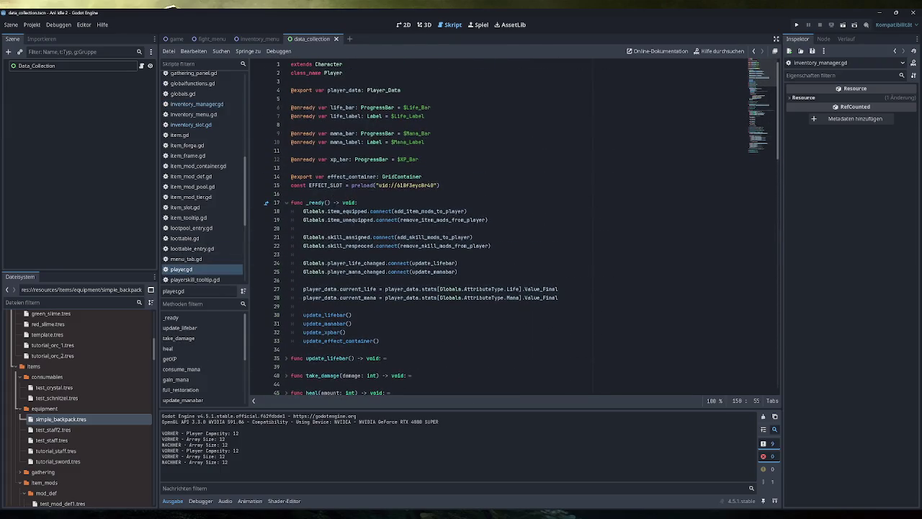
drag(467, 211, 304, 211)
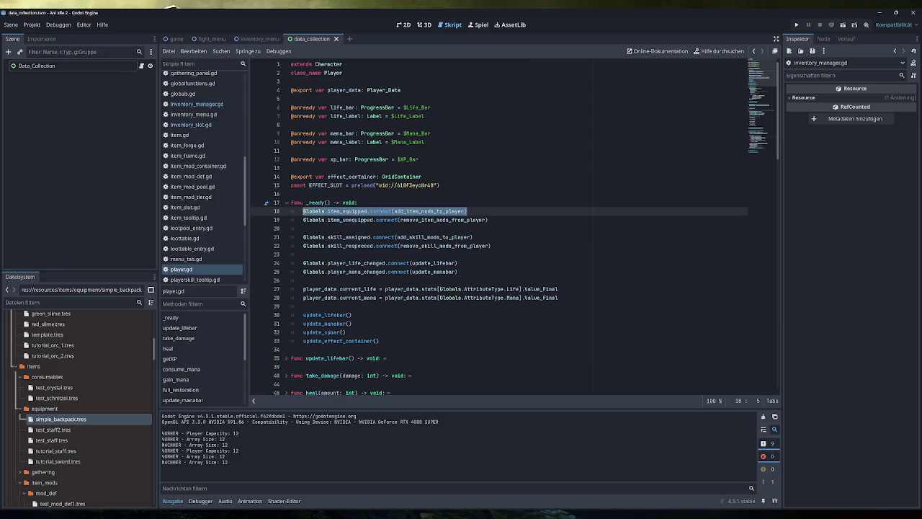
click(197, 105)
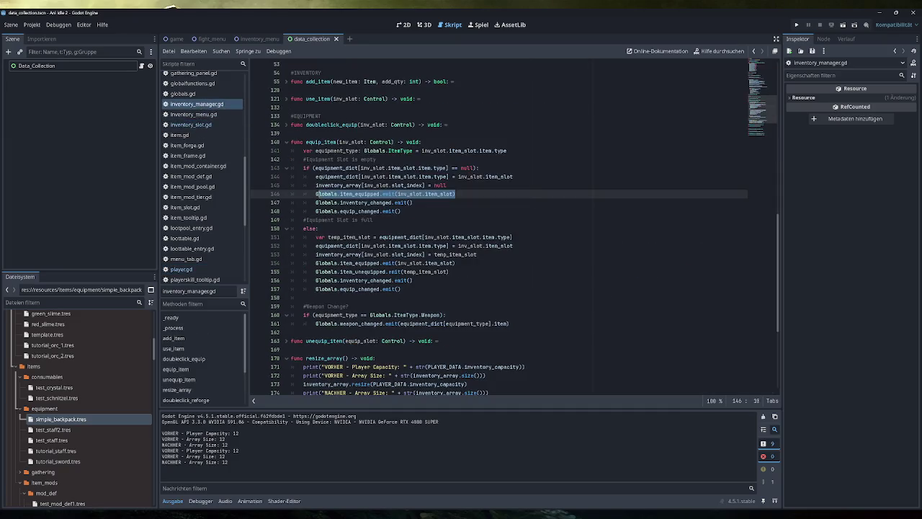
click(458, 194)
text(#Adds Modifier to Player)
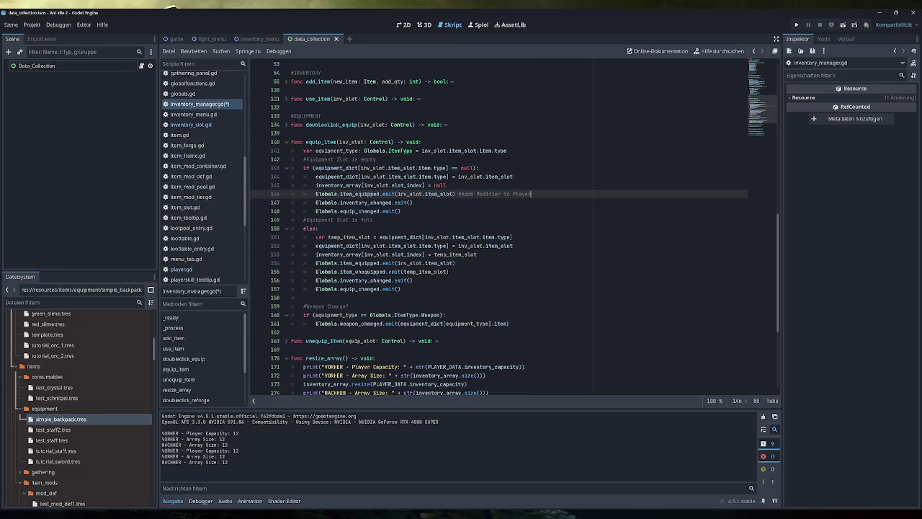
- Comment line 147 '#UI' and remove the stray comment mark from line 148
click(413, 202)
text(#)
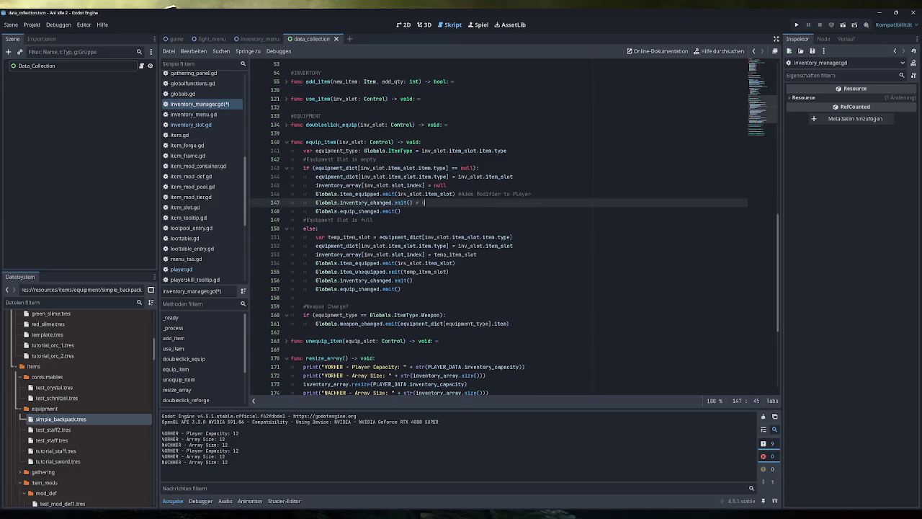
text(UI)
click(402, 211)
text(#)
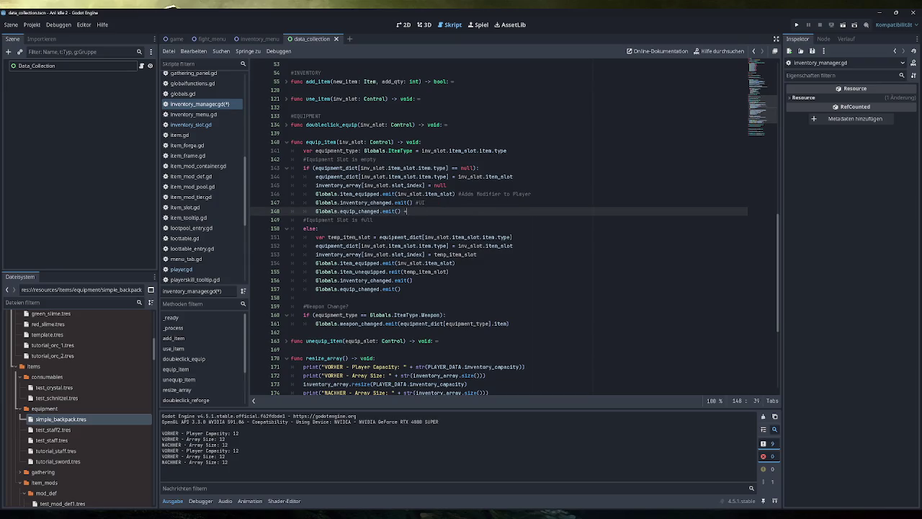
key(BackSpace)
drag(531, 194, 315, 194)
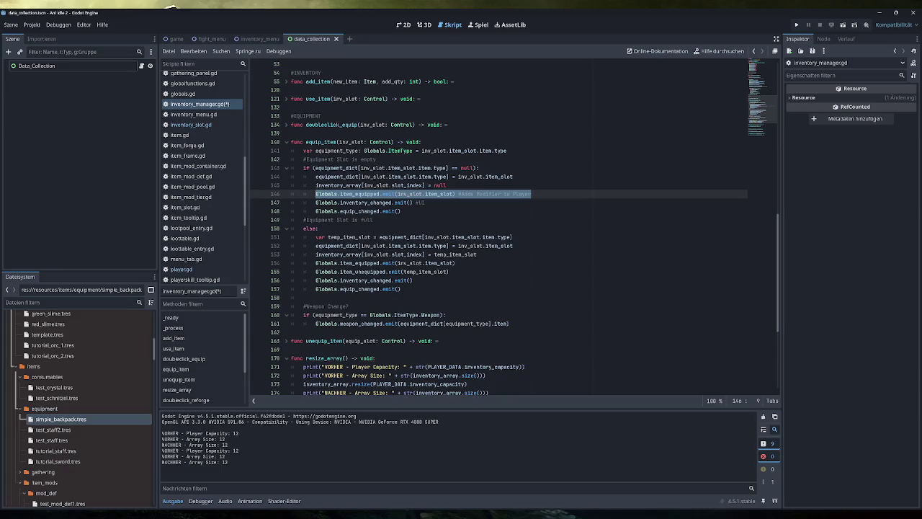
mouse_move(407, 194)
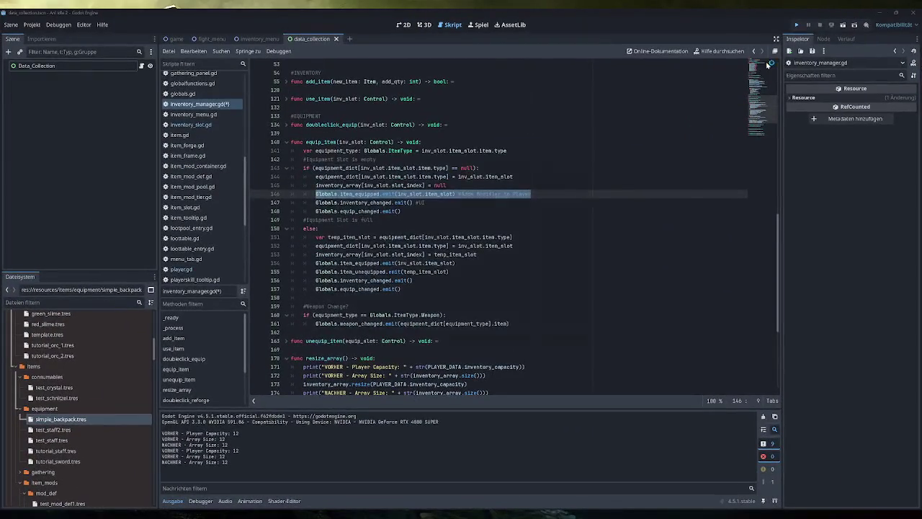
- Launch the game with F5 and fill the inventory with test items via Fight, Inventory and Testing
key(F5)
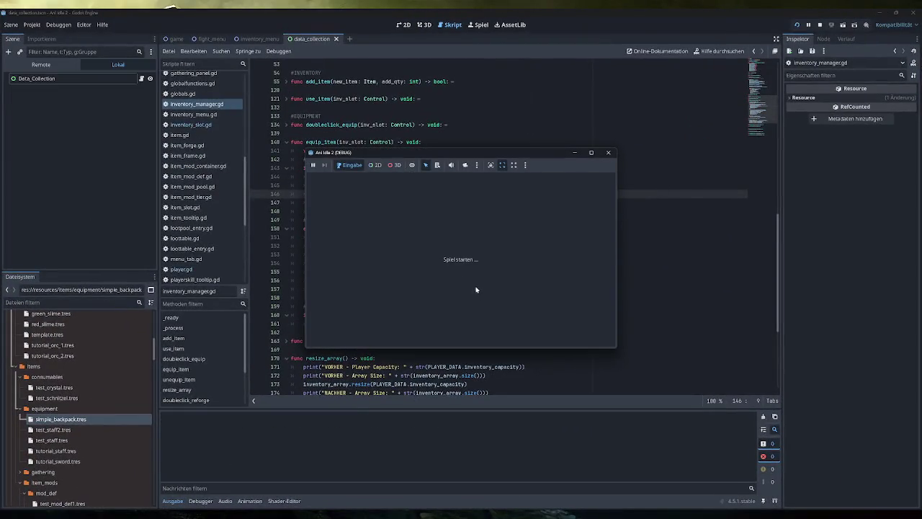
click(336, 223)
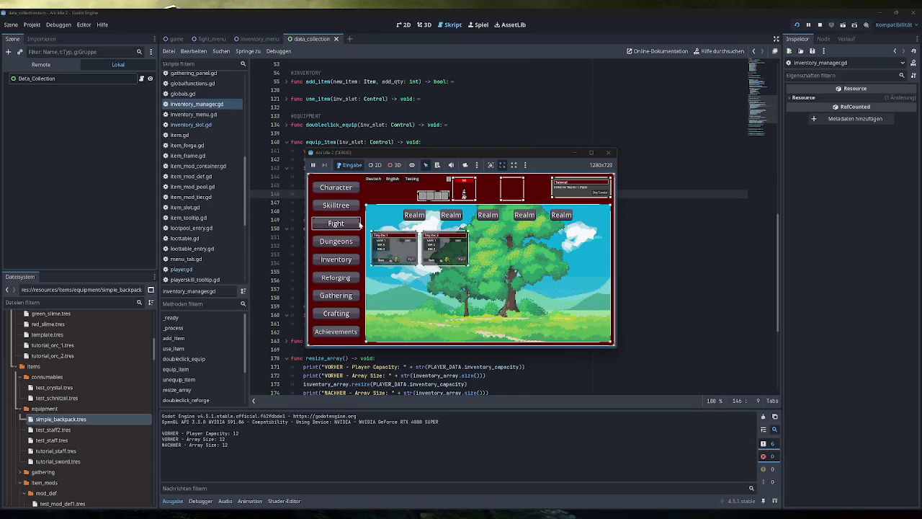
click(339, 259)
click(411, 178)
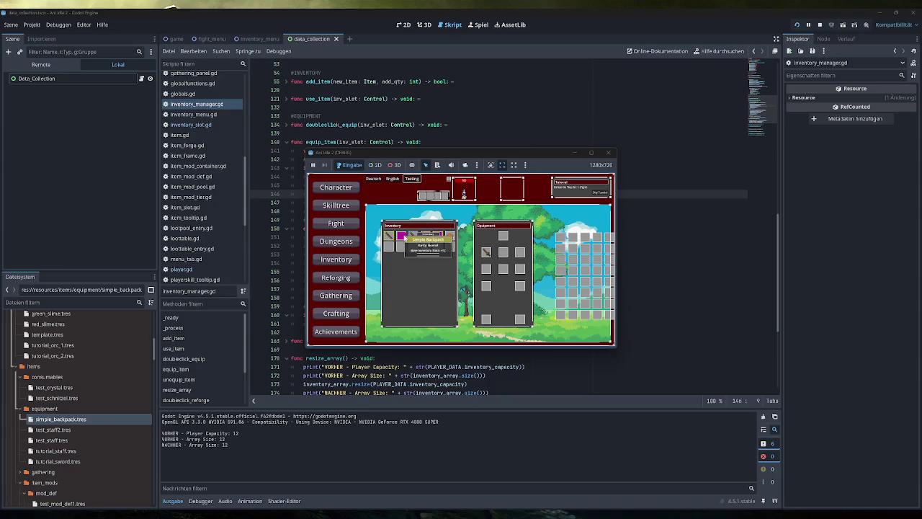
- Equip the Simple Backpack and a second item, then close the game window
double_click(402, 235)
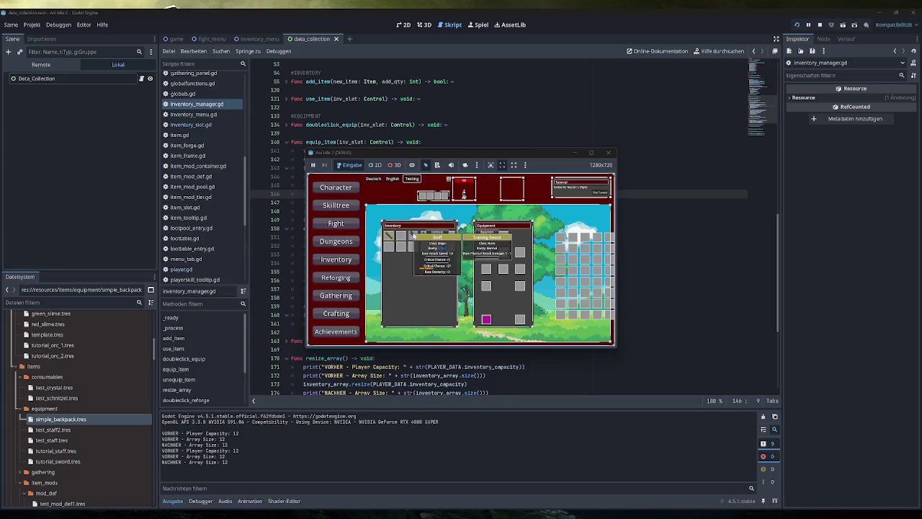
double_click(413, 236)
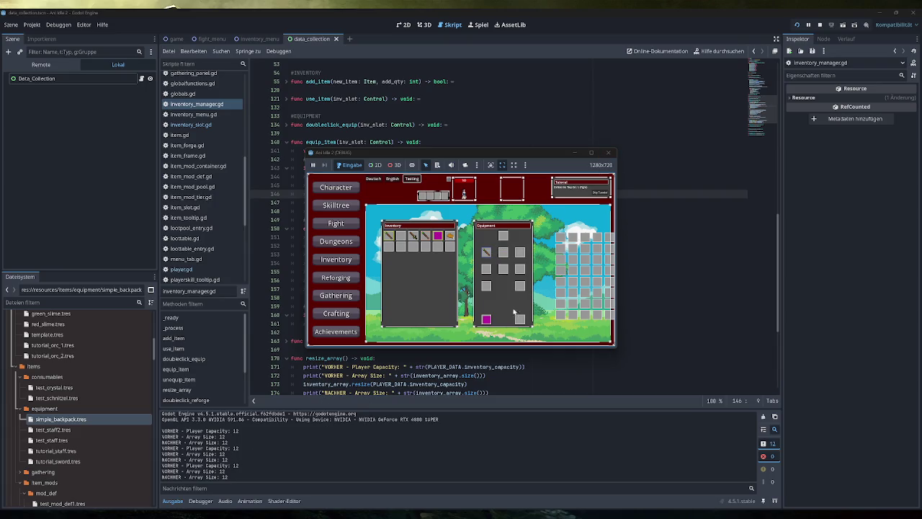
mouse_move(488, 321)
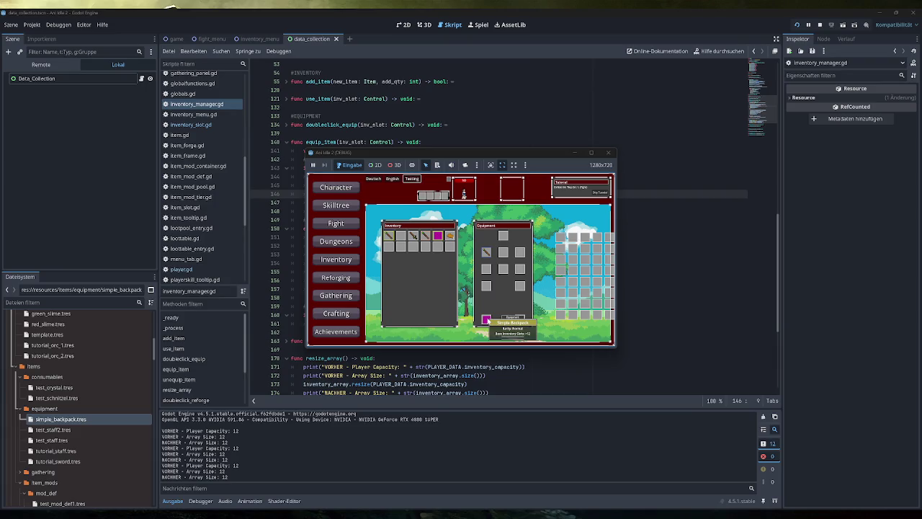
click(608, 153)
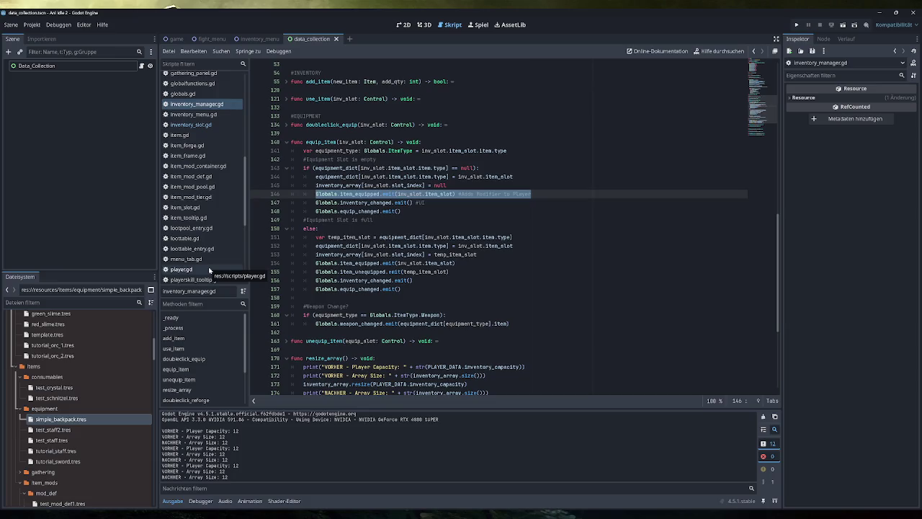
- Set a breakpoint on line 174 of resize_array and start the game for debugging
scroll(254, 360, down, 1)
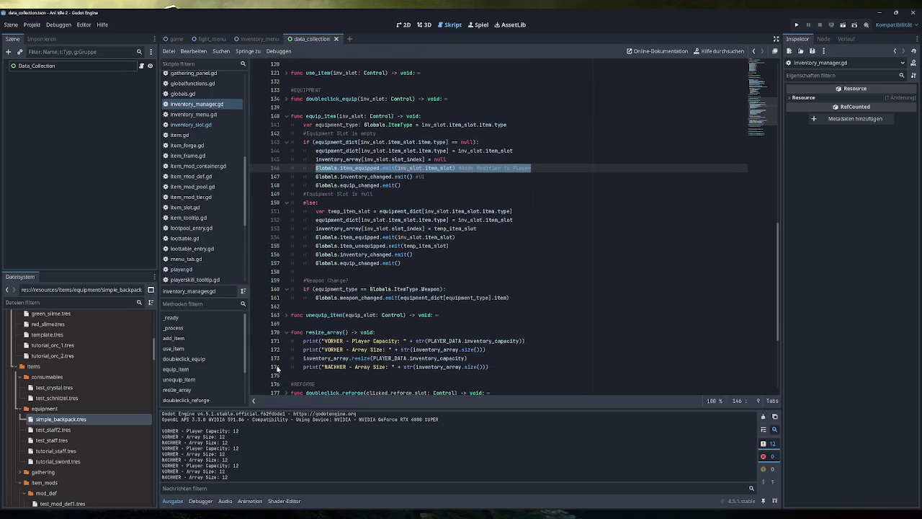
click(257, 368)
click(797, 25)
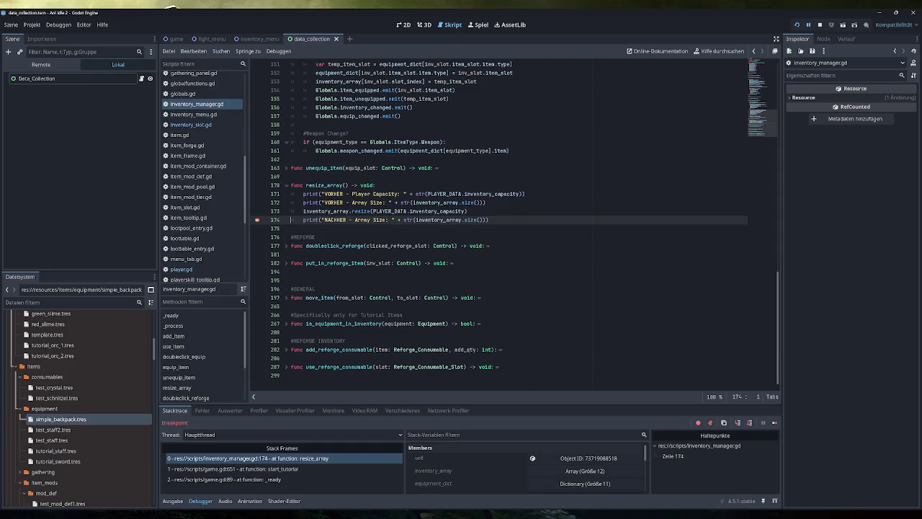
click(775, 423)
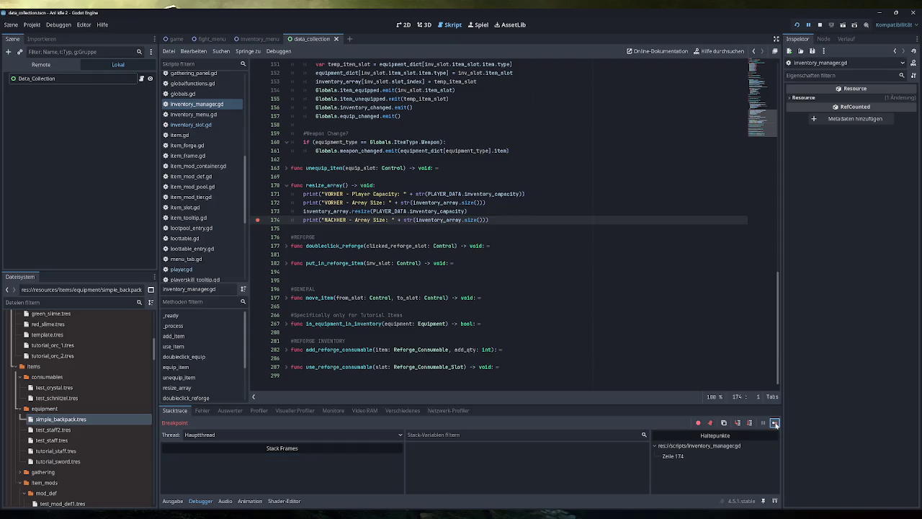
- Equip a test item to hit the line 174 breakpoint, then inspect 'self' in Stack Variables
click(409, 179)
double_click(389, 236)
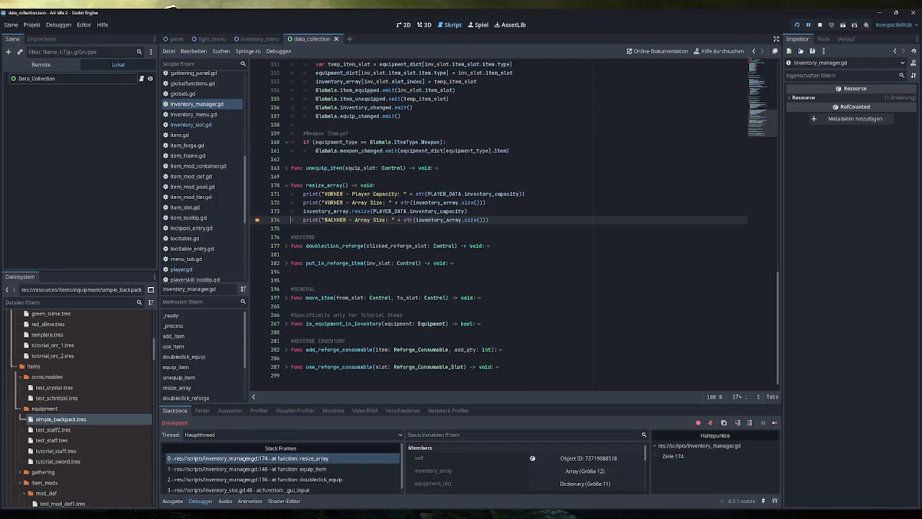
mouse_move(498, 404)
mouse_down()
mouse_move(499, 277)
mouse_move(501, 335)
mouse_up()
scroll(484, 434, down, 3)
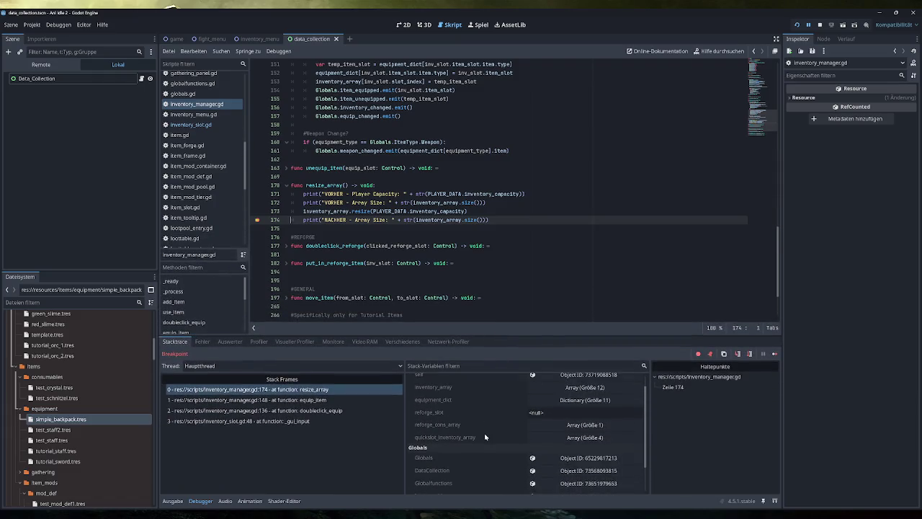
scroll(485, 437, up, 3)
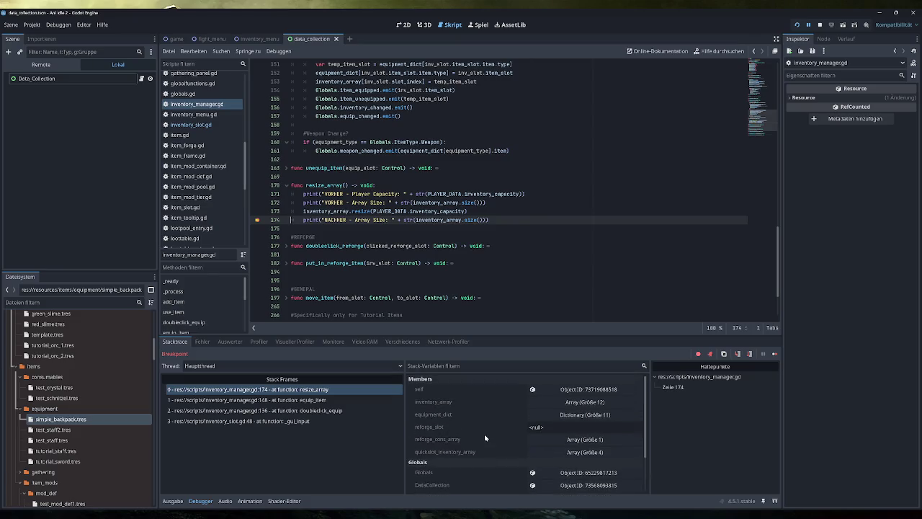
click(386, 211)
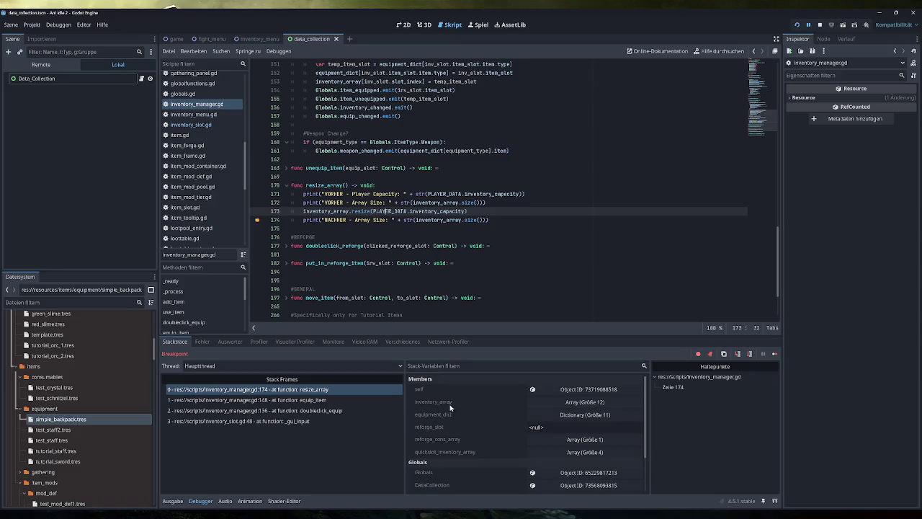
click(572, 390)
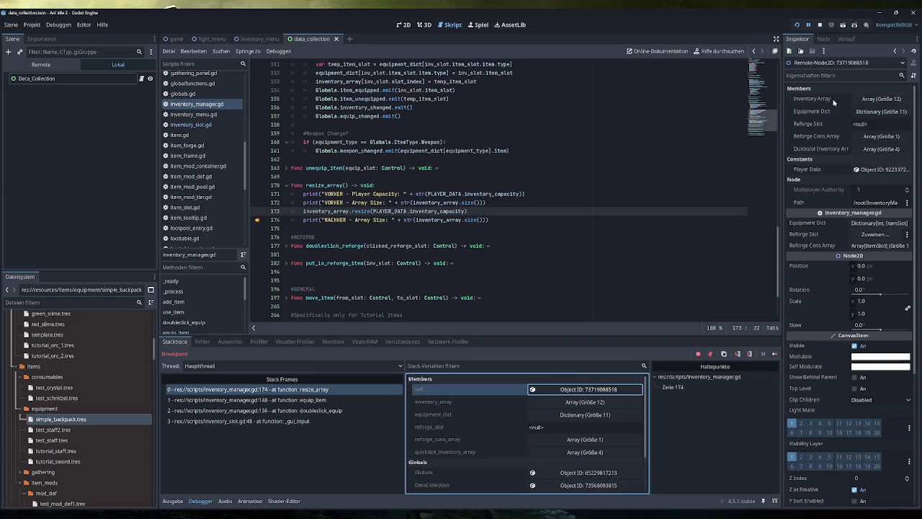
- Open the live Player Data (Inventory Capacity 24) and select the 'VORHER - Player Capacity 12' line in Ausgabe
click(867, 169)
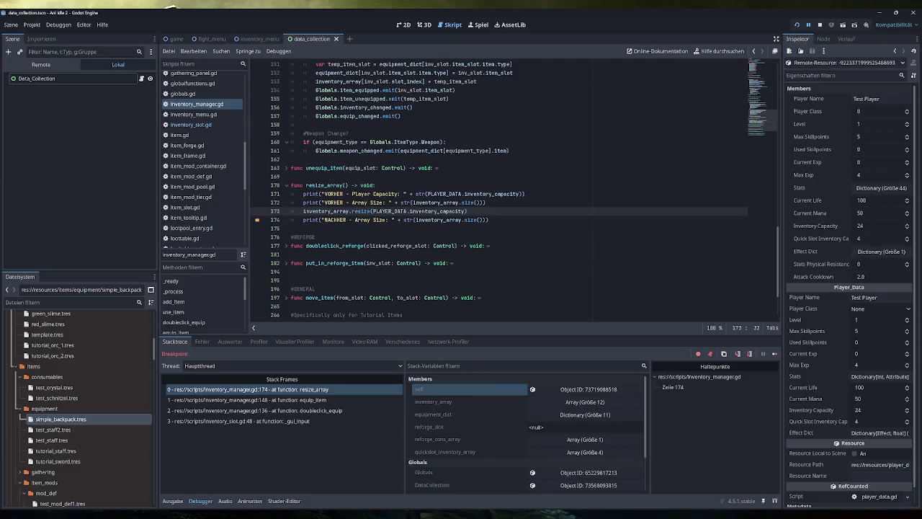
click(173, 501)
drag(247, 362, 162, 361)
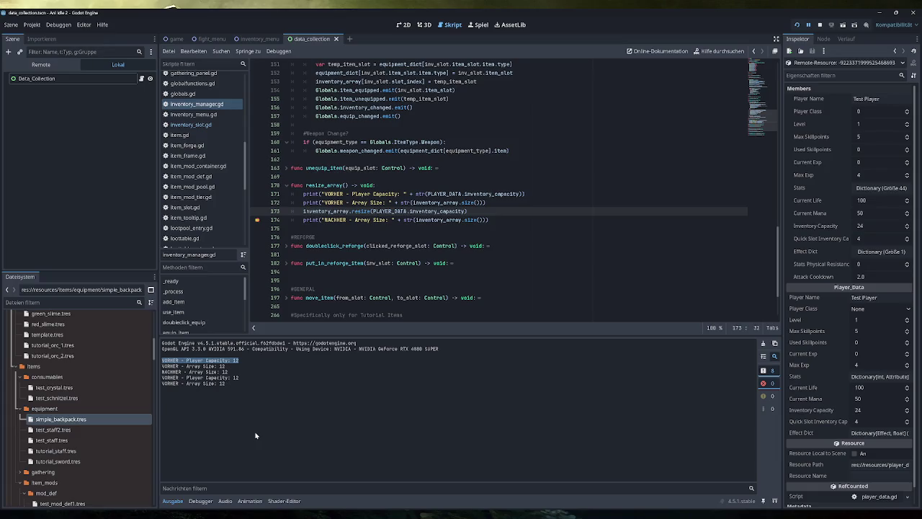
- Switch the Scene dock to Remote and expand Sub_Menu to reach Inventory_Menu
click(41, 64)
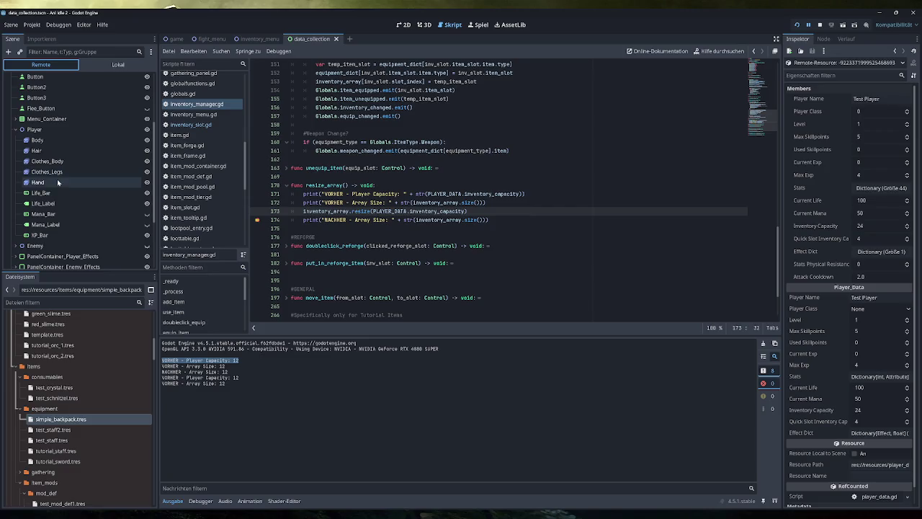
scroll(73, 214, down, 3)
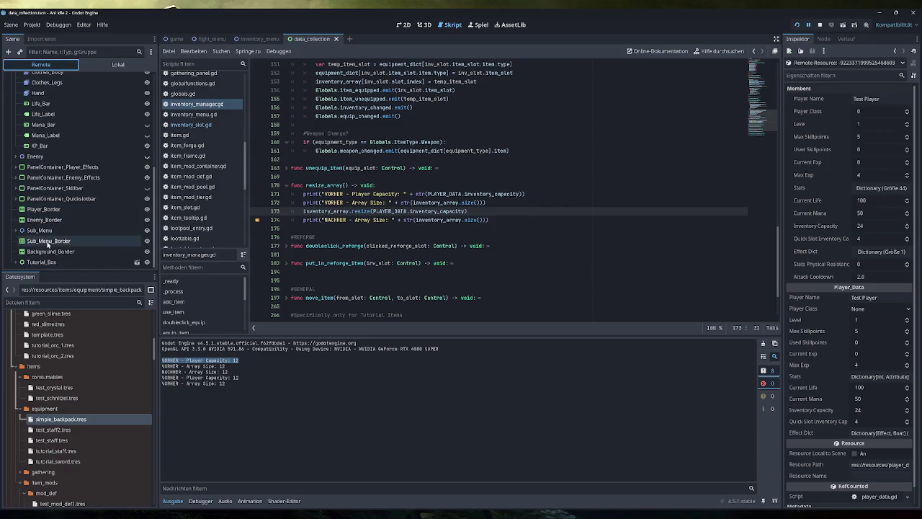
click(38, 231)
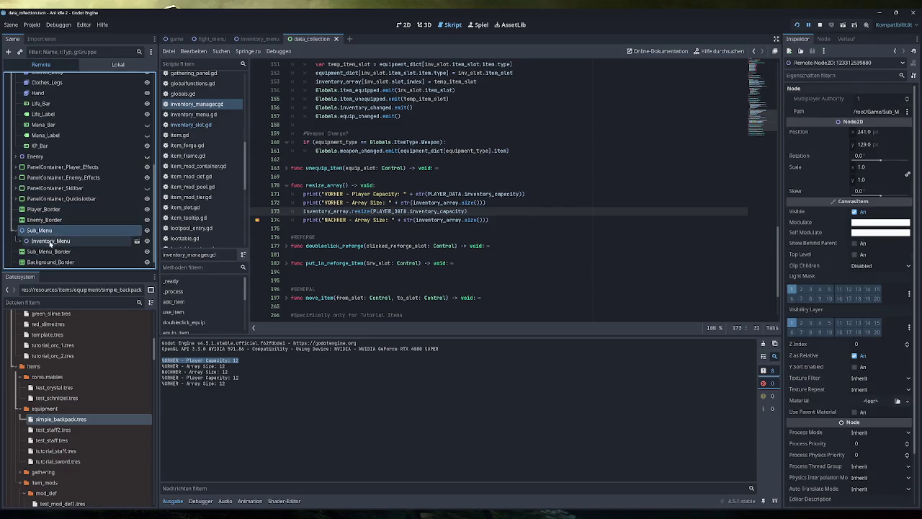
click(49, 241)
scroll(50, 249, down, 3)
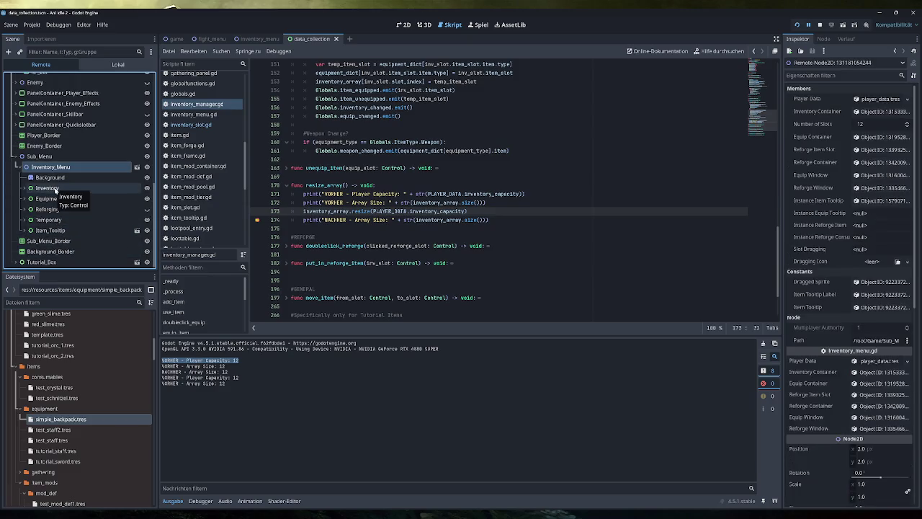
- Expand Inventory > PanelContainer > MarginContainer > VBoxContainer down to Inventory_Container's twelve slots
double_click(48, 188)
double_click(58, 198)
double_click(64, 209)
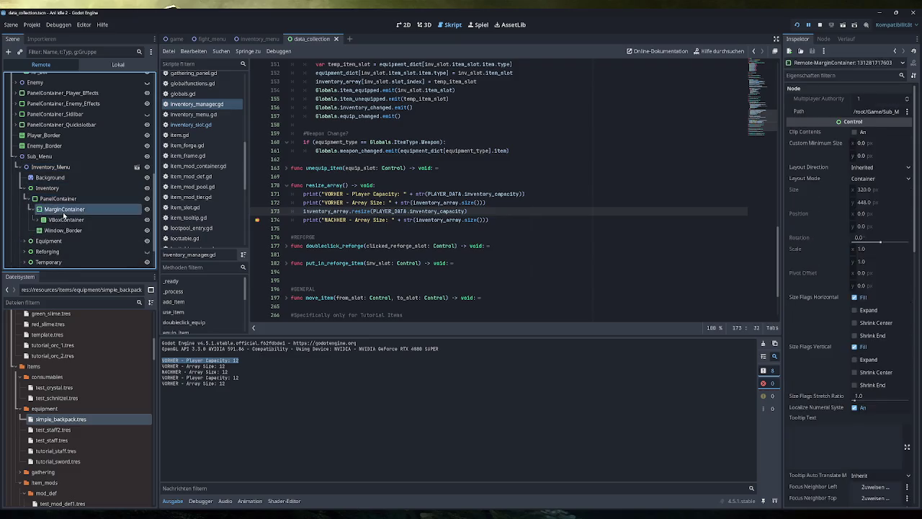
click(65, 220)
double_click(81, 230)
double_click(77, 252)
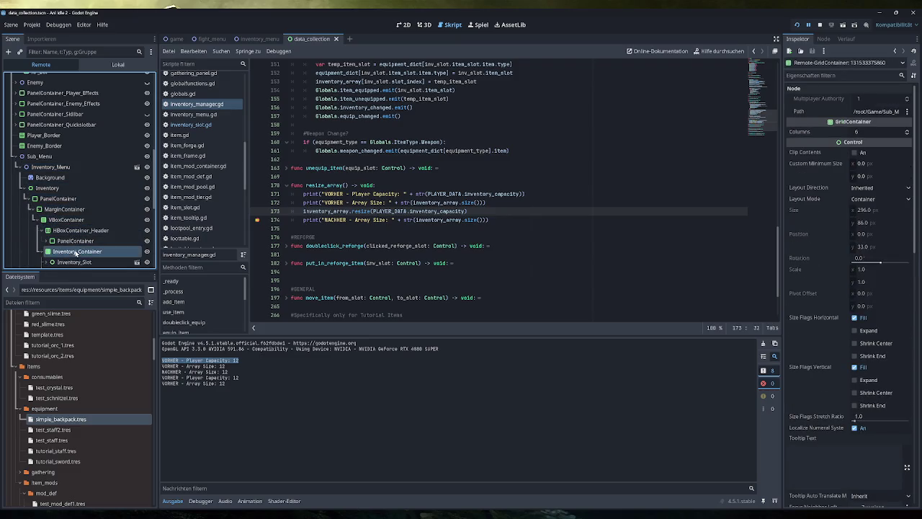
scroll(123, 234, down, 3)
scroll(106, 198, down, 2)
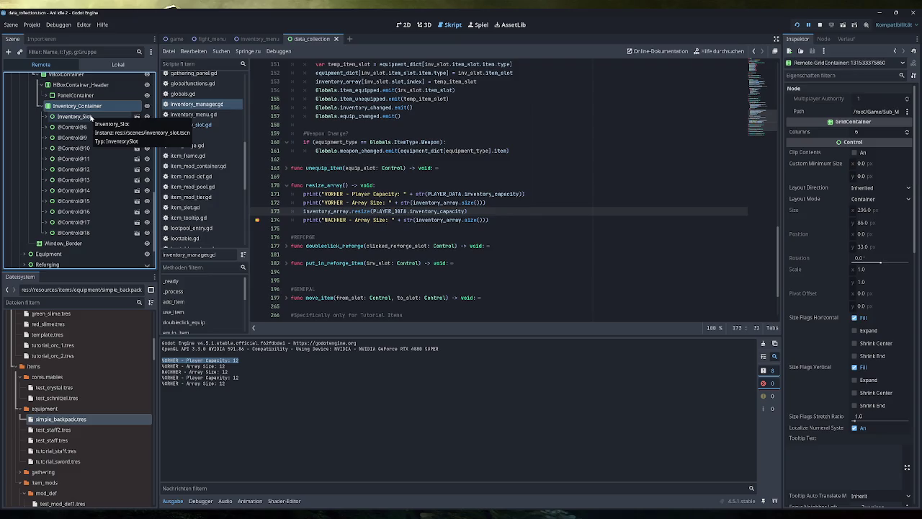
- Select inventory_array on line 173 and search for it with Ctrl+F, finding 47 matches
scroll(515, 189, up, 2)
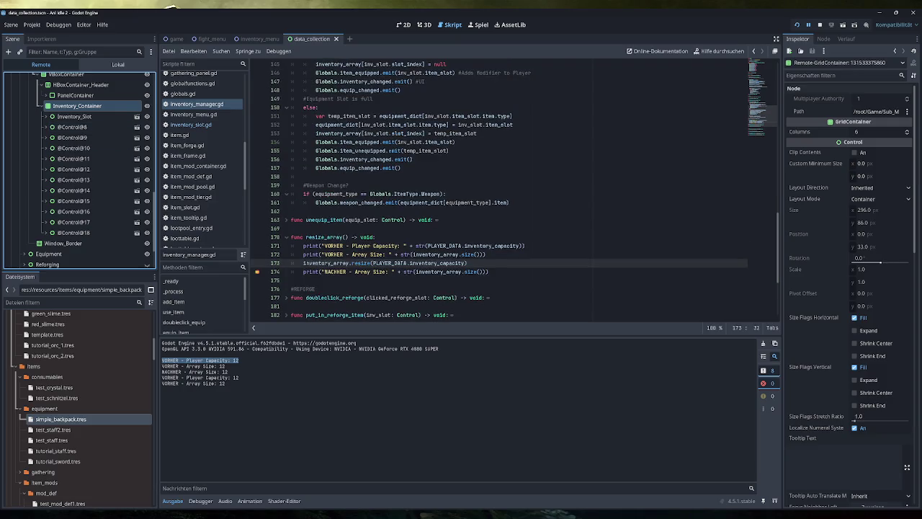
scroll(504, 187, up, 8)
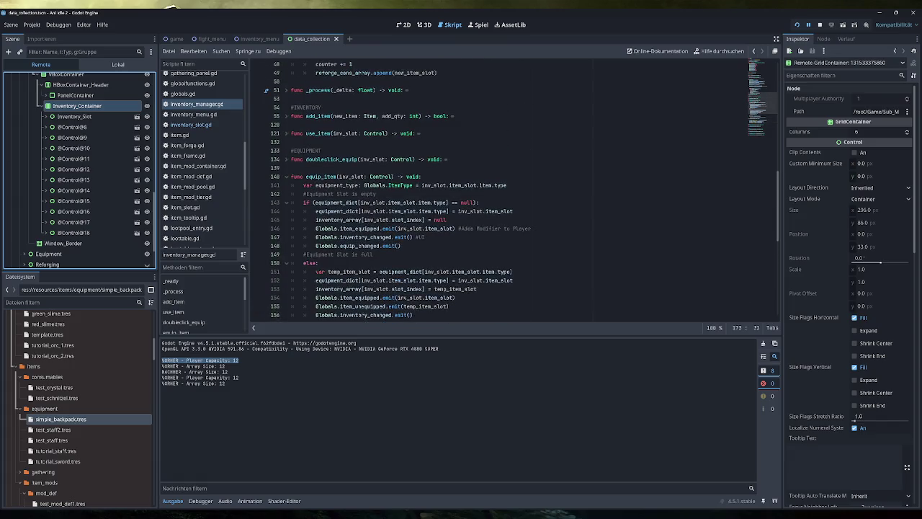
scroll(504, 188, up, 3)
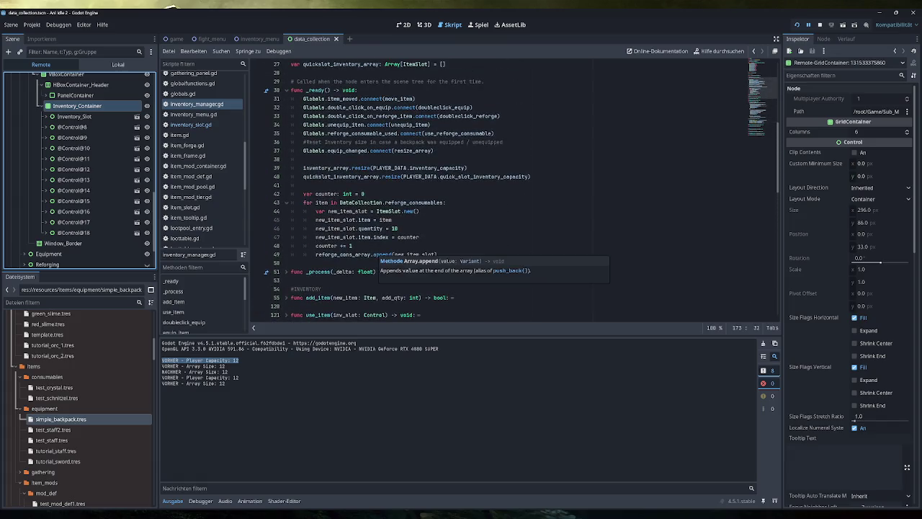
scroll(504, 188, down, 7)
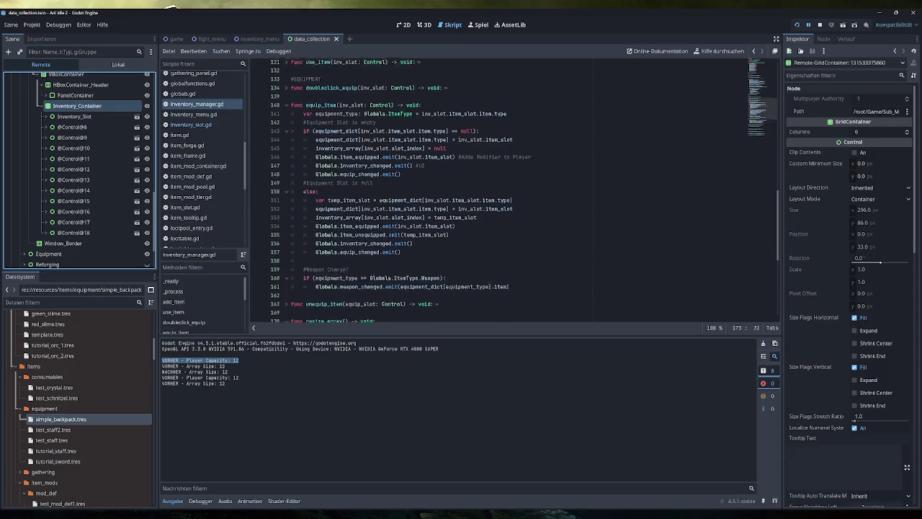
scroll(504, 187, down, 3)
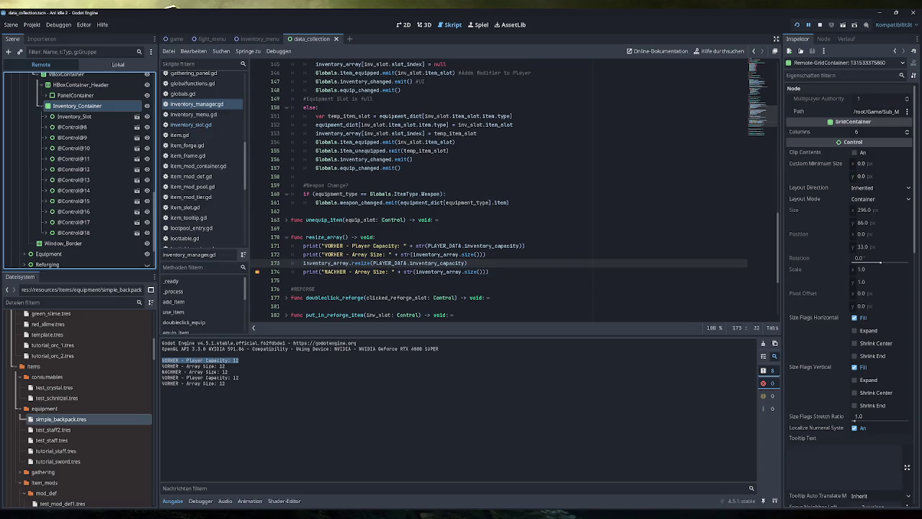
scroll(504, 188, up, 8)
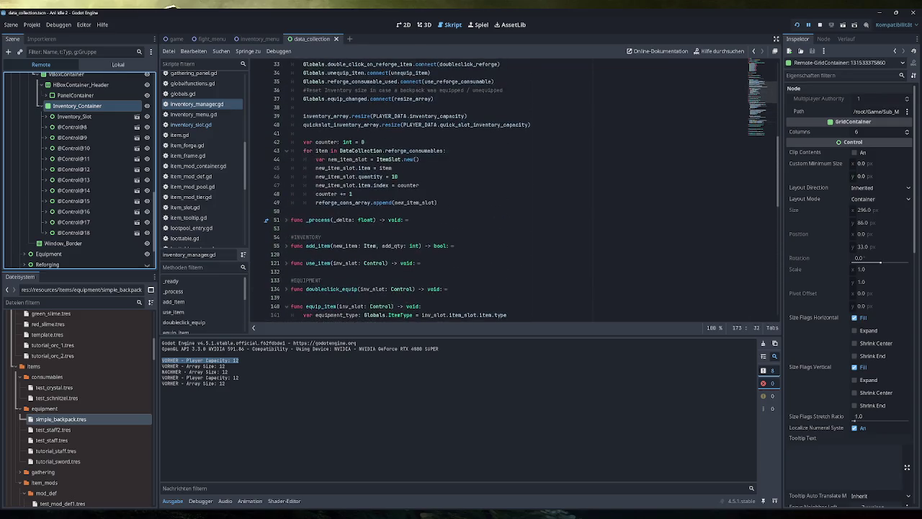
scroll(525, 191, down, 5)
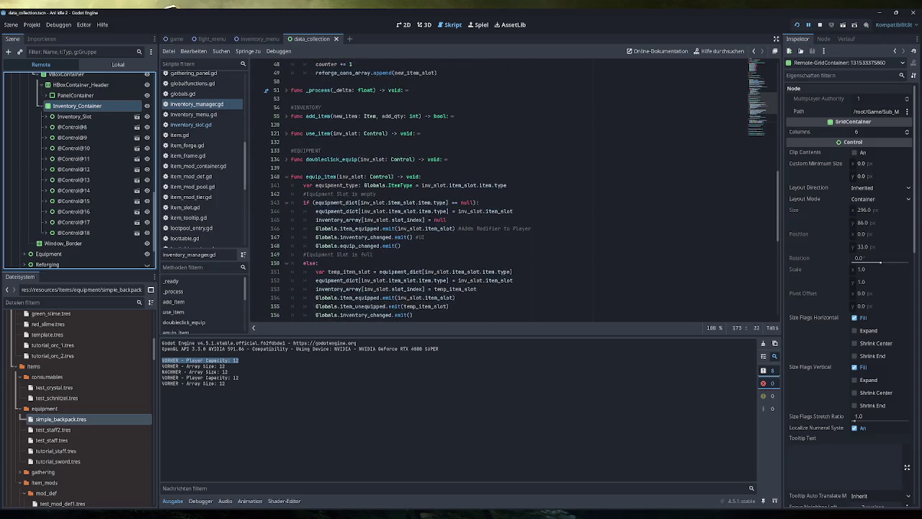
scroll(524, 189, up, 5)
scroll(504, 191, down, 20)
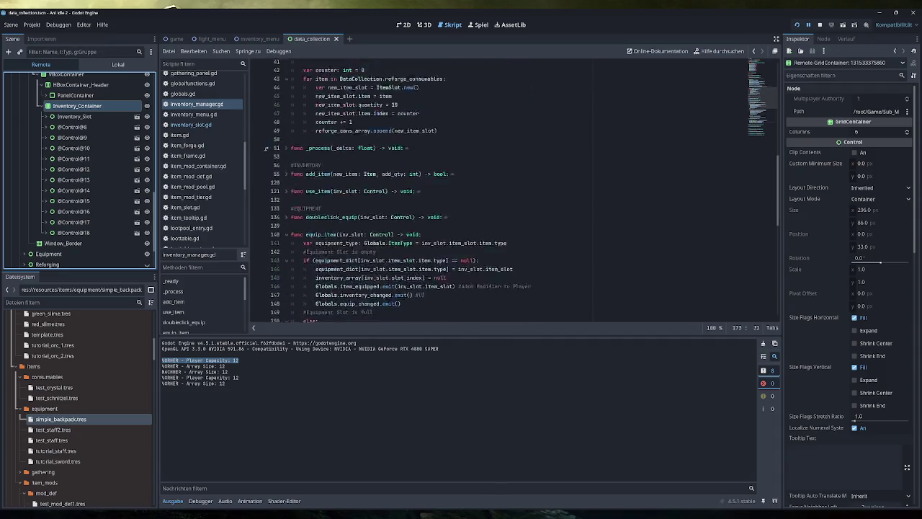
double_click(325, 263)
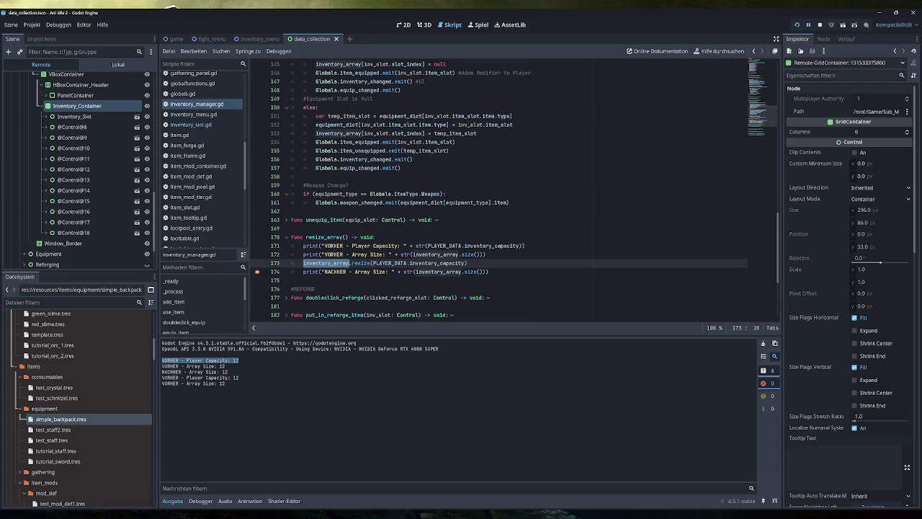
key(ctrl+f)
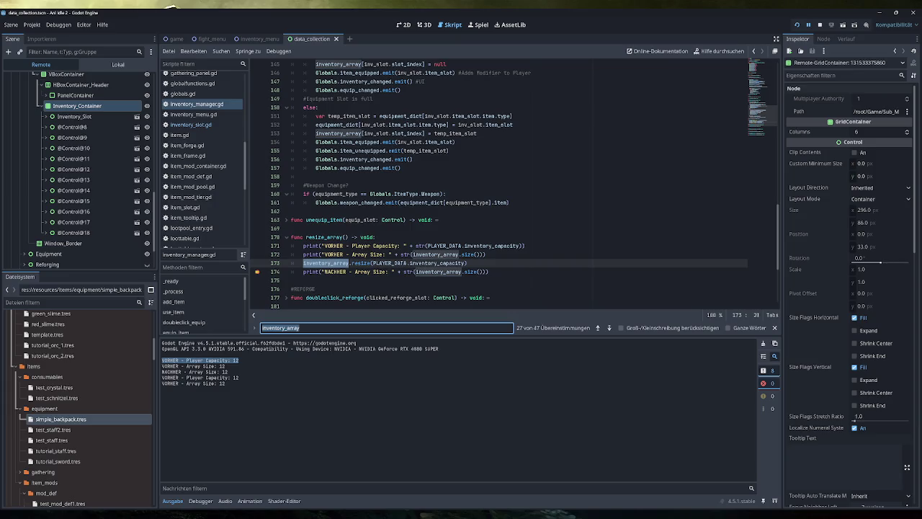
- Step through the inventory_array search matches to reach the resize call in _ready
scroll(514, 181, up, 1)
click(610, 328)
click(610, 328)
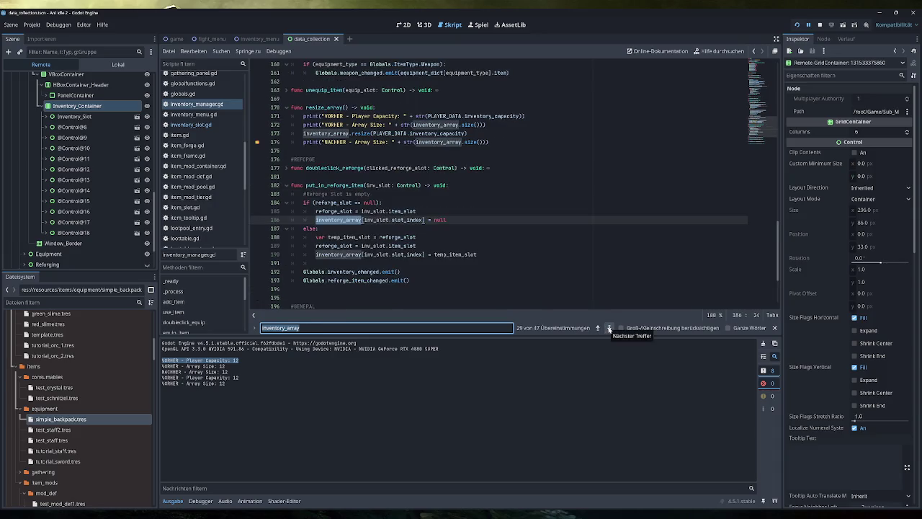
click(609, 327)
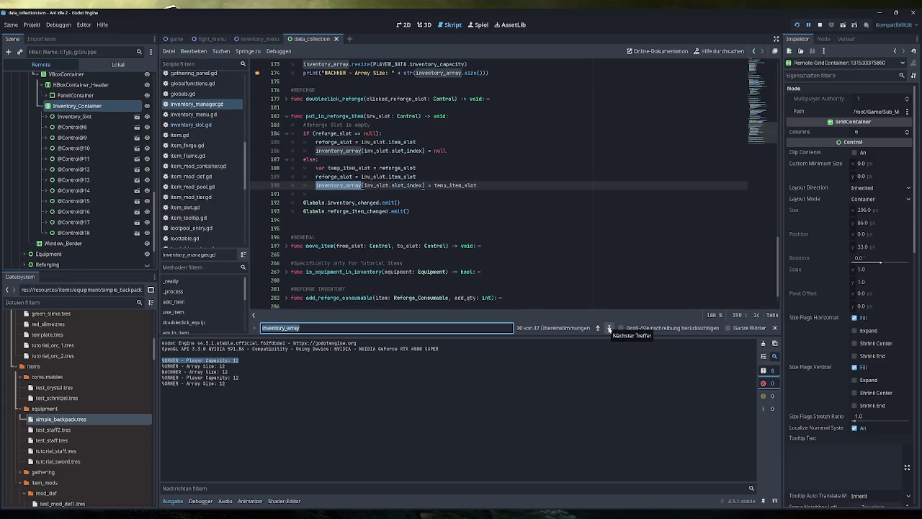
click(610, 328)
click(610, 328)
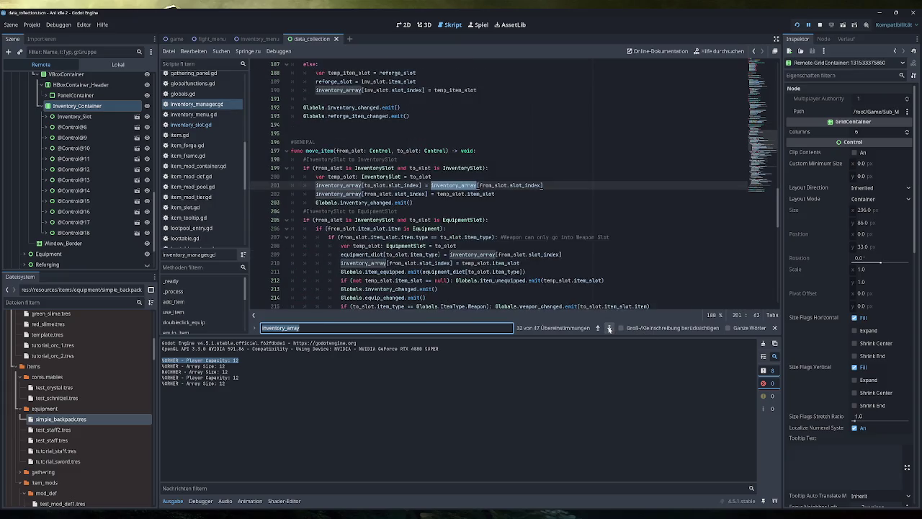
click(609, 328)
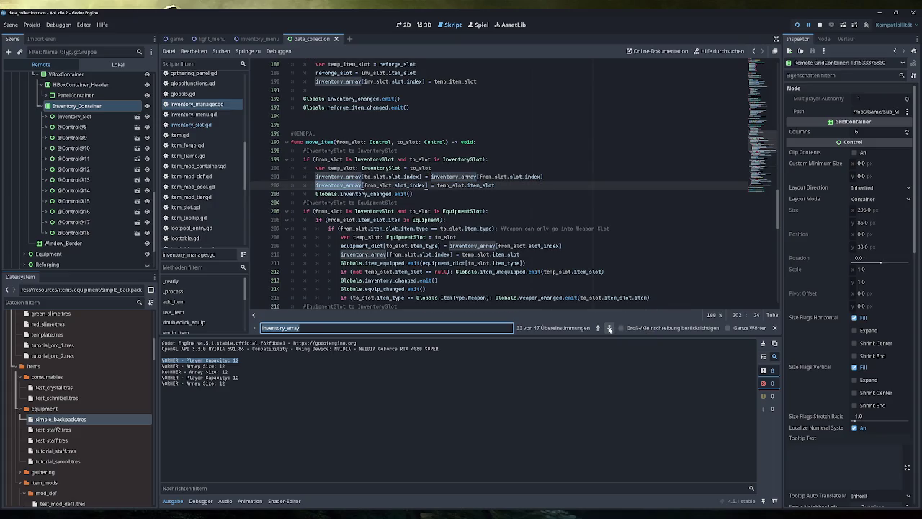
click(610, 328)
click(609, 328)
click(609, 328)
click(610, 328)
click(609, 328)
click(610, 328)
click(610, 328)
click(610, 328)
click(609, 328)
click(610, 328)
click(610, 328)
click(610, 327)
click(609, 328)
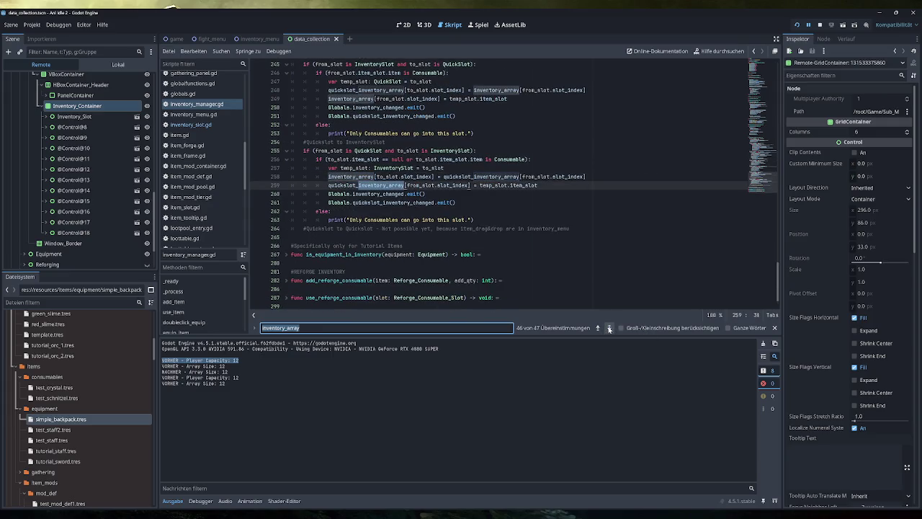
click(610, 327)
click(610, 328)
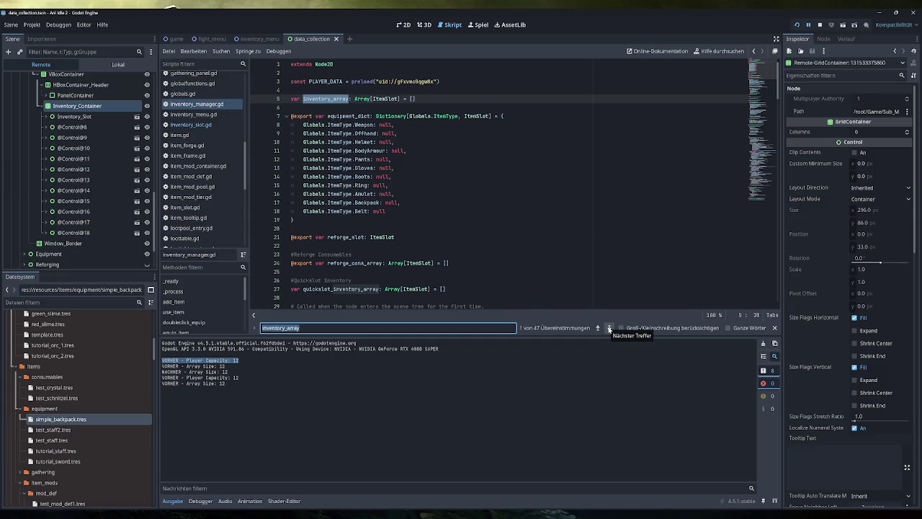
click(609, 328)
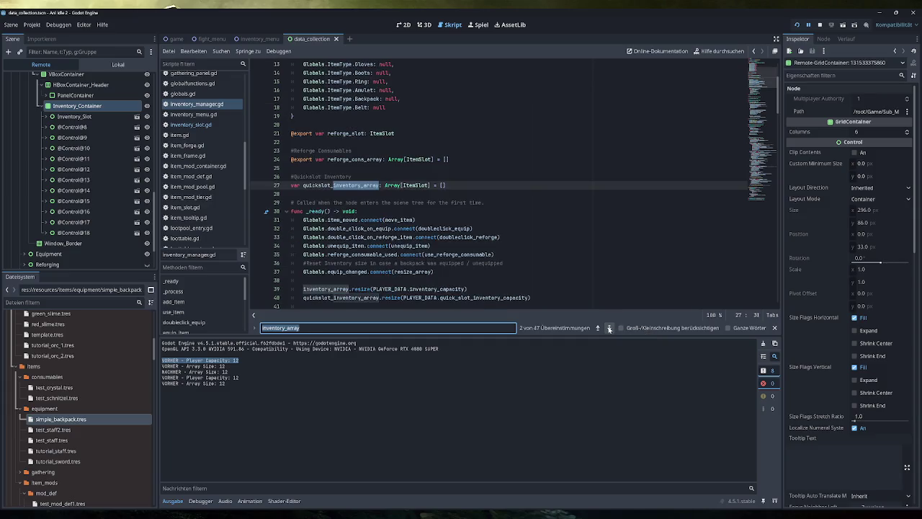
click(609, 328)
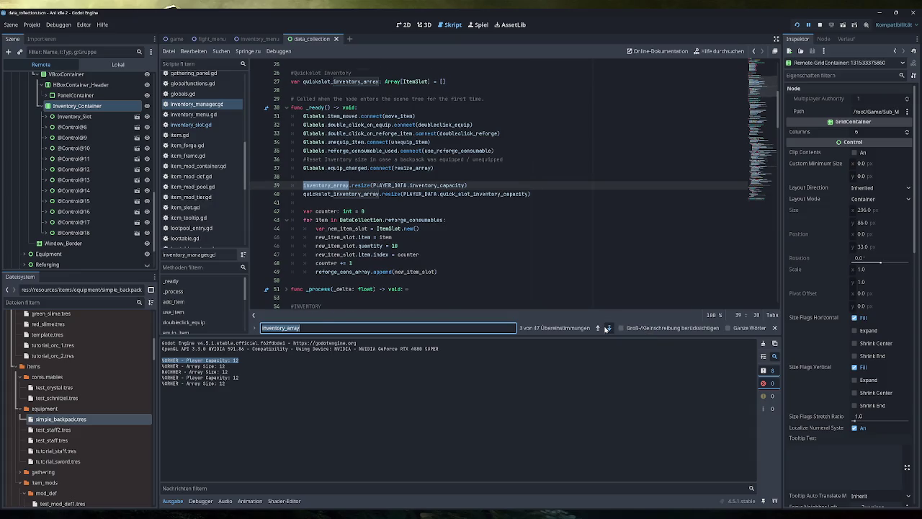
- Continue through the inventory_array matches to the one inside resize_array
click(607, 328)
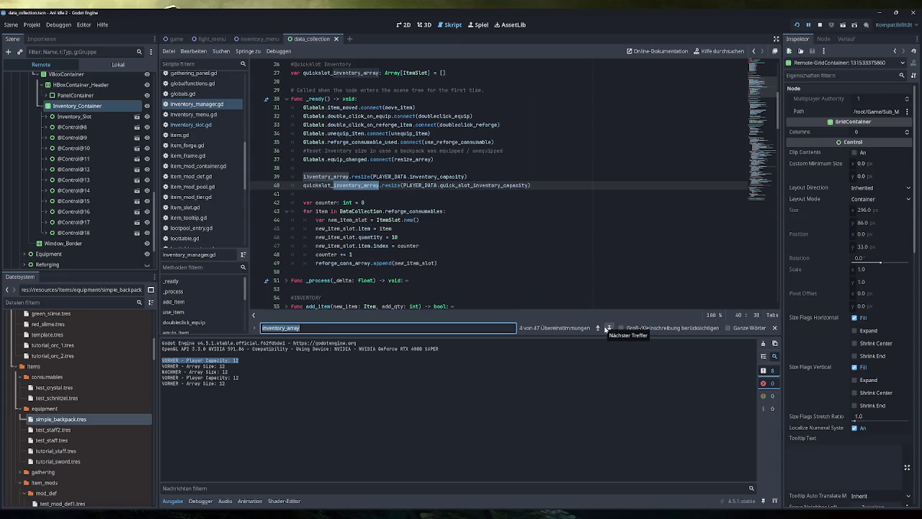
click(608, 328)
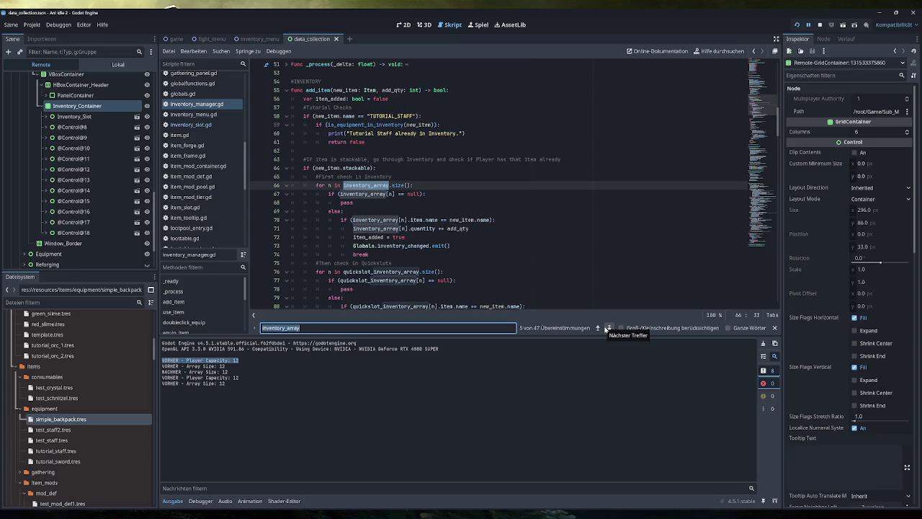
click(607, 328)
click(607, 327)
click(607, 328)
click(608, 328)
click(607, 328)
click(607, 328)
click(607, 329)
click(607, 327)
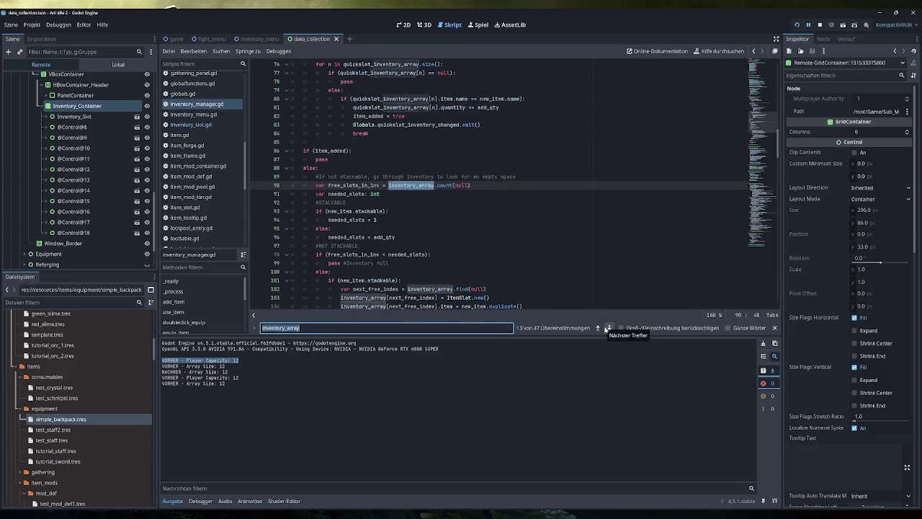
click(607, 328)
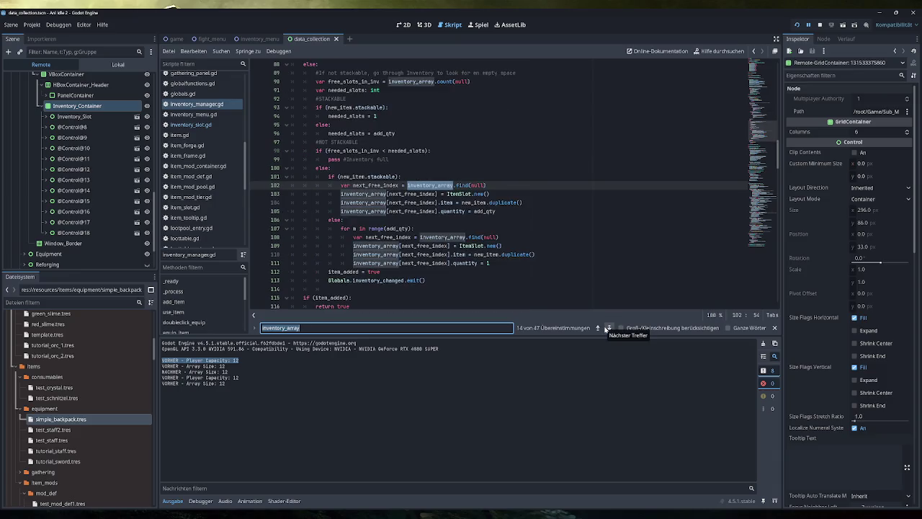
click(607, 327)
click(608, 328)
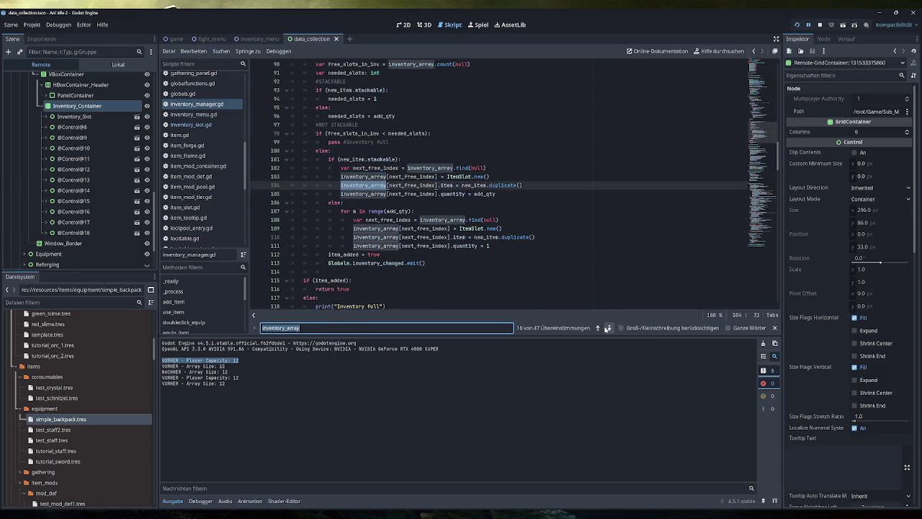
click(608, 328)
click(607, 328)
click(607, 329)
click(607, 328)
click(608, 328)
click(607, 328)
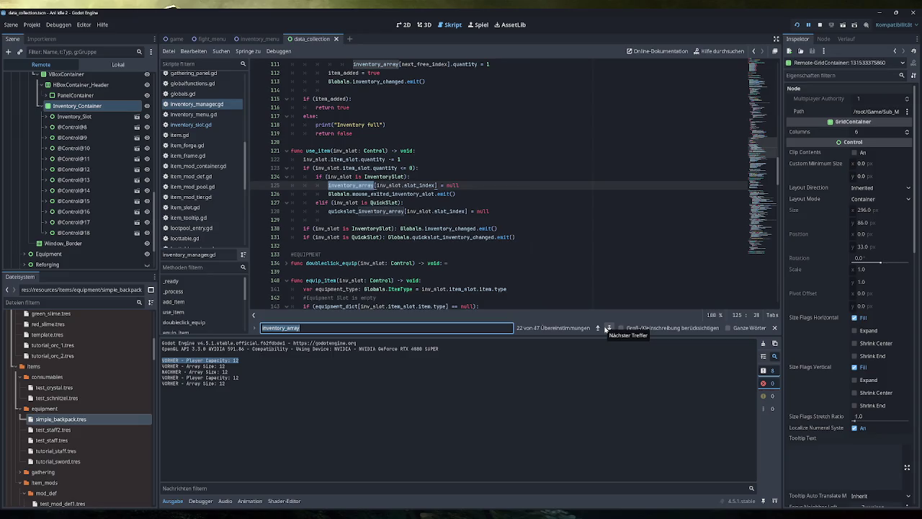
click(608, 328)
click(608, 328)
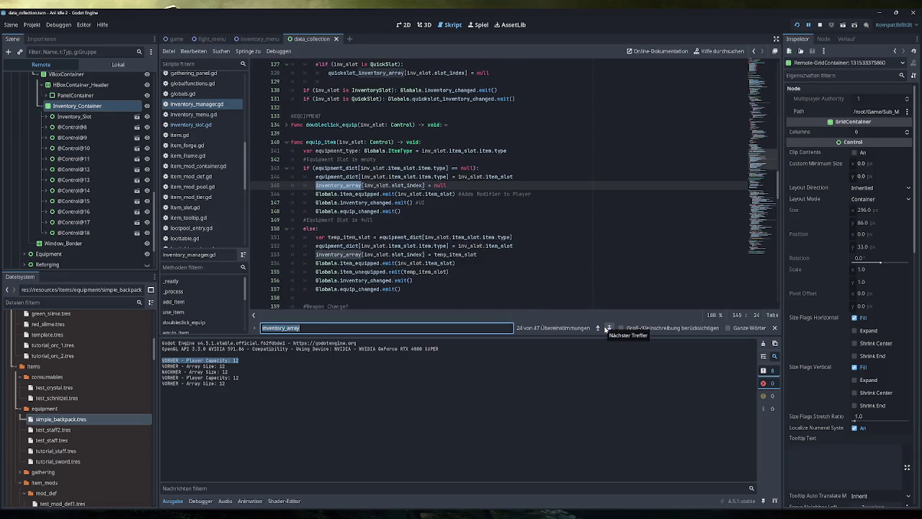
click(608, 328)
click(607, 328)
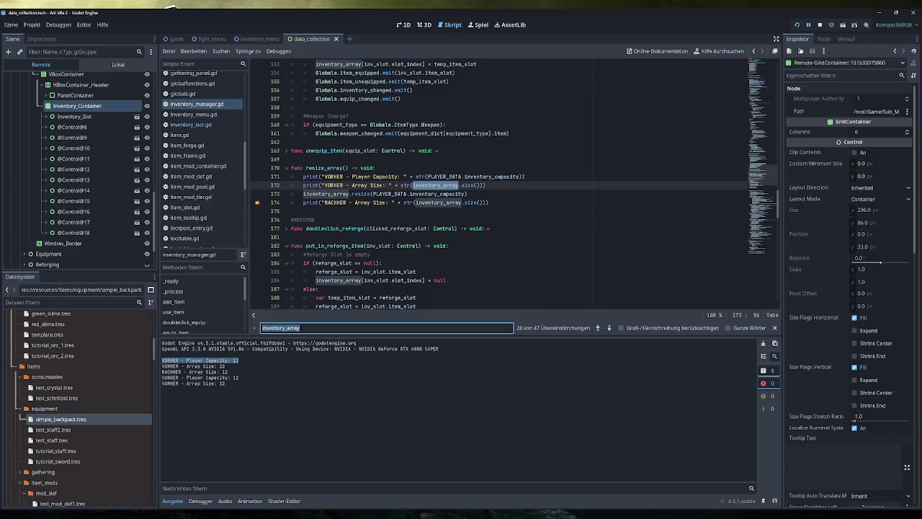
- Select the inventory_array resize line in _ready
scroll(504, 184, up, 20)
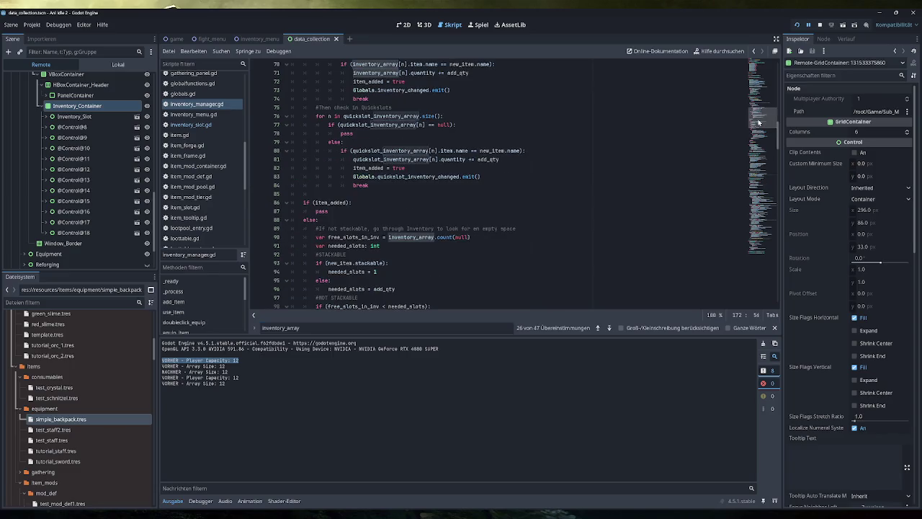
scroll(505, 184, up, 4)
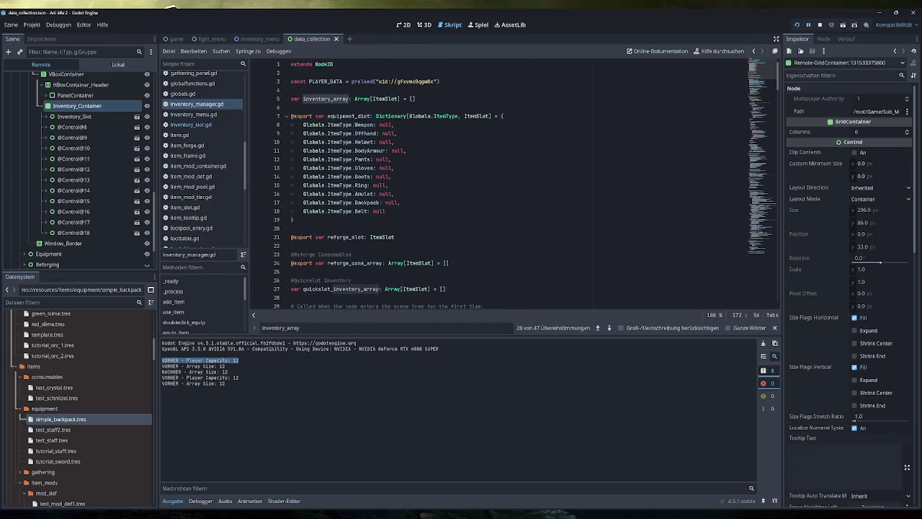
scroll(479, 237, down, 6)
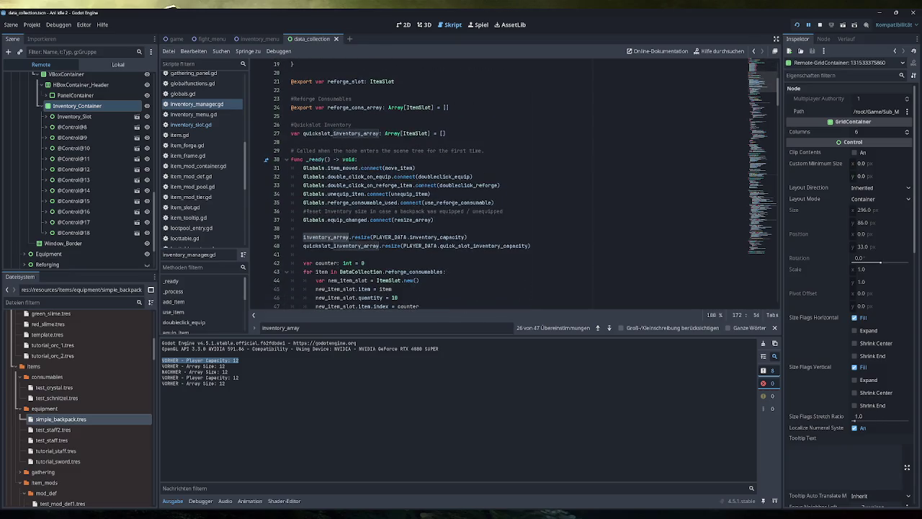
scroll(520, 190, down, 2)
click(276, 185)
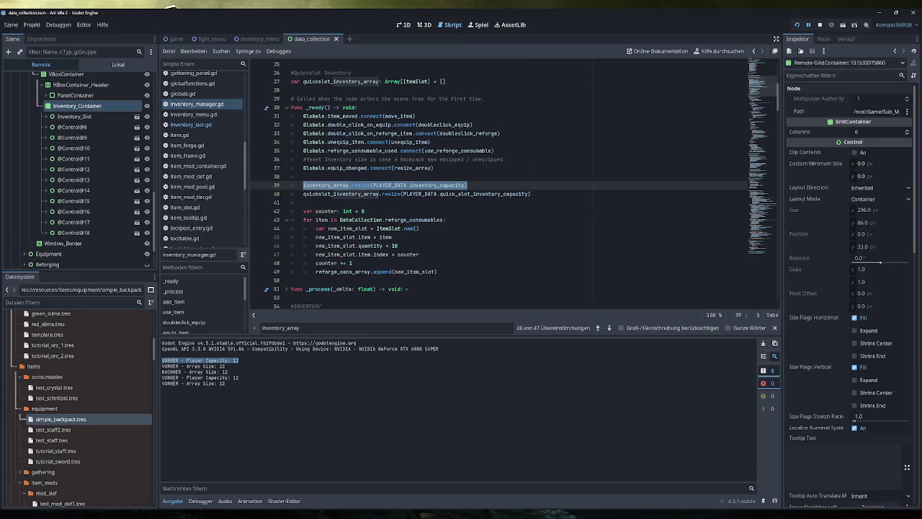
- Fold the add_item, use_item and equip_item functions
scroll(505, 188, up, 2)
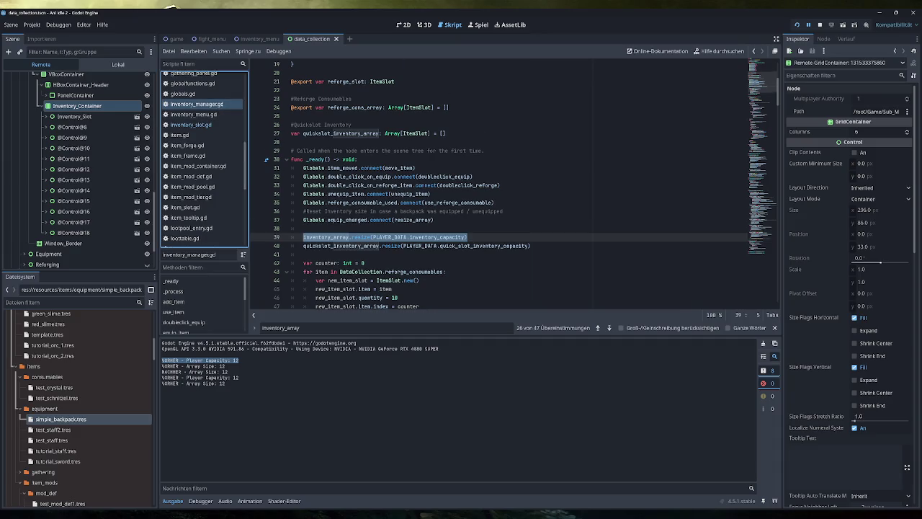
scroll(504, 190, down, 1)
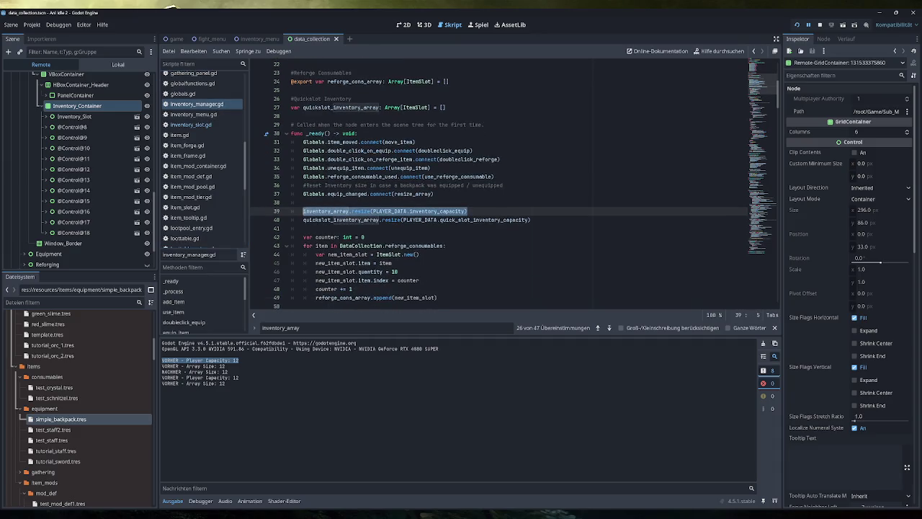
scroll(505, 186, down, 5)
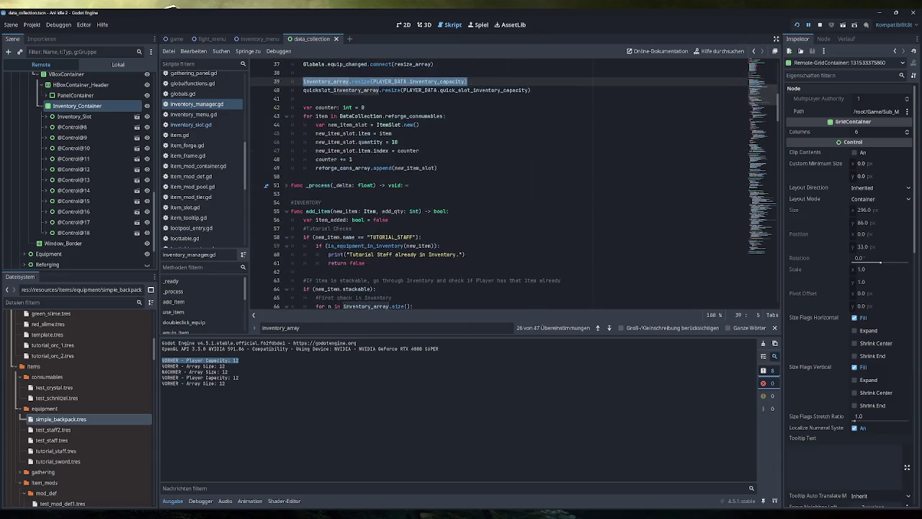
scroll(287, 115, down, 4)
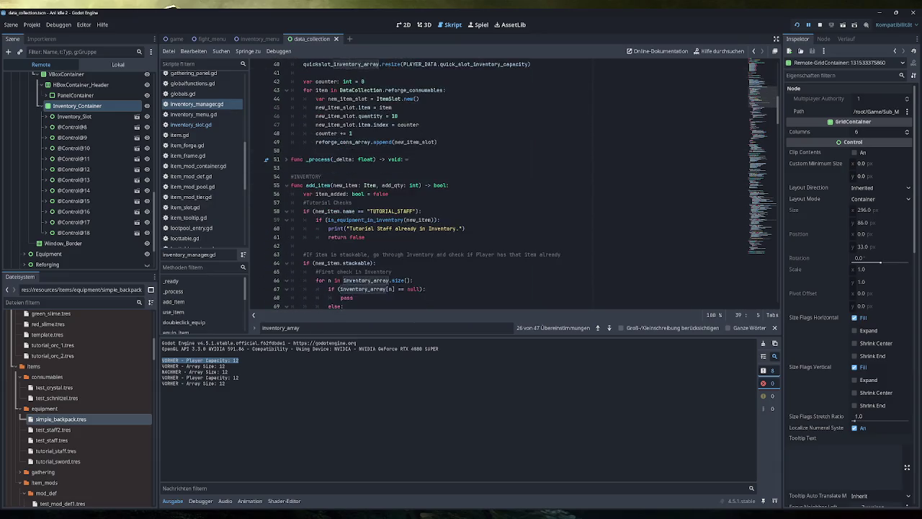
click(286, 110)
click(286, 124)
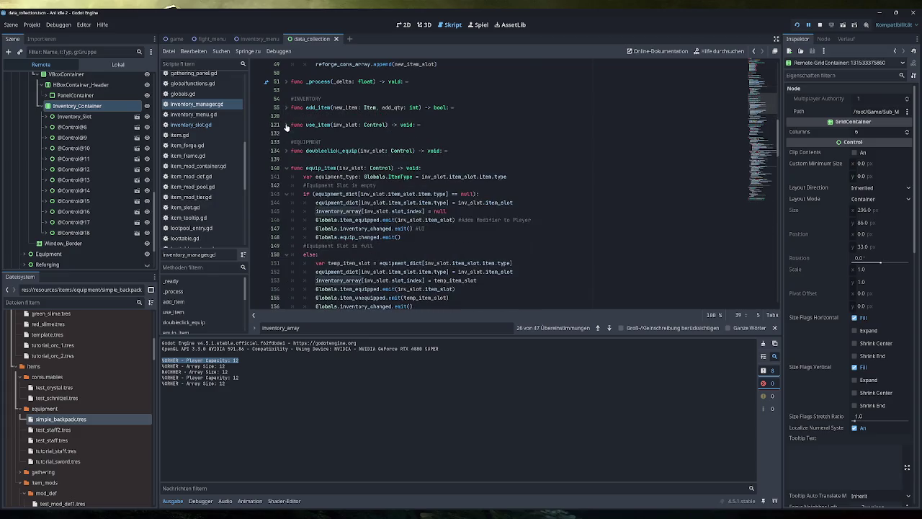
click(286, 167)
- Select the resize_array header and its inventory_array resize line
scroll(292, 198, down, 2)
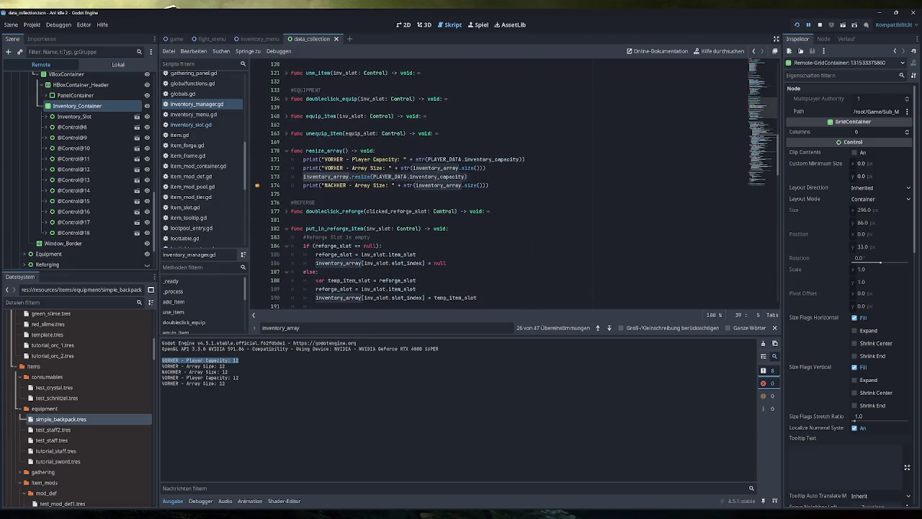
scroll(523, 186, up, 3)
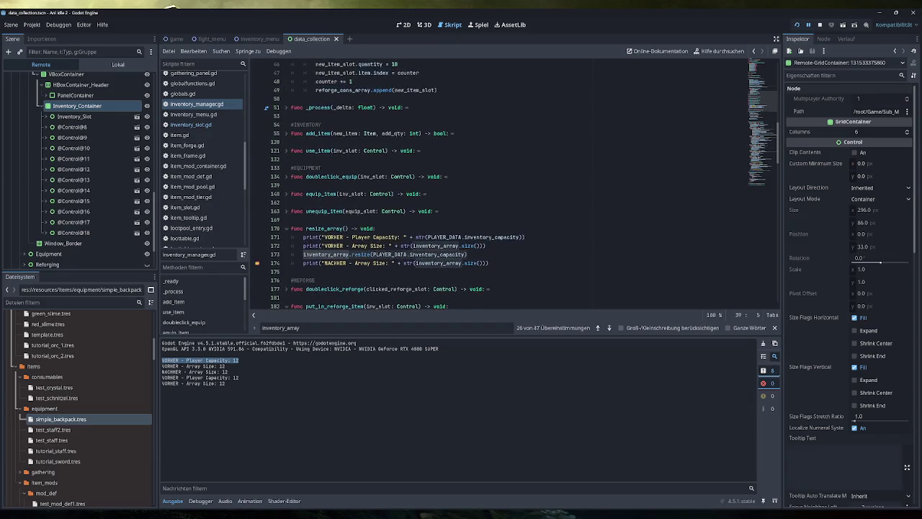
scroll(524, 186, up, 5)
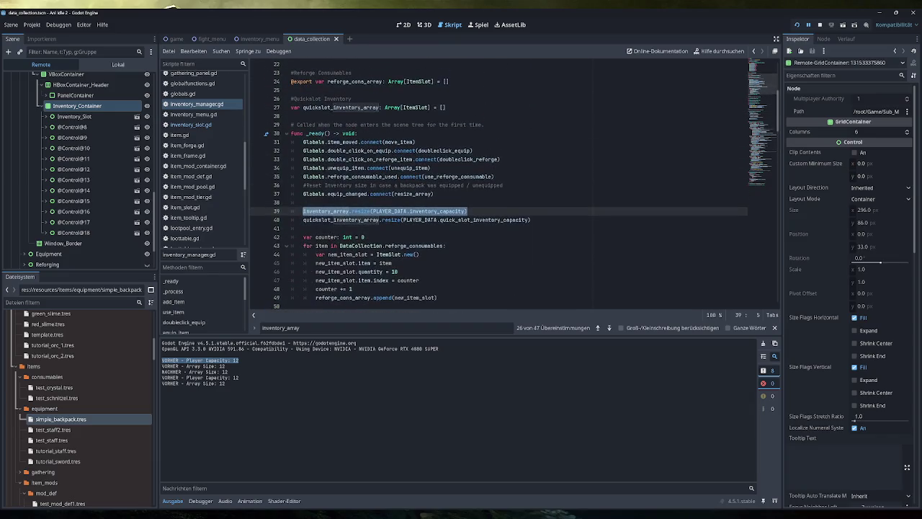
scroll(504, 186, down, 6)
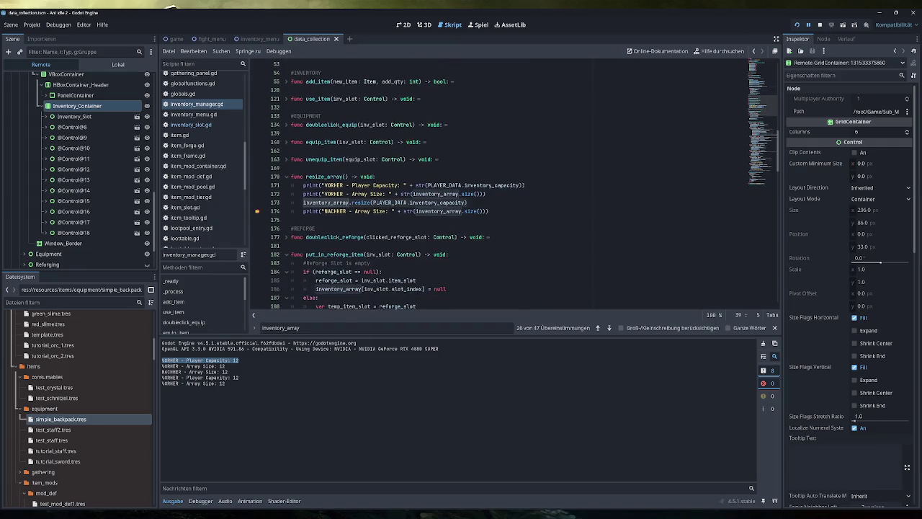
drag(376, 177, 300, 177)
drag(467, 202, 302, 202)
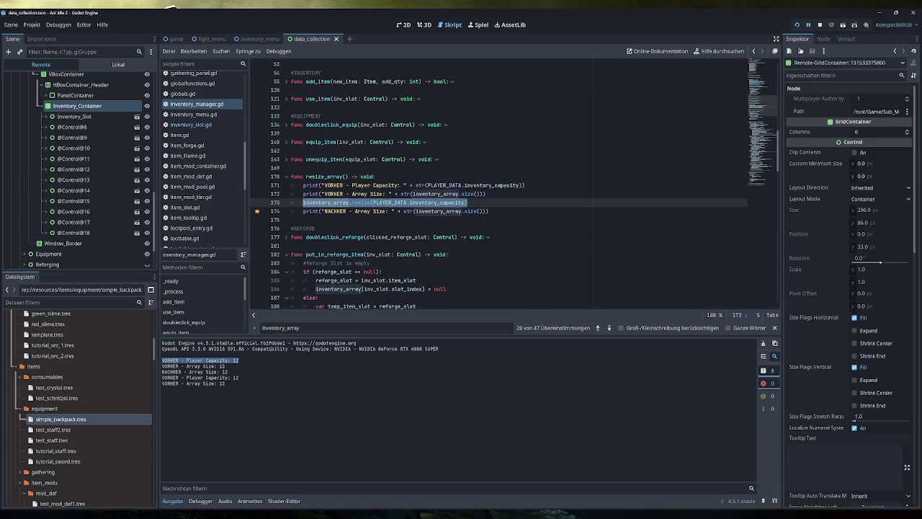
scroll(505, 186, up, 6)
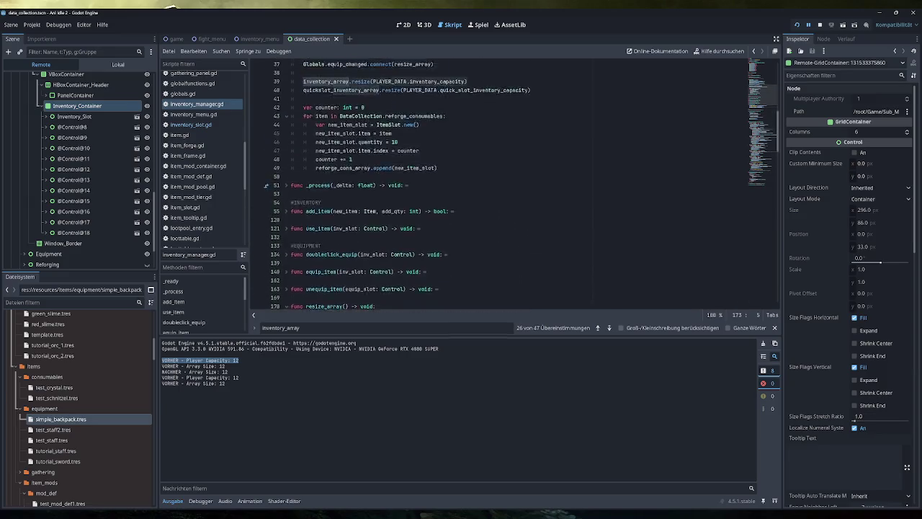
click(303, 202)
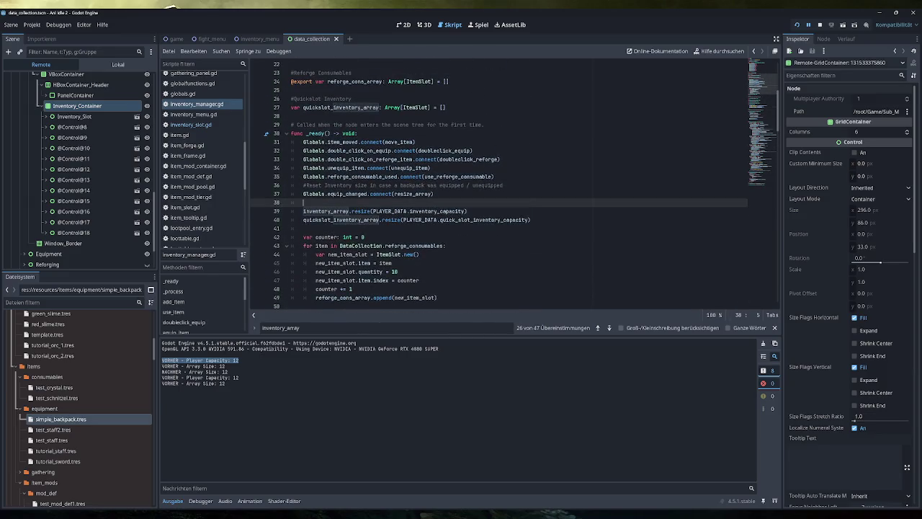
- Add a placeholder print( line and select the Player Capacity print on line 172
key(Return)
text(print()
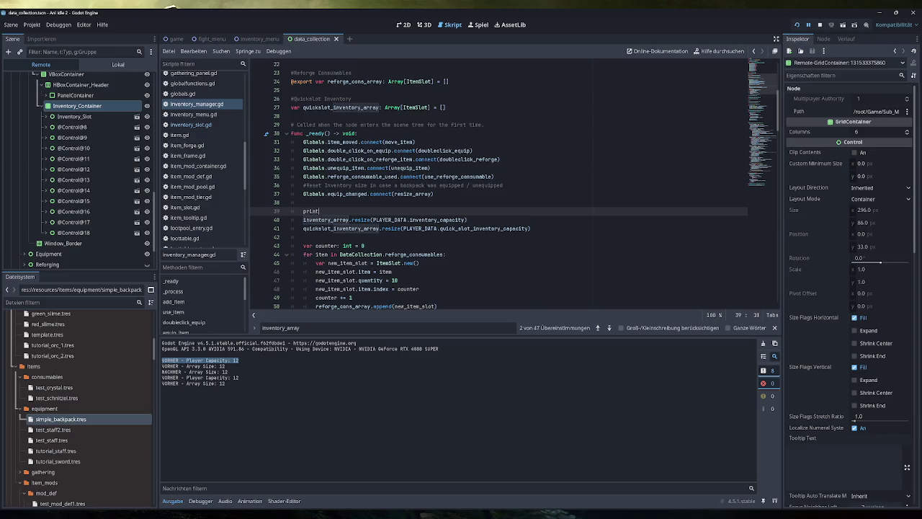
scroll(504, 186, down, 4)
scroll(461, 186, down, 6)
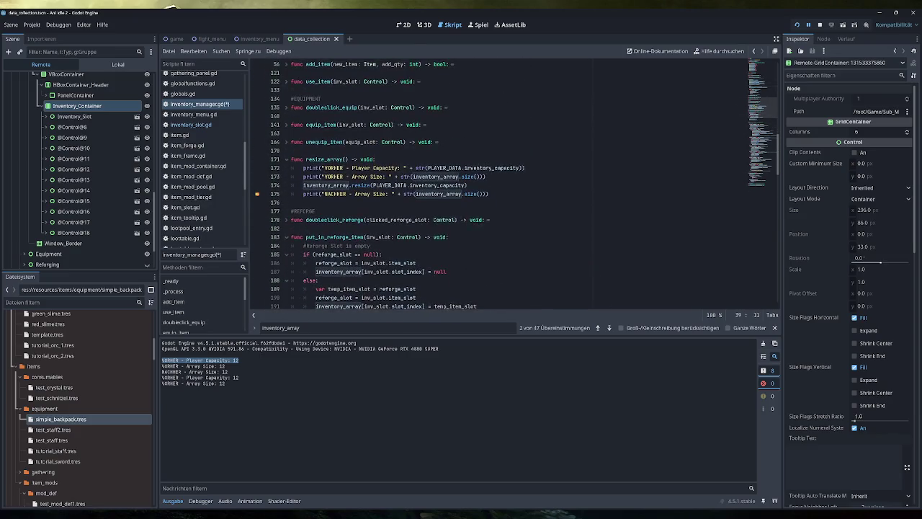
drag(525, 168, 303, 167)
key(ctrl+c)
scroll(322, 168, up, 15)
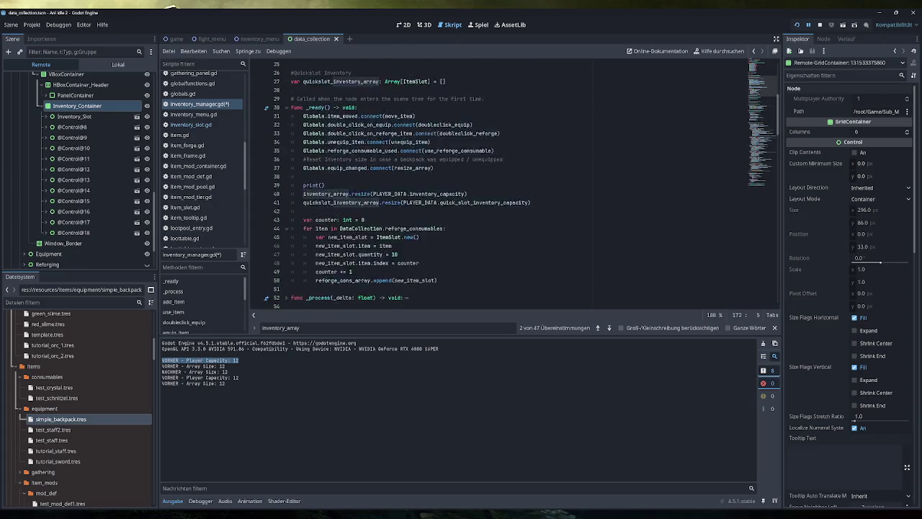
scroll(322, 168, down, 8)
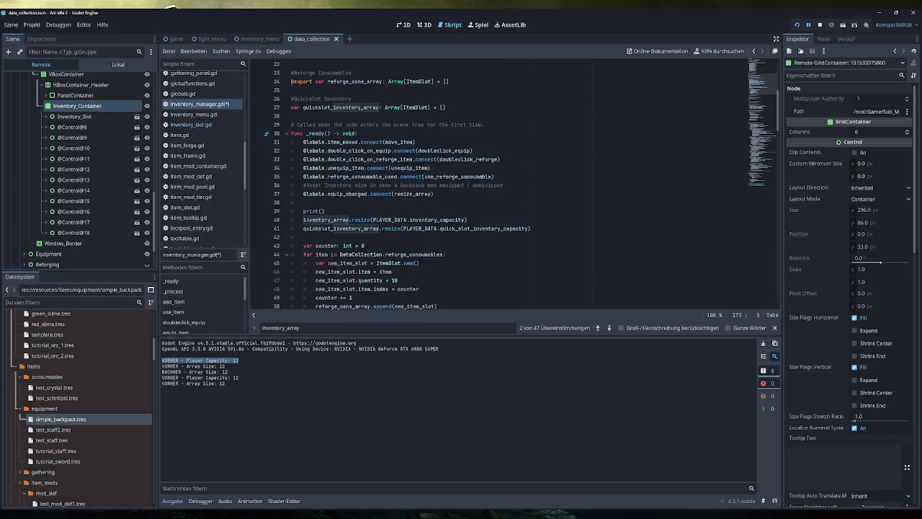
- Paste the Player Capacity print above and below the inventory_array resize in _ready
click(325, 150)
key(Return)
text(print()
key(shift+Home)
key(ctrl+v)
key(Down)
key(End)
key(Return)
key(ctrl+v)
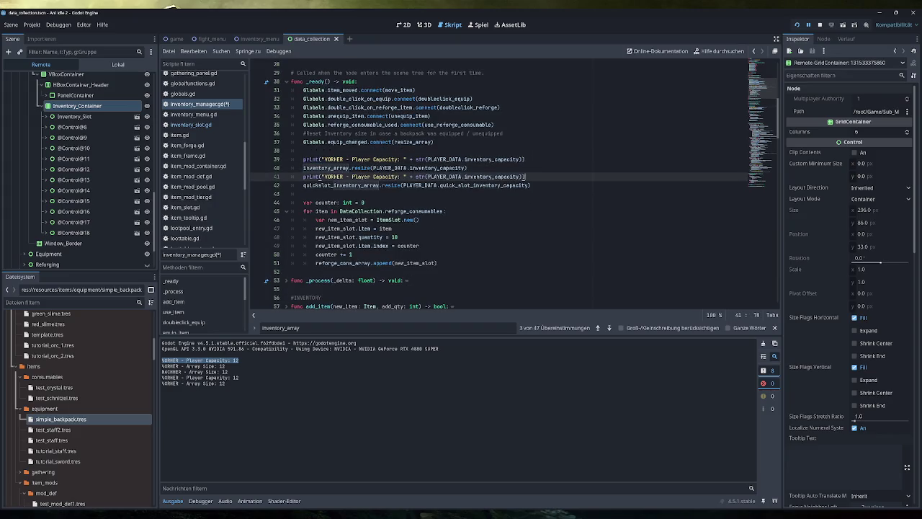
- Insert READY after VORHER in both pasted prints and save inventory_manager.gd
double_click(335, 159)
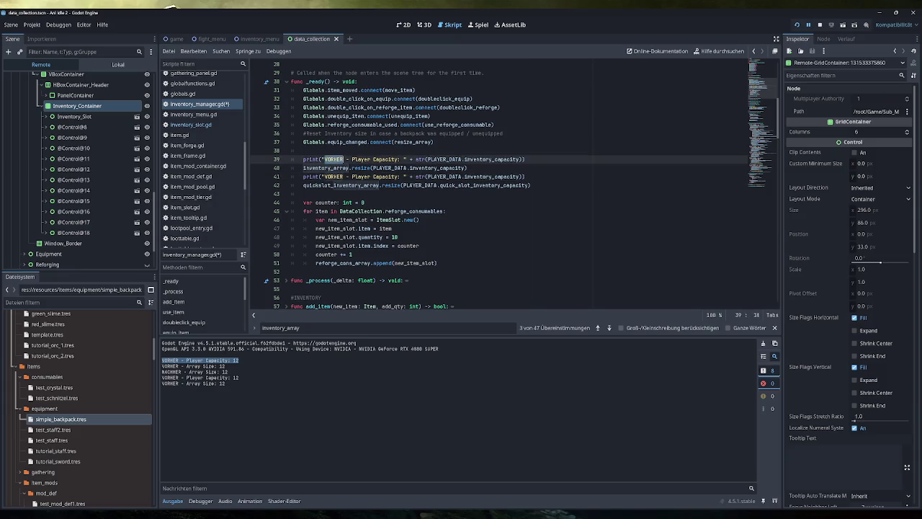
key(Right)
text(READY)
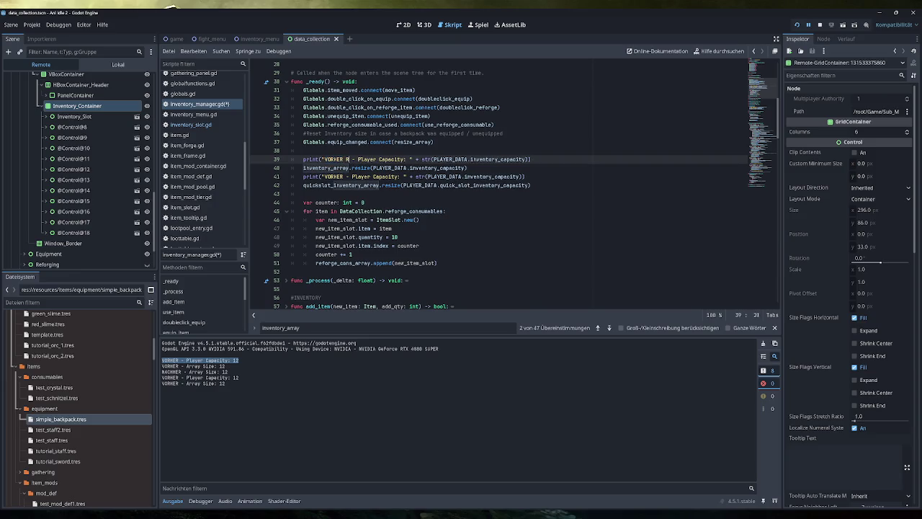
click(340, 176)
text(READY)
click(543, 177)
key(ctrl+s)
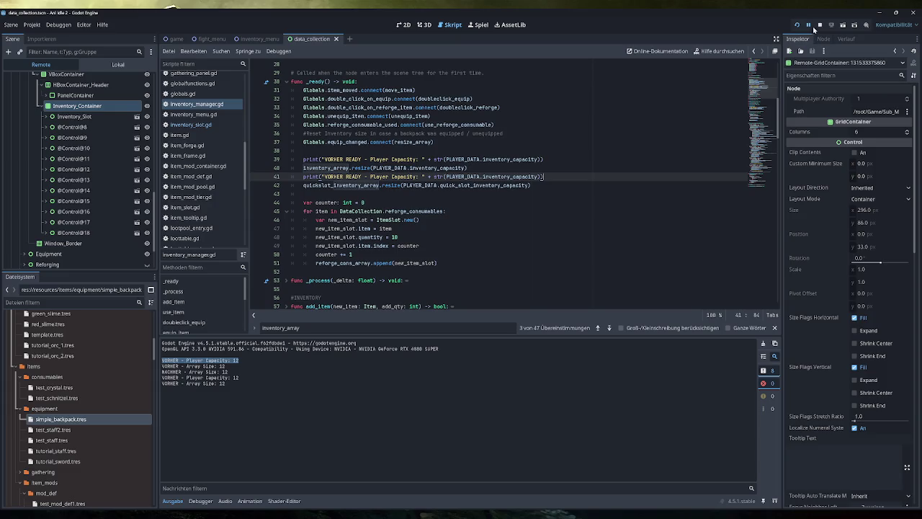
- Clear the line 176 breakpoint, stop the debug session, and run the game again
click(797, 25)
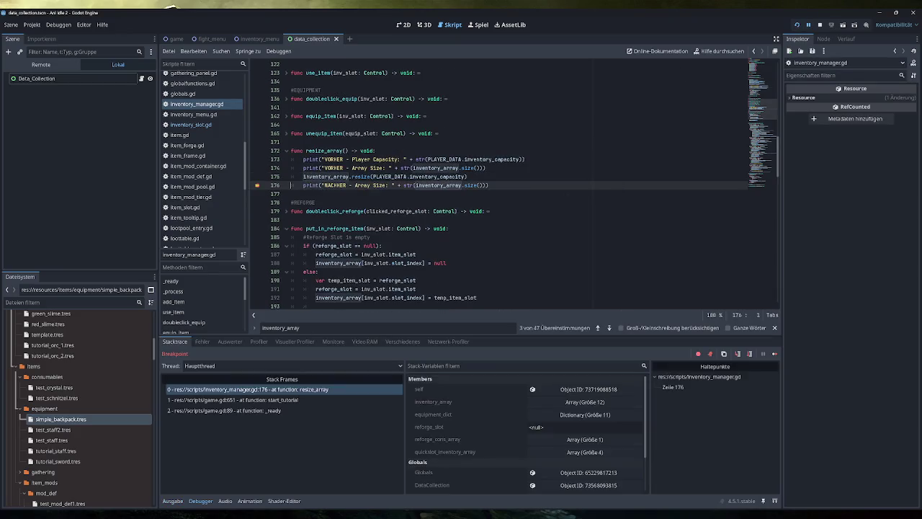
click(257, 186)
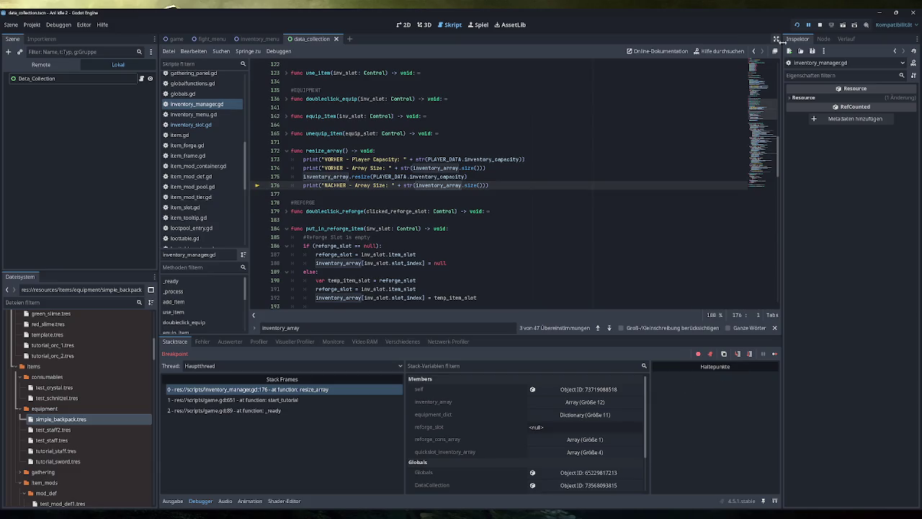
click(820, 25)
click(797, 25)
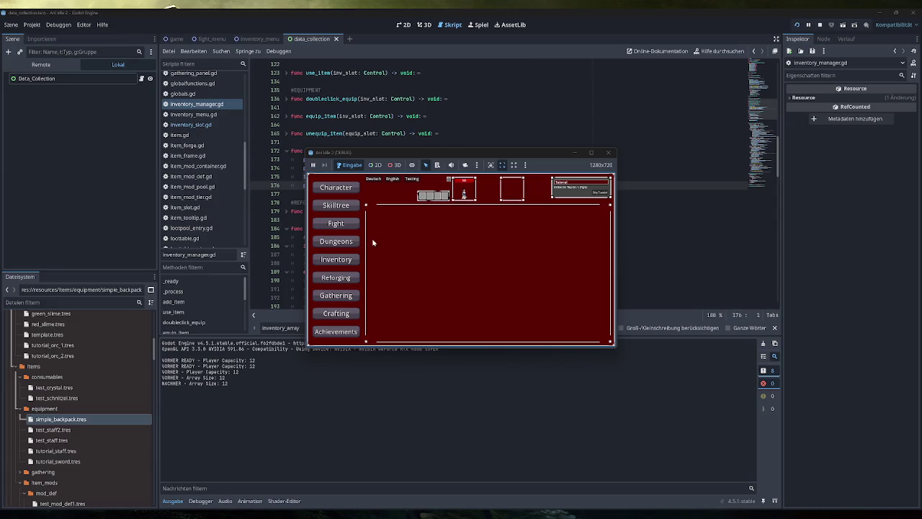
- Open the in-game inventory, spawn test items, equip the Simple Backpack, then view Character stats
click(335, 258)
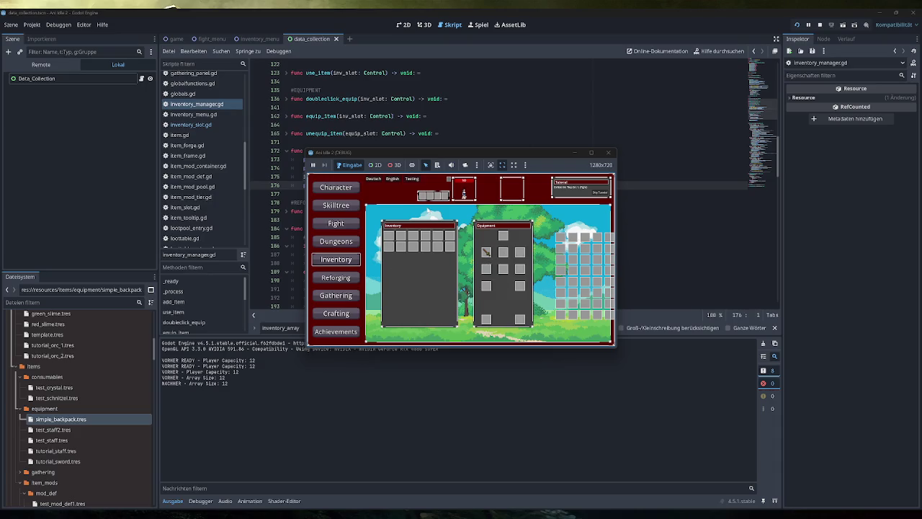
click(411, 180)
mouse_move(389, 238)
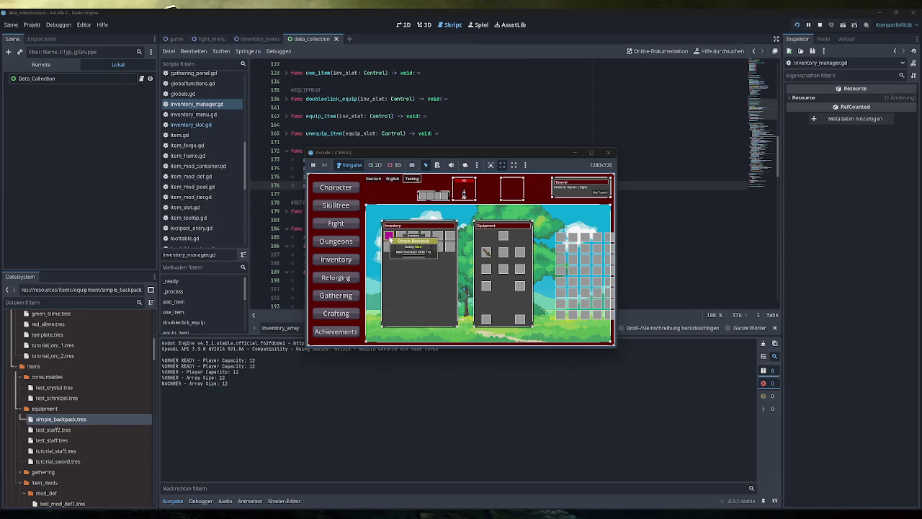
double_click(390, 238)
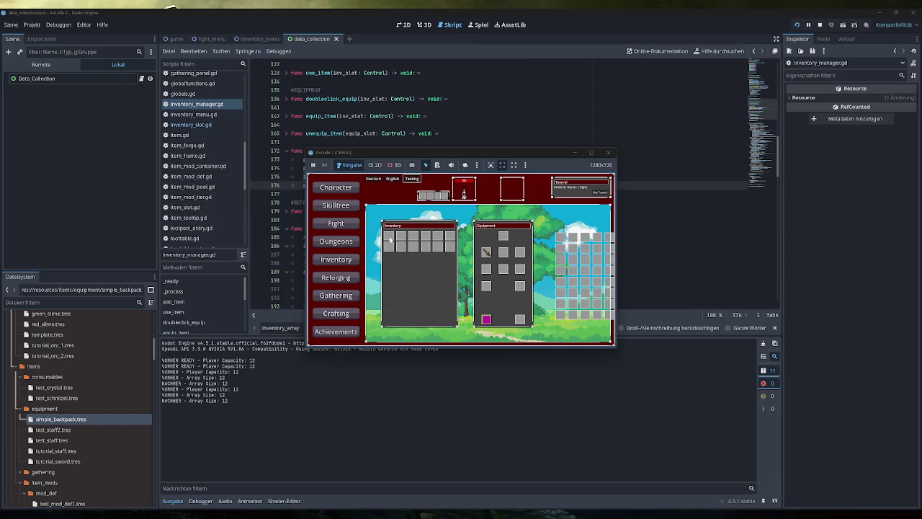
click(336, 187)
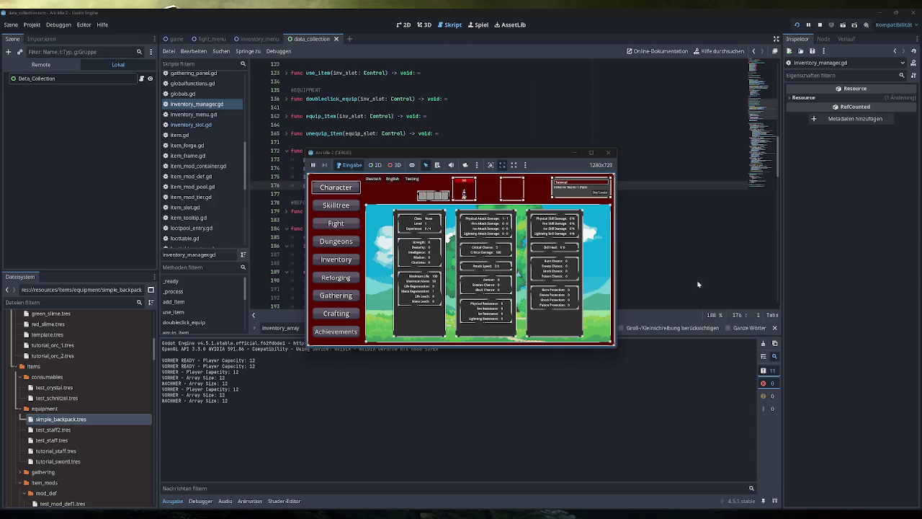
- Reopen the in-game inventory and read the Ausgabe output log
click(356, 264)
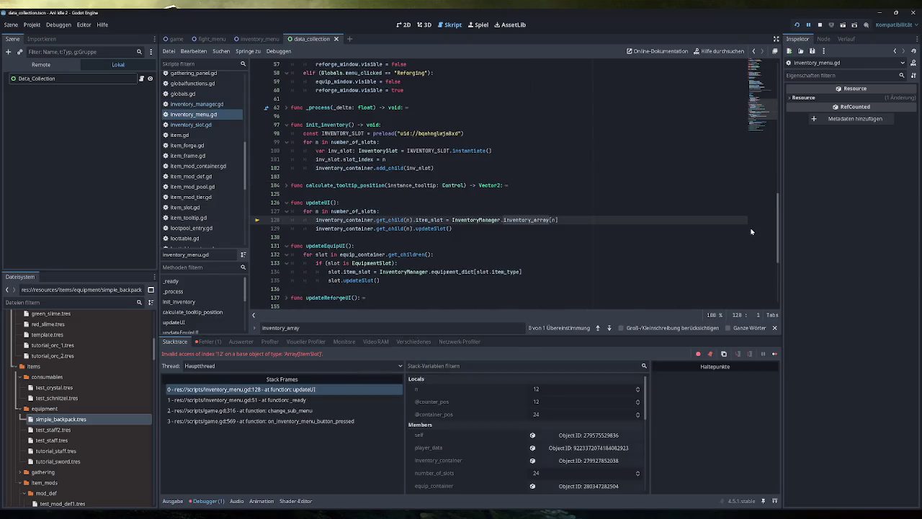
click(173, 501)
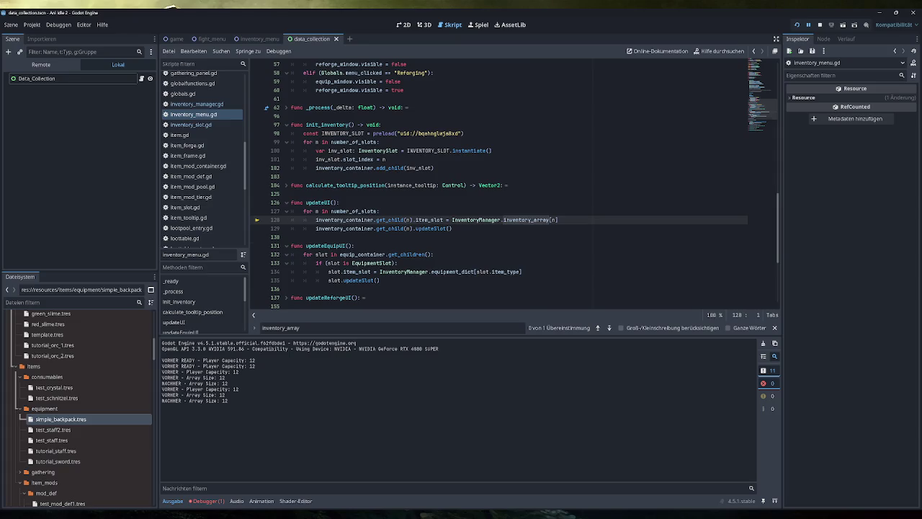
scroll(519, 184, up, 15)
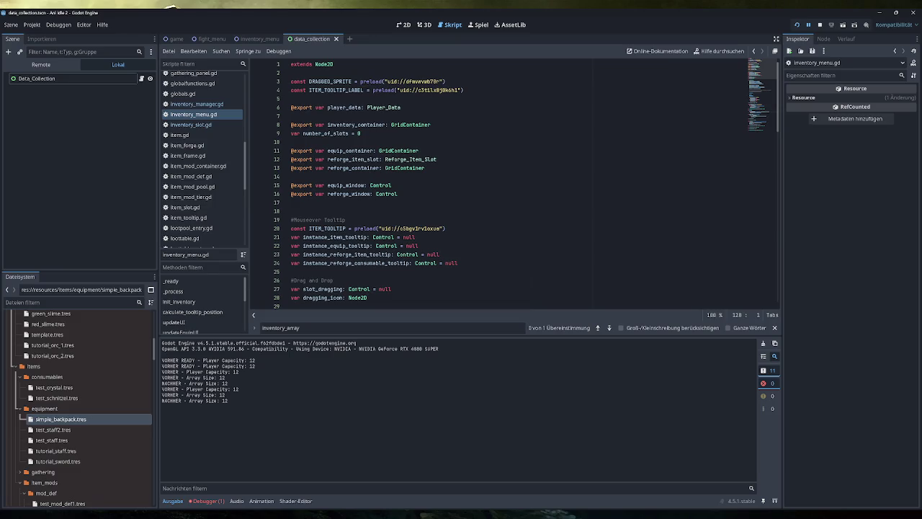
scroll(526, 184, down, 4)
scroll(519, 184, down, 5)
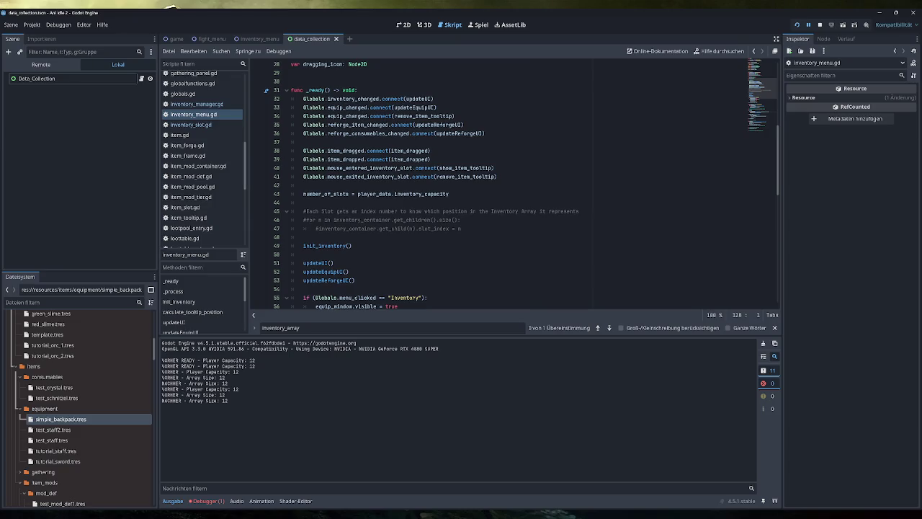
scroll(519, 184, down, 4)
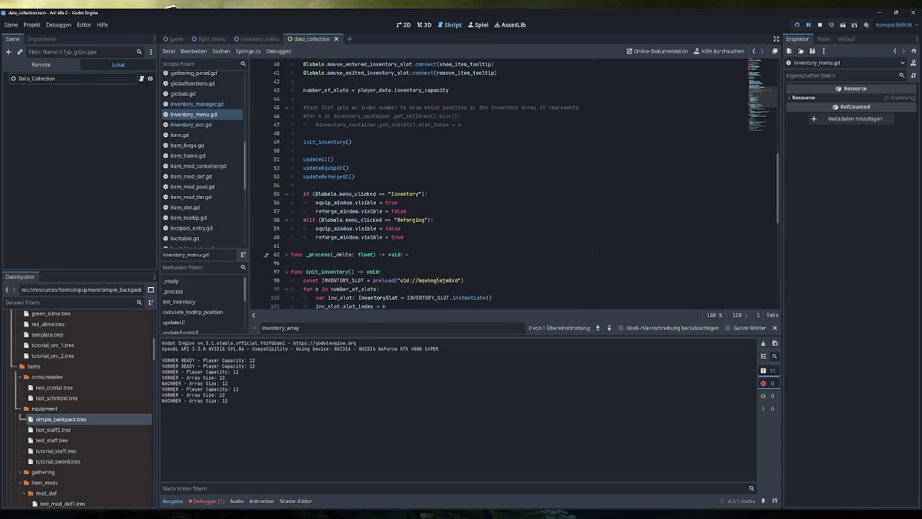
- Go back to the Debugger stack trace and open game.gd
click(207, 501)
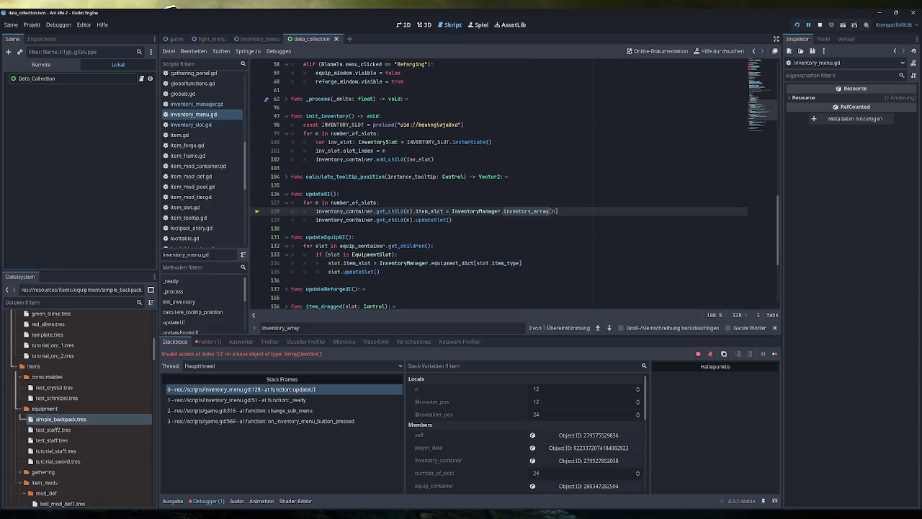
scroll(516, 184, up, 2)
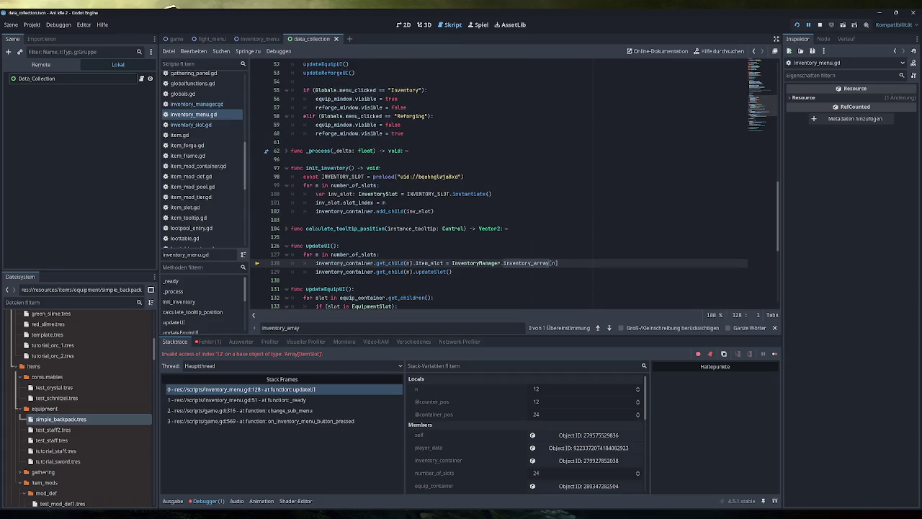
scroll(516, 184, up, 2)
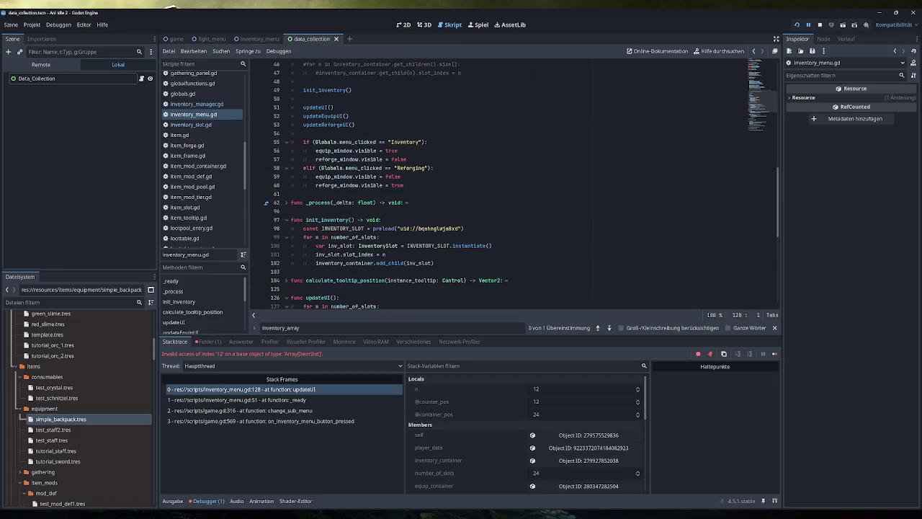
scroll(515, 184, up, 6)
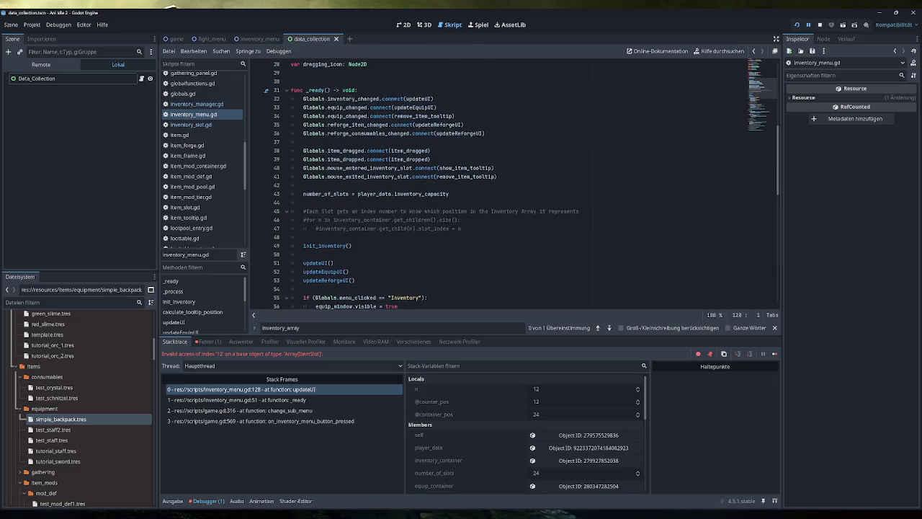
scroll(515, 184, up, 2)
scroll(197, 185, down, 10)
scroll(197, 184, up, 10)
click(189, 123)
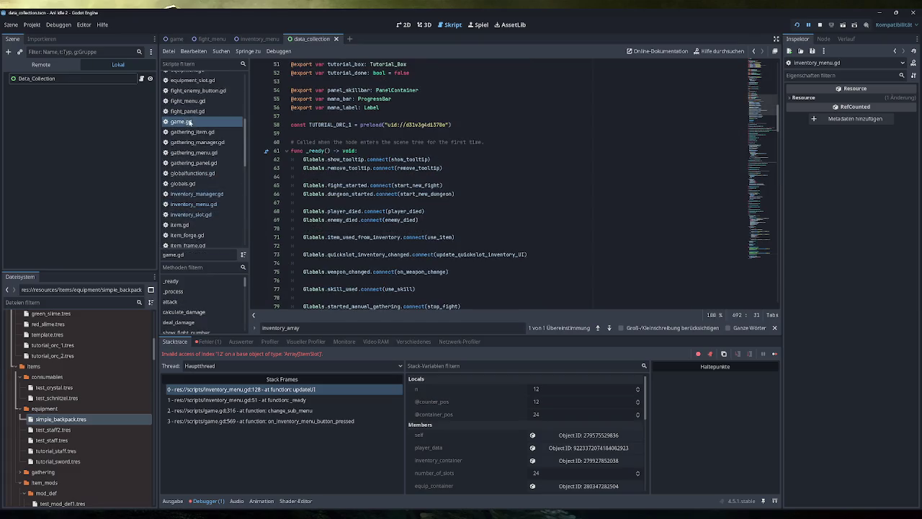
- In game.gd, expand on_inventory_menu_button_pressed to read it, then fold it again
scroll(752, 149, down, 15)
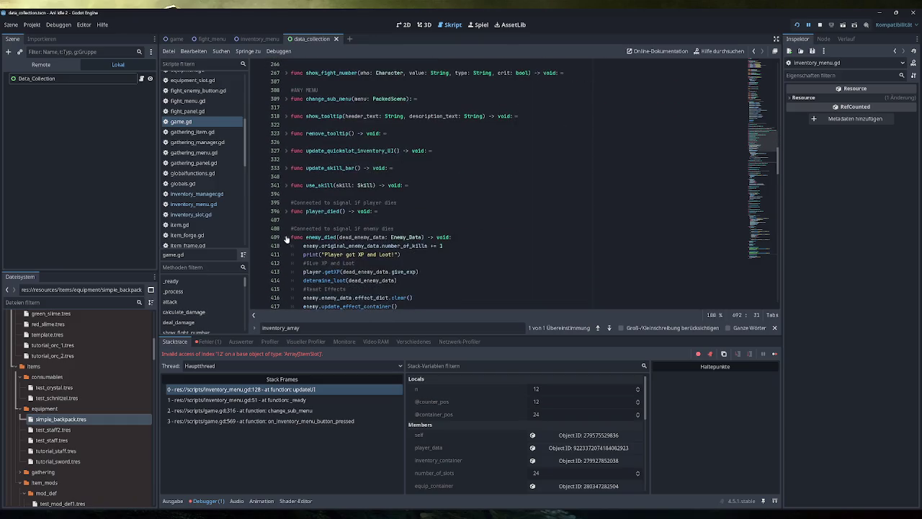
click(754, 212)
scroll(754, 211, up, 3)
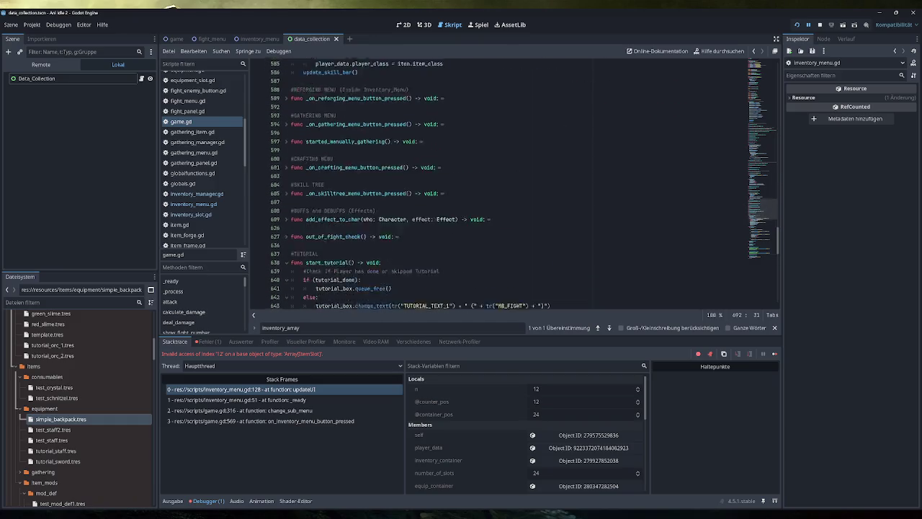
scroll(754, 212, up, 7)
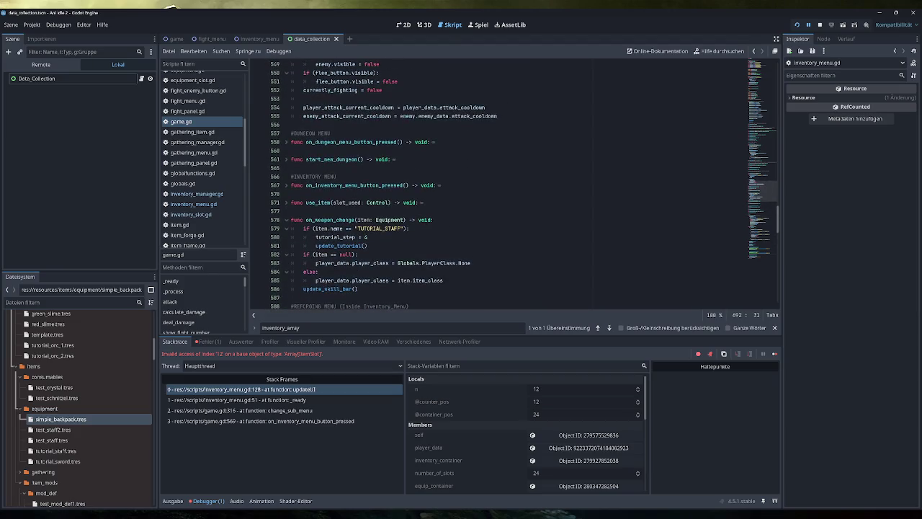
click(286, 187)
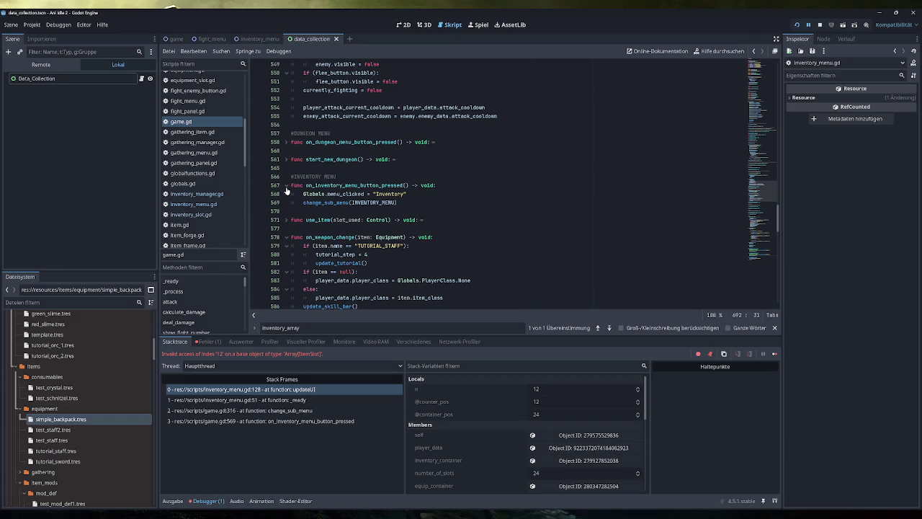
click(286, 187)
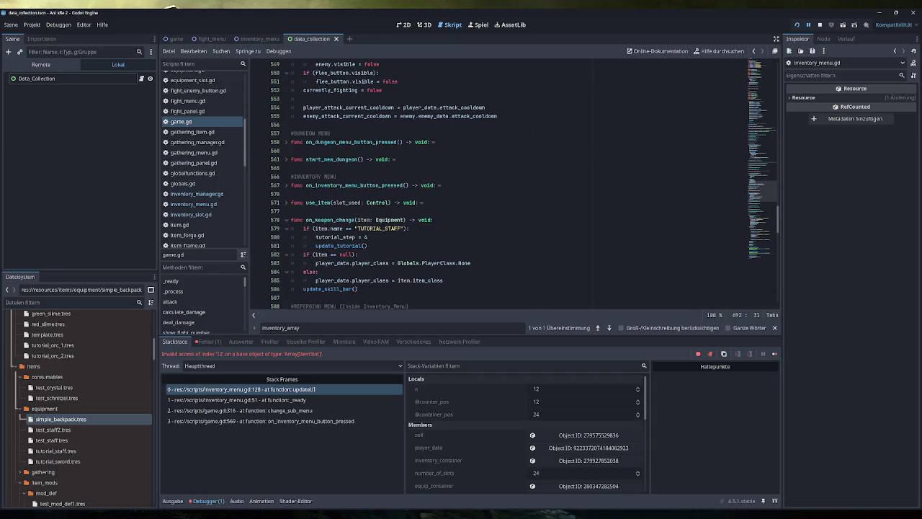
- In inventory_manager.gd, fold move_item and is_equipment_in_inventory, then show the output log
click(211, 194)
scroll(751, 122, up, 10)
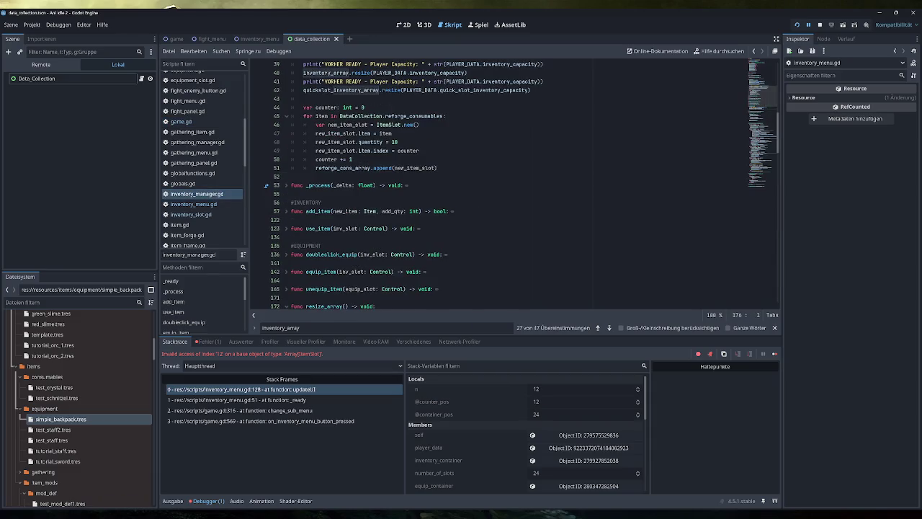
mouse_move(314, 150)
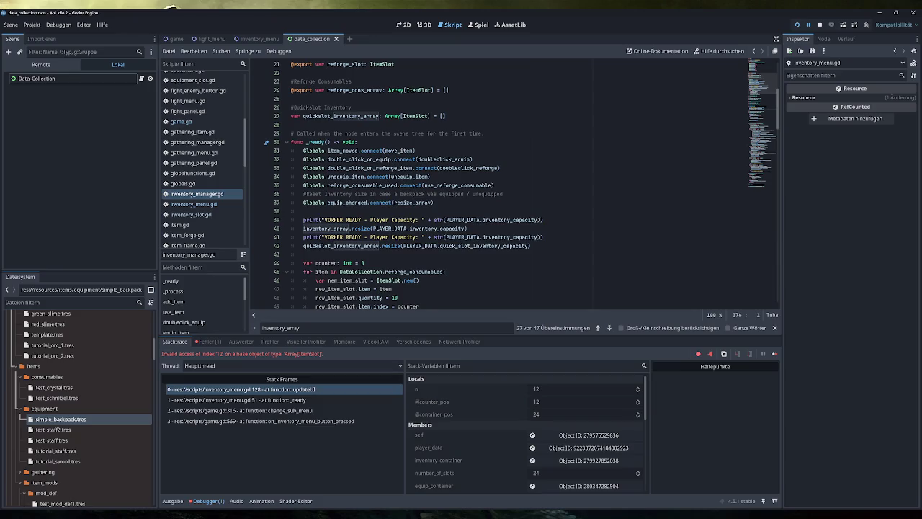
scroll(526, 186, down, 8)
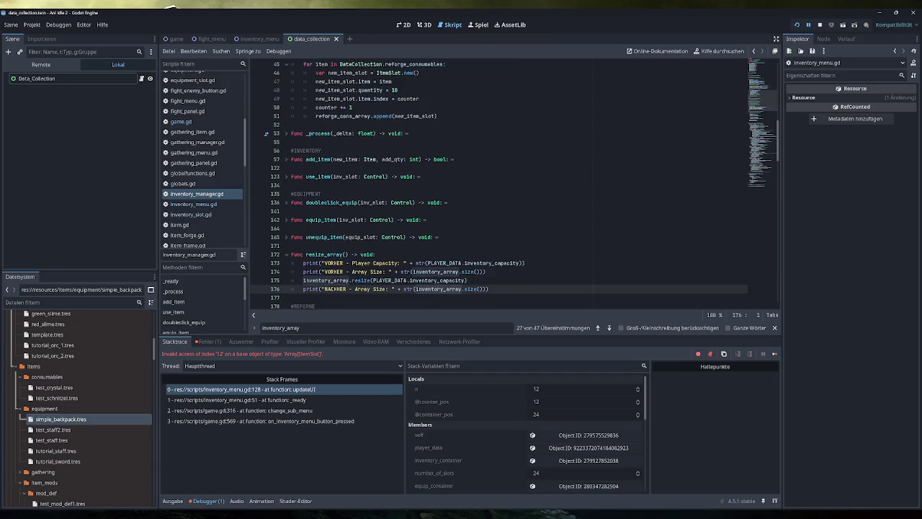
scroll(515, 185, down, 2)
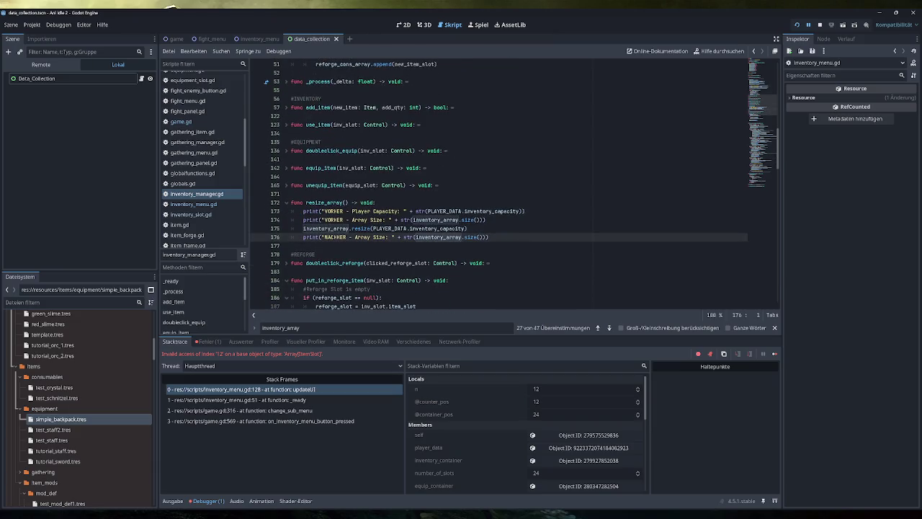
scroll(515, 184, down, 3)
scroll(514, 184, down, 4)
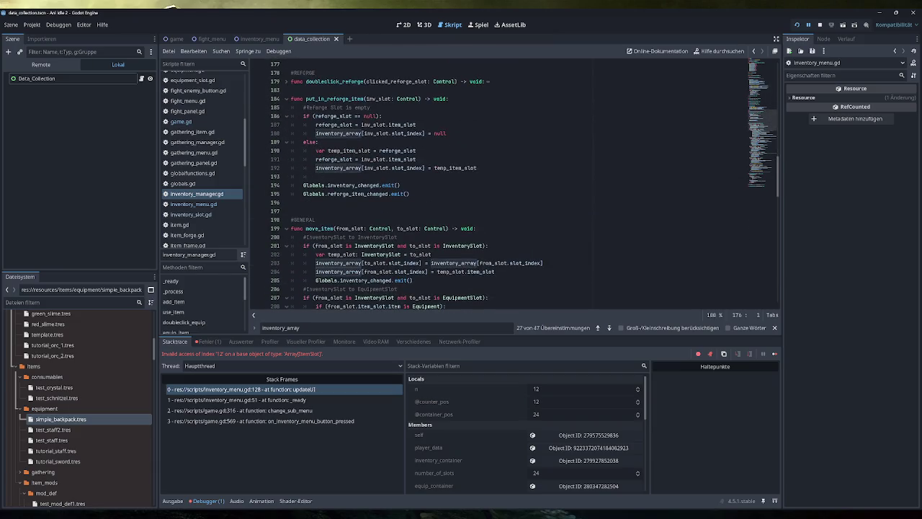
scroll(515, 184, down, 4)
click(287, 151)
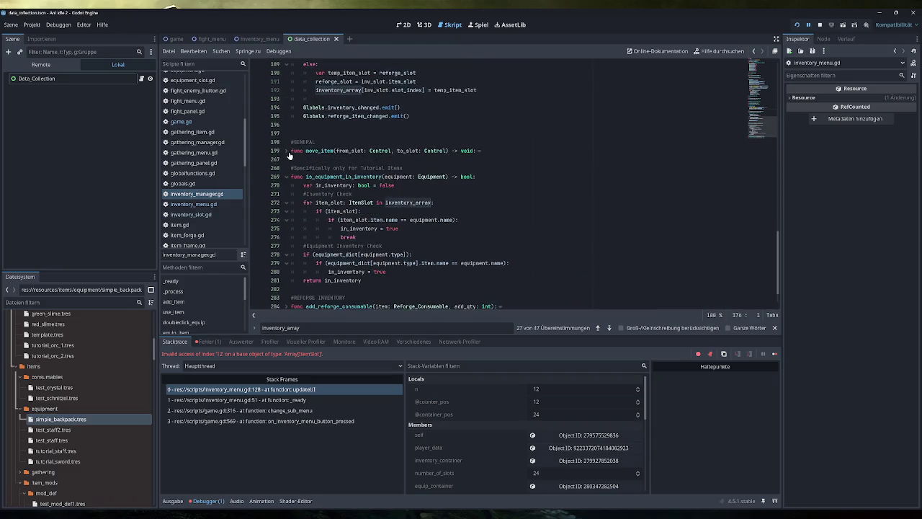
click(286, 178)
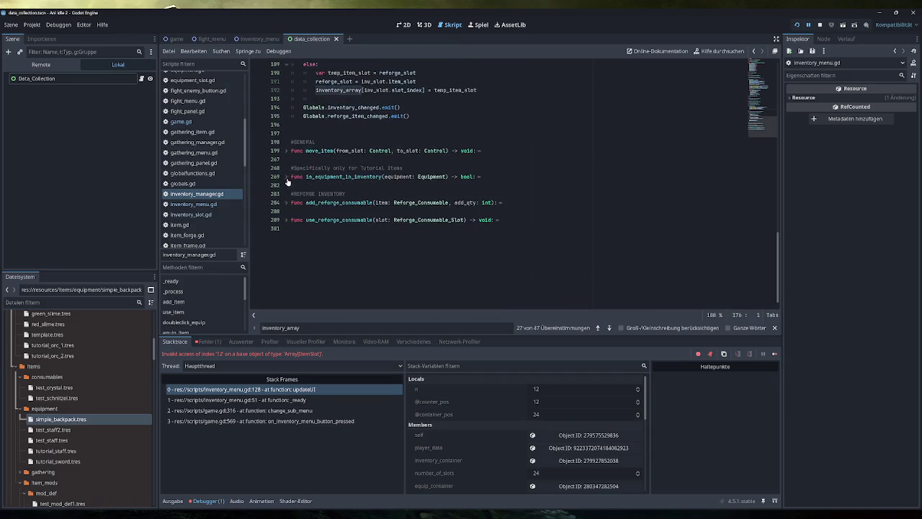
scroll(287, 181, up, 10)
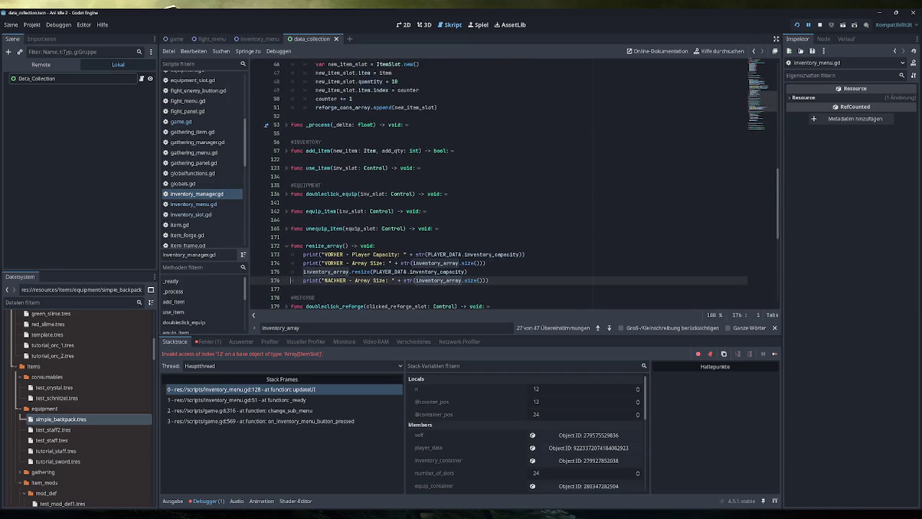
click(171, 502)
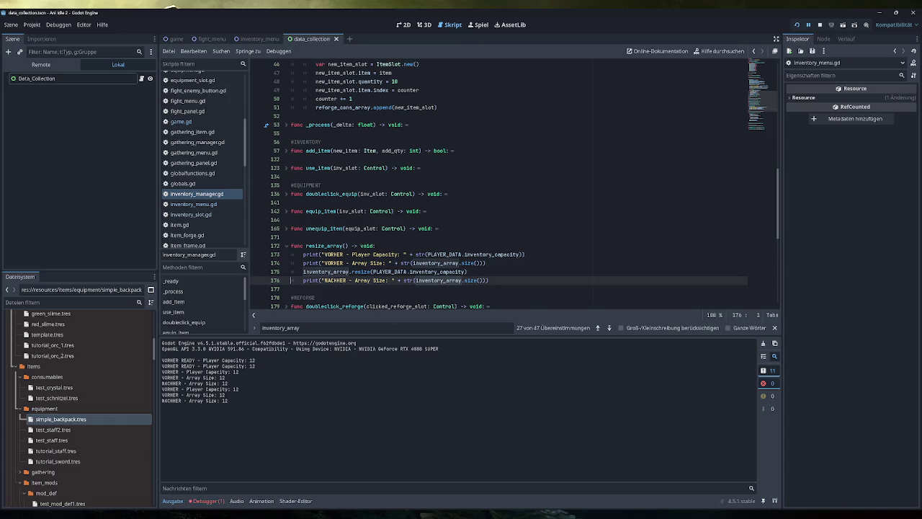
- Select the print and resize lines in resize_array and highlight the inventory_array usages
drag(490, 281, 302, 254)
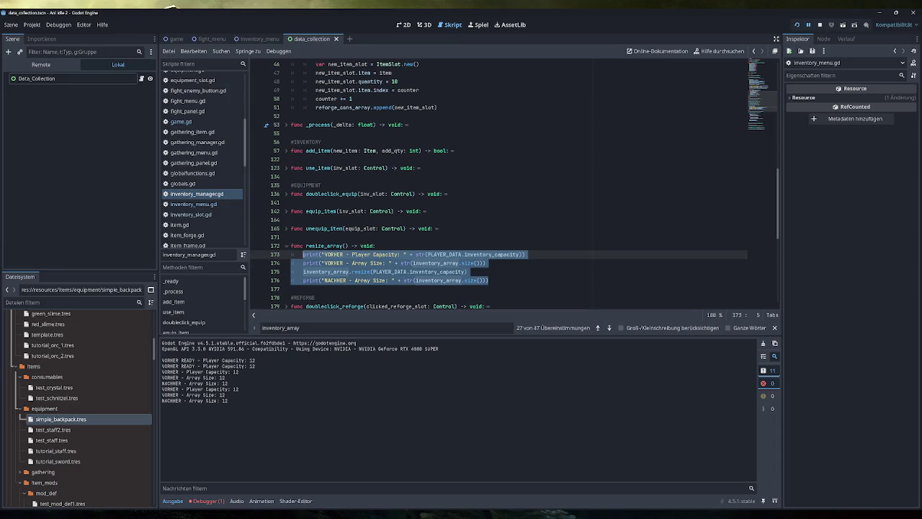
click(455, 263)
click(489, 280)
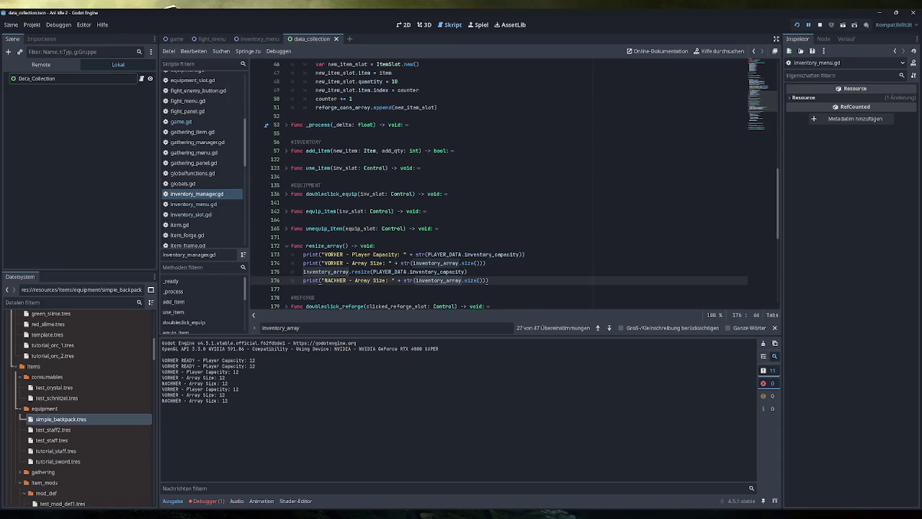
- Delete both VORHER READY Player Capacity print lines from _ready
scroll(515, 185, up, 5)
drag(544, 176, 291, 176)
key(BackSpace)
key(BackSpace)
click(543, 159)
drag(543, 159, 291, 160)
key(BackSpace)
key(BackSpace)
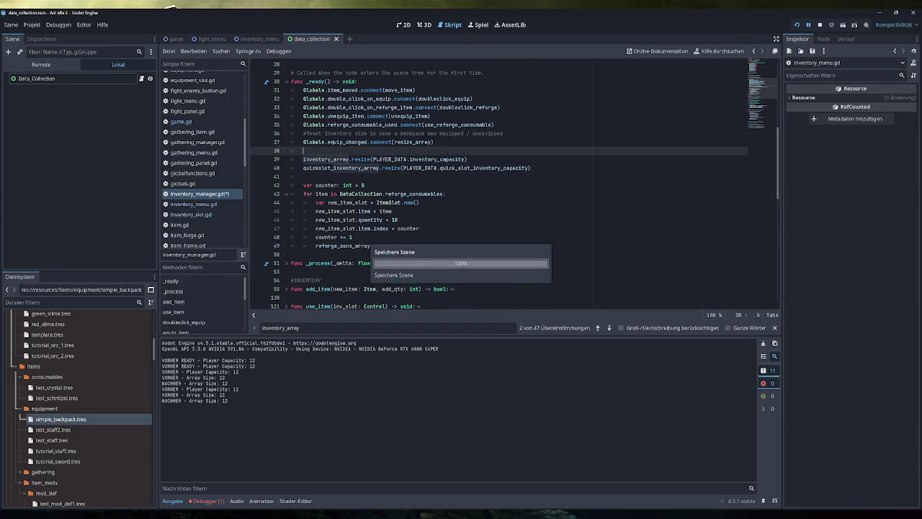
- Go back to resize_array and select the NACHHER Array Size print statement
scroll(504, 216, down, 8)
click(497, 212)
drag(490, 211, 292, 194)
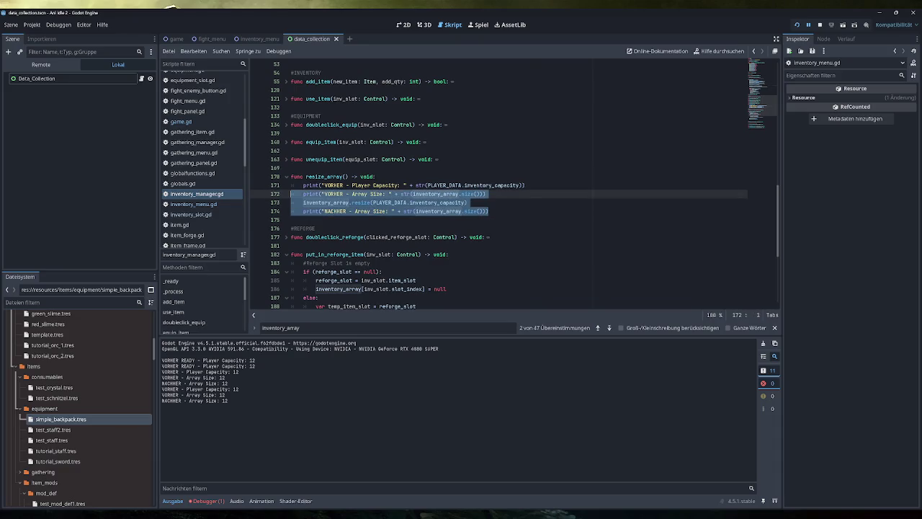
drag(489, 211, 303, 211)
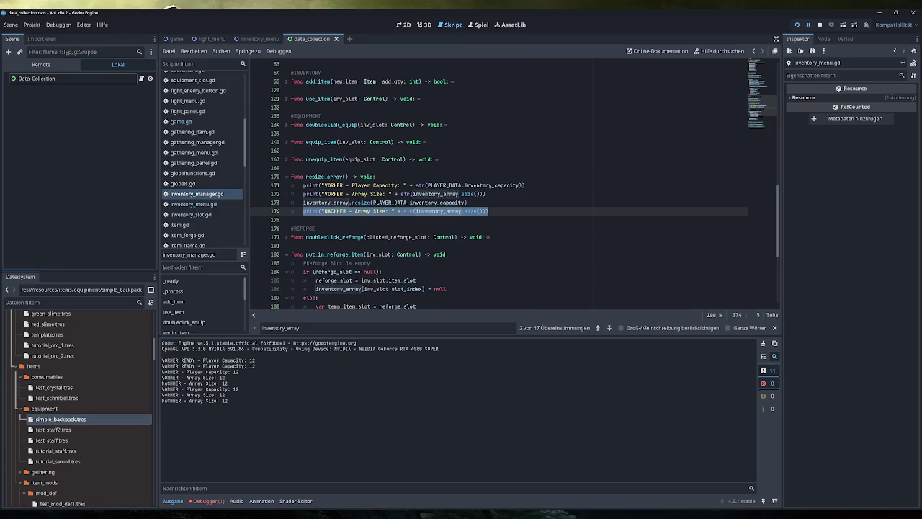
mouse_move(336, 289)
triple_click(242, 406)
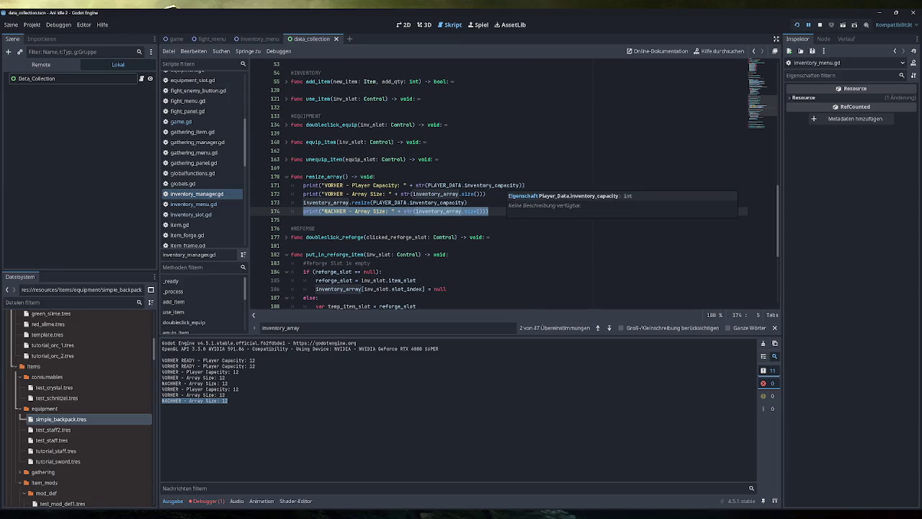
scroll(215, 208, down, 4)
scroll(215, 208, up, 6)
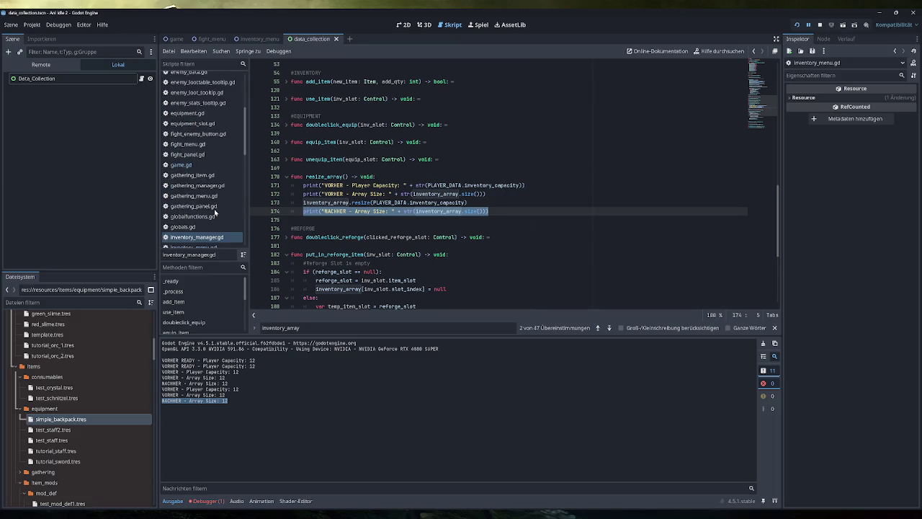
scroll(215, 213, down, 3)
scroll(214, 211, down, 8)
click(181, 163)
- In player_data.gd, highlight the inventory_capacity getter returning stats Inventory_Slots Value_Final
click(189, 185)
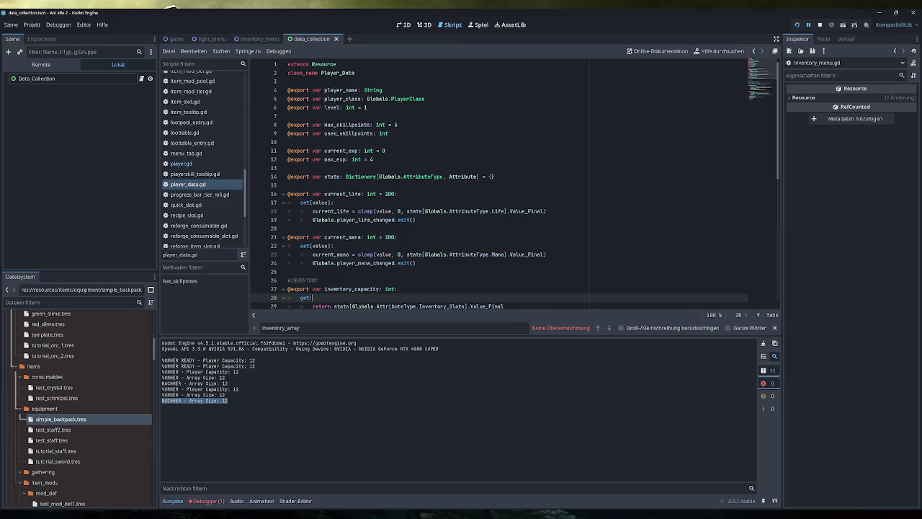
scroll(504, 184, down, 5)
drag(504, 176, 287, 159)
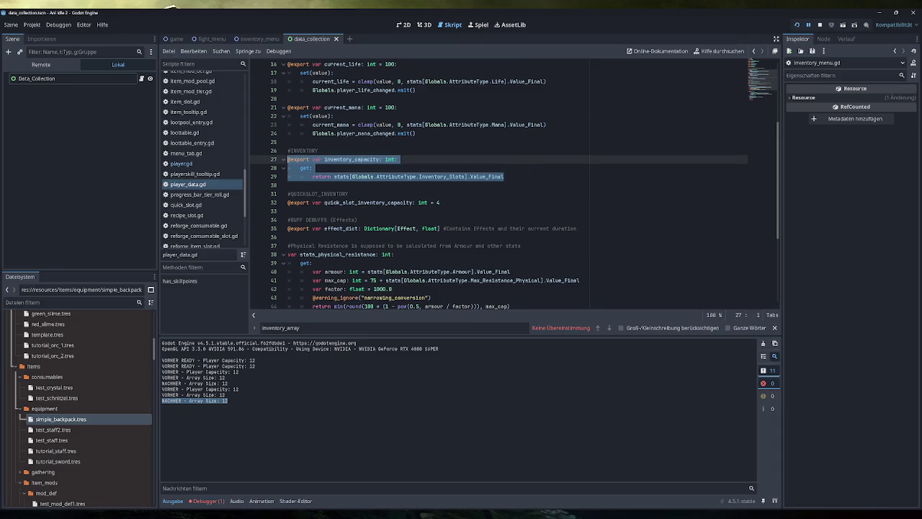
click(355, 177)
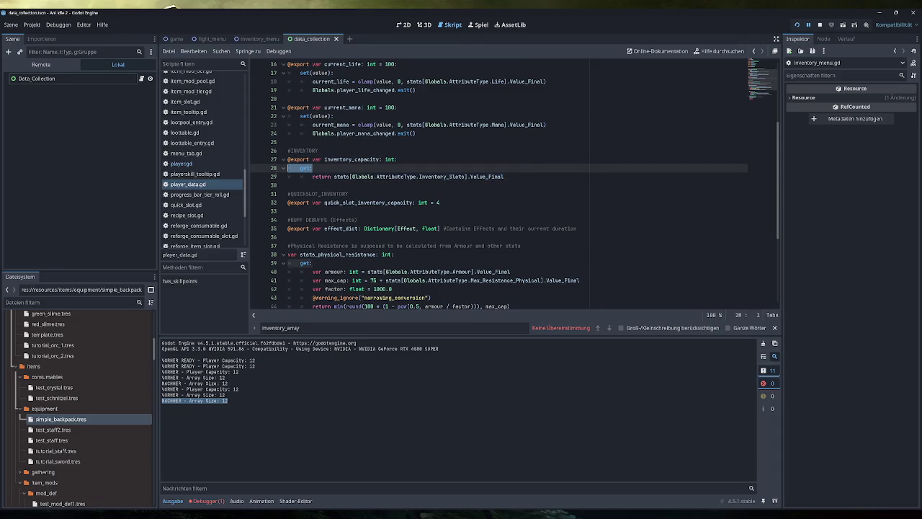
drag(504, 177, 333, 176)
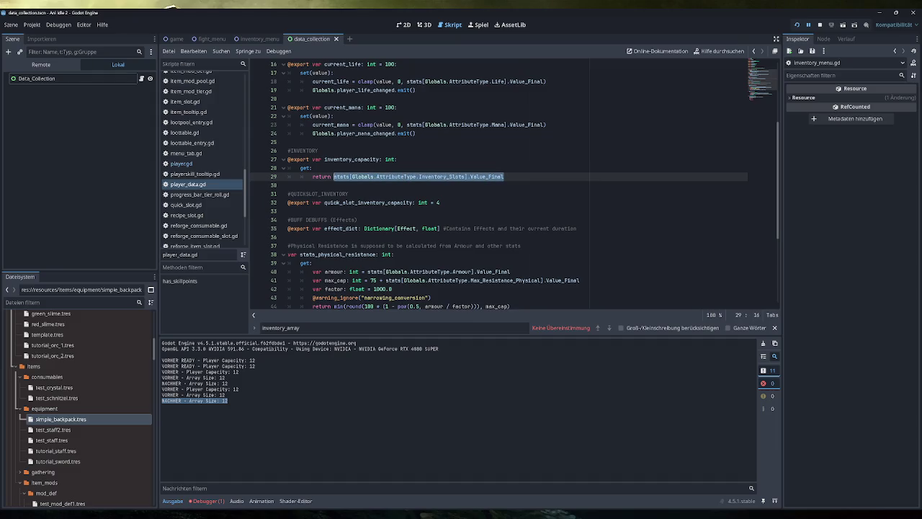
click(504, 176)
drag(466, 177, 418, 177)
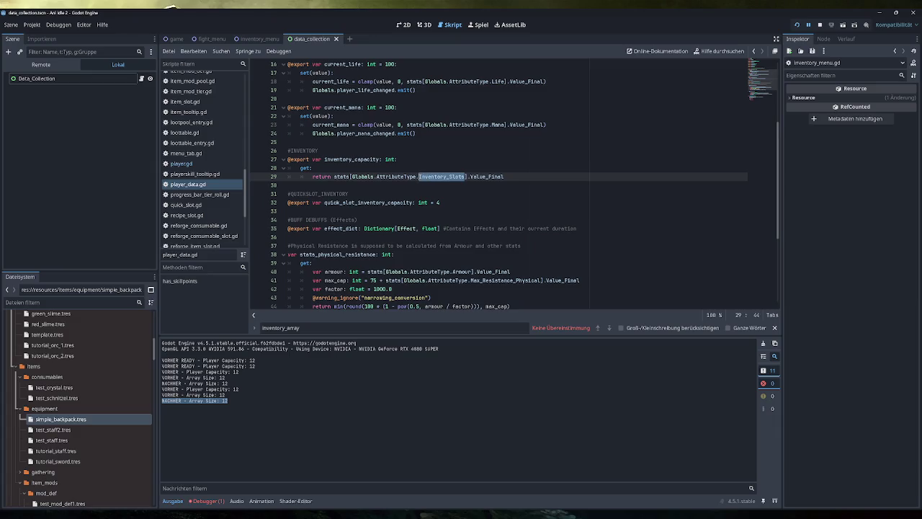
click(505, 176)
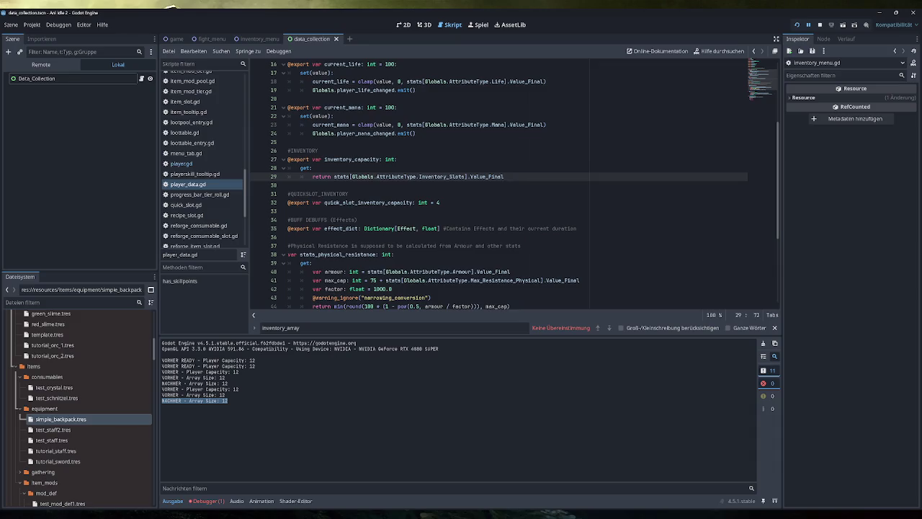
scroll(219, 144, up, 5)
scroll(218, 144, up, 5)
- Open attribute.gd and trace Value_Base, sum_of_flat_mods and sum_of_mult_mods in line 34
click(203, 77)
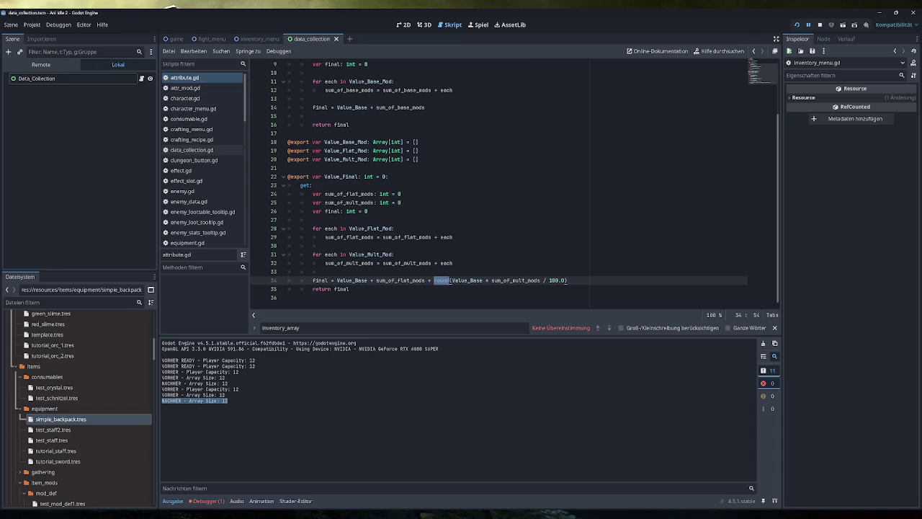
click(368, 280)
key(shift+Left)
key(shift+Left)
key(shift+Left)
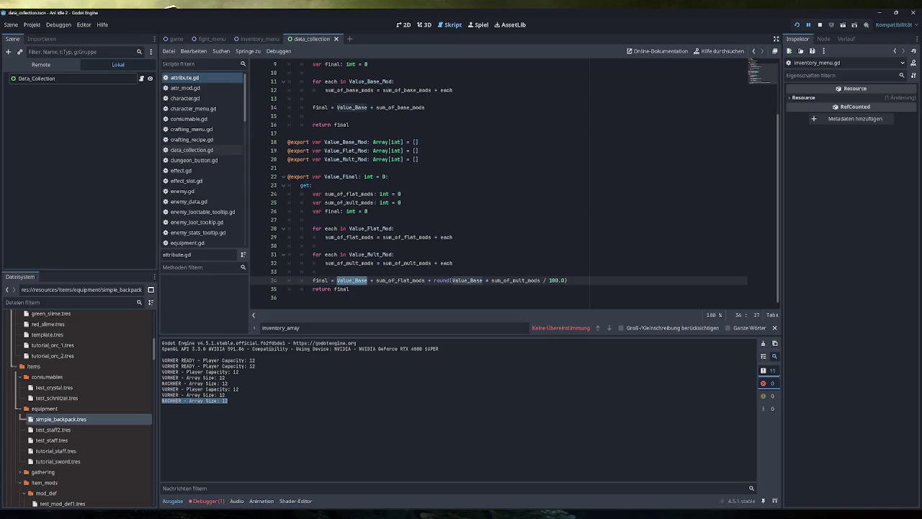
double_click(400, 281)
double_click(516, 280)
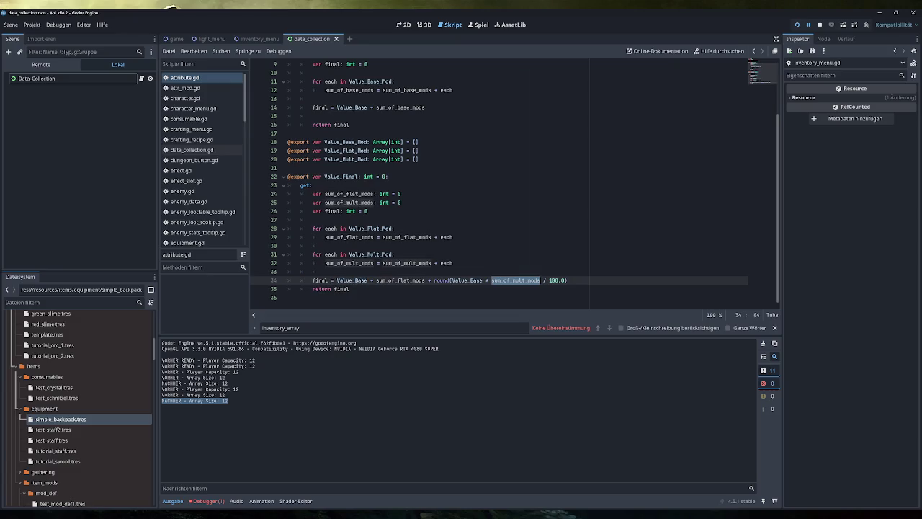
click(338, 281)
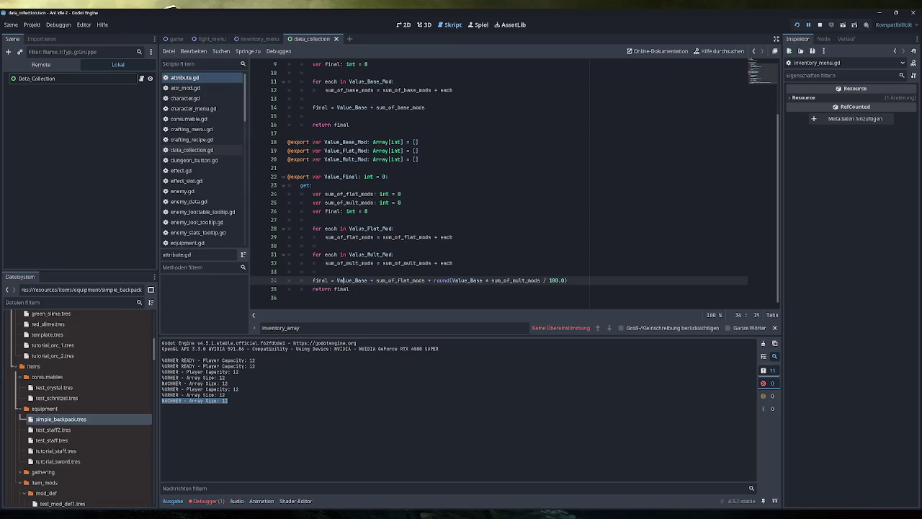
- Inspect sum_of_base_mods in the Value_Base getter on line 14
scroll(513, 184, up, 2)
scroll(524, 184, up, 1)
drag(425, 177, 313, 177)
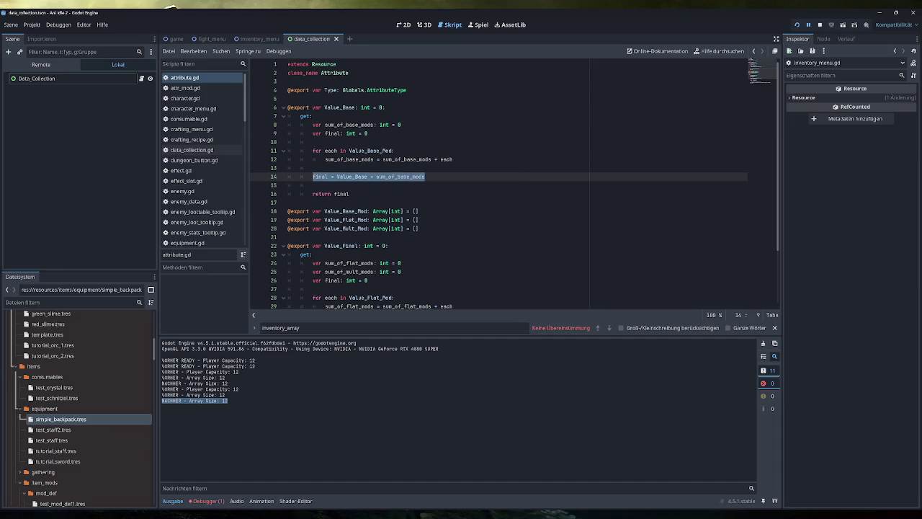
drag(425, 177, 376, 176)
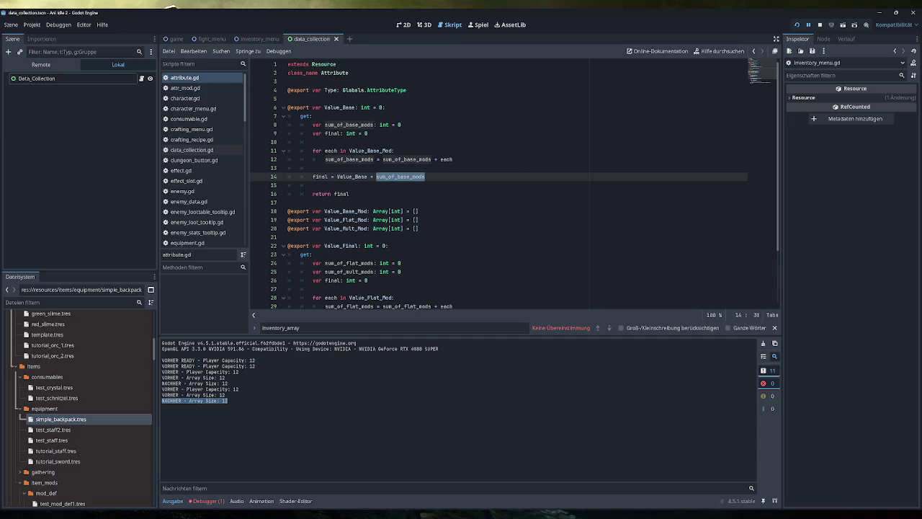
mouse_move(400, 177)
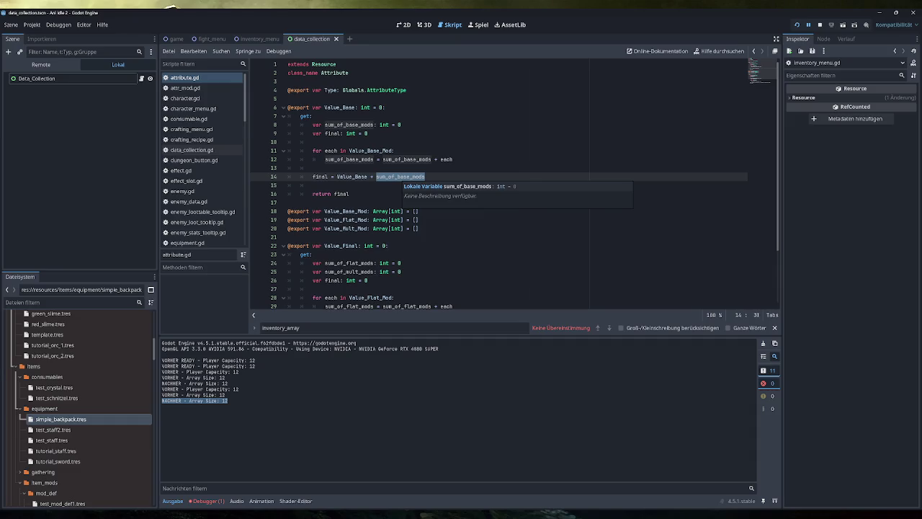
scroll(400, 177, down, 2)
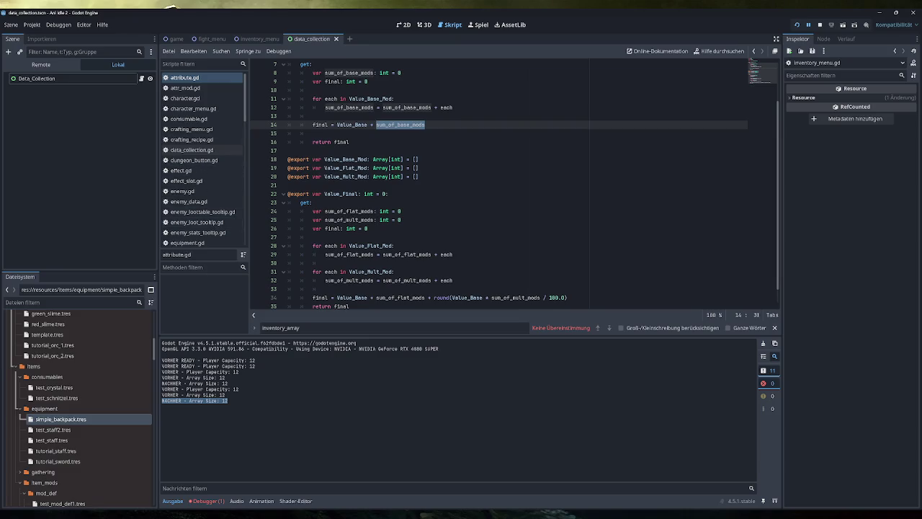
- Stop the running game and switch to game.gd
click(819, 25)
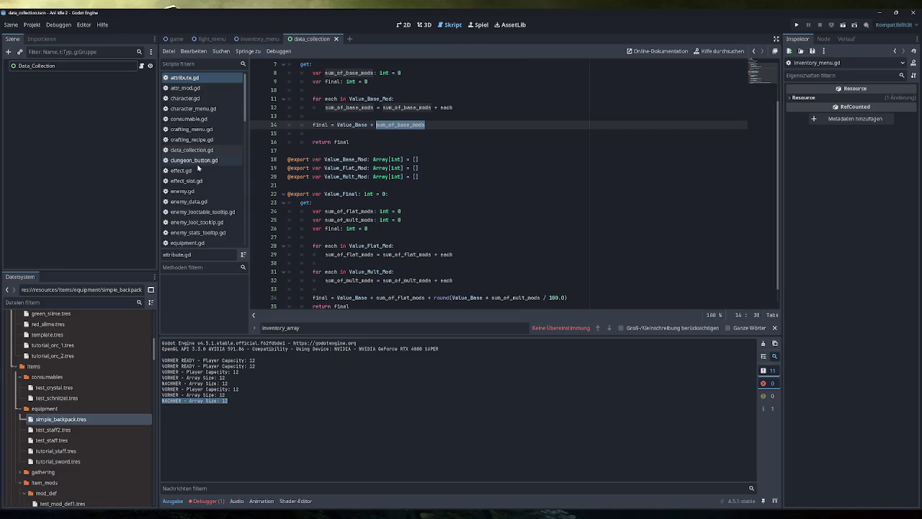
scroll(198, 169, down, 5)
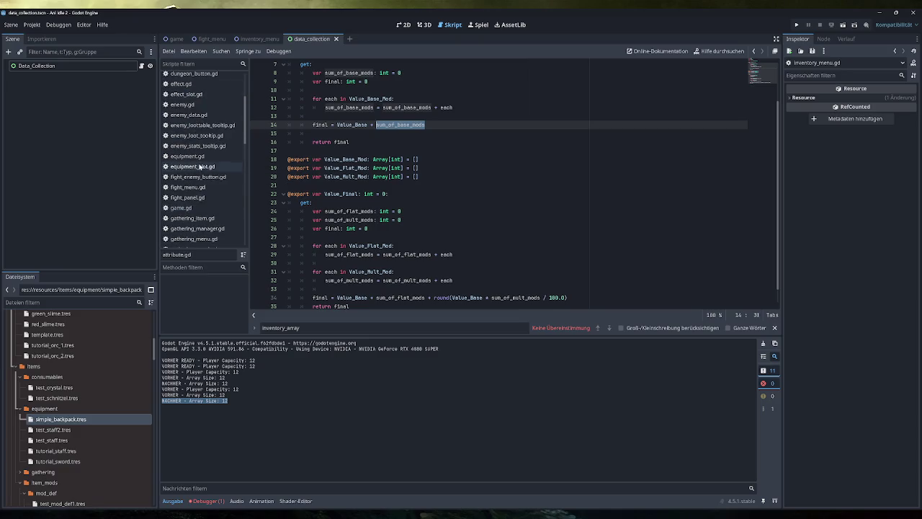
click(194, 185)
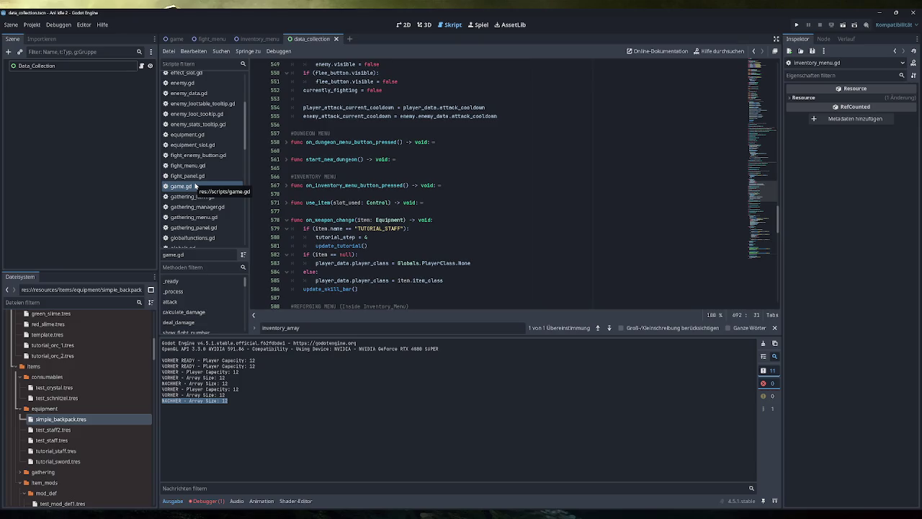
- Open inventory_manager.gd and select PLAYER_DATA.inventory_capacity on line 173 of resize_array
scroll(202, 180, down, 5)
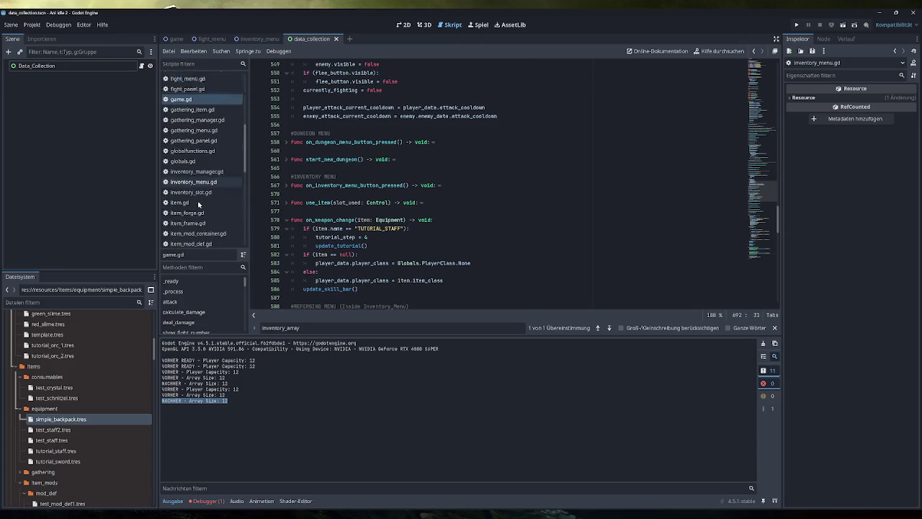
click(206, 152)
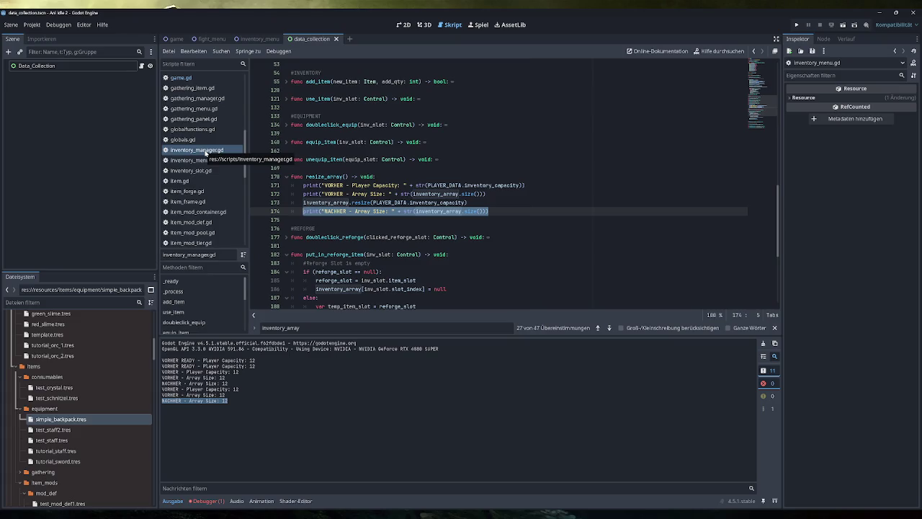
mouse_move(312, 212)
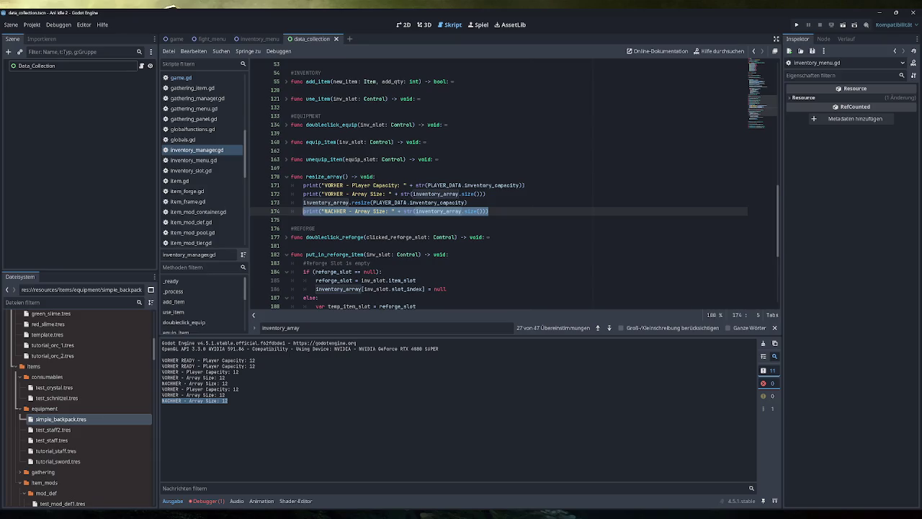
drag(466, 203, 373, 203)
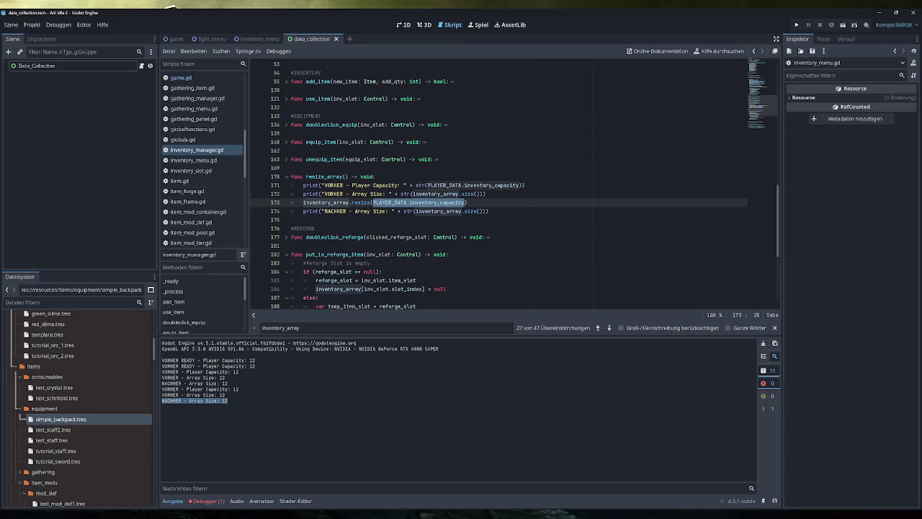
click(526, 185)
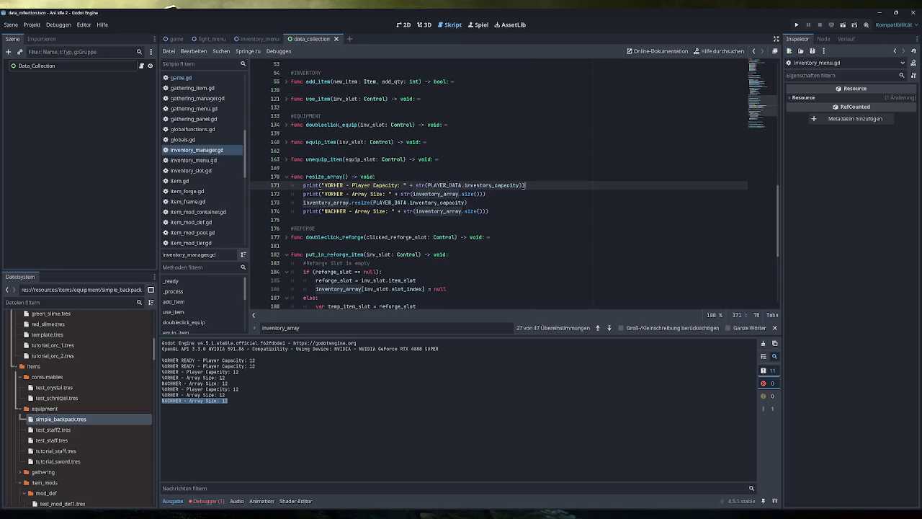
- Duplicate the capacity print statement from line 171 onto a new line 172
key(Return)
key(Up)
key(End)
key(shift+Home)
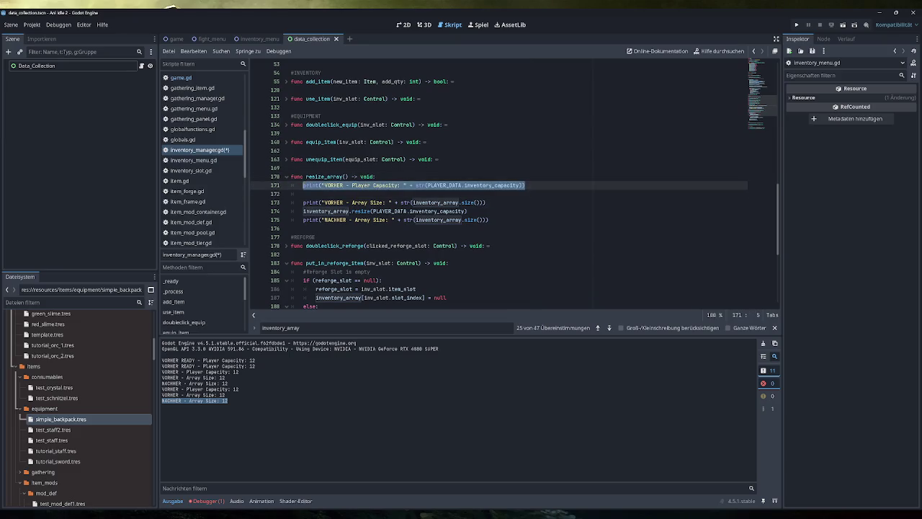
key(ctrl+c)
key(Down)
key(ctrl+v)
- Change the copy to print 'Player Inventory Value Final' with stats[Globals.AttributeType.Inventory_Slots].Value_Final, then save
double_click(385, 193)
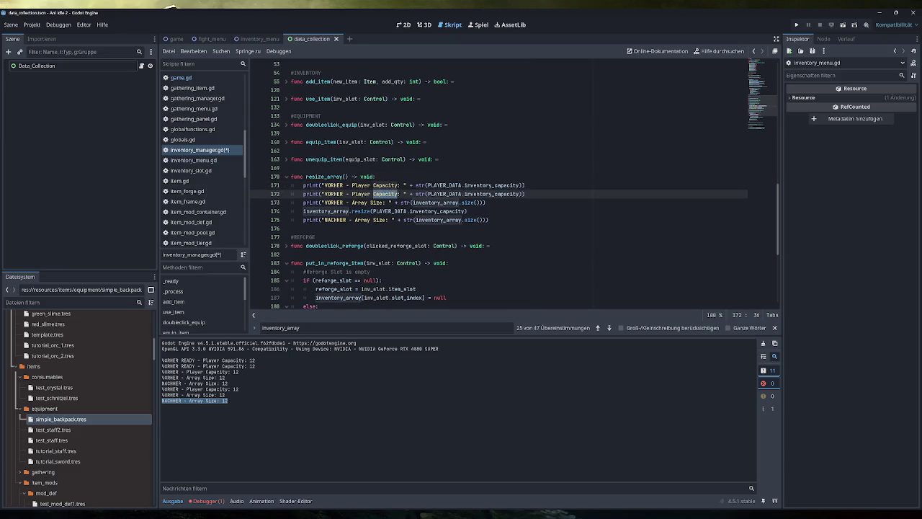
text(Inventory Value Final)
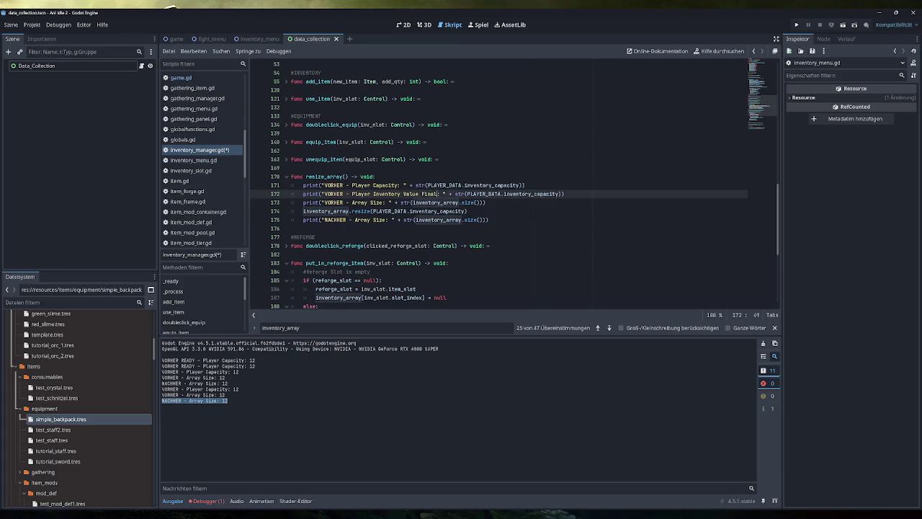
double_click(531, 194)
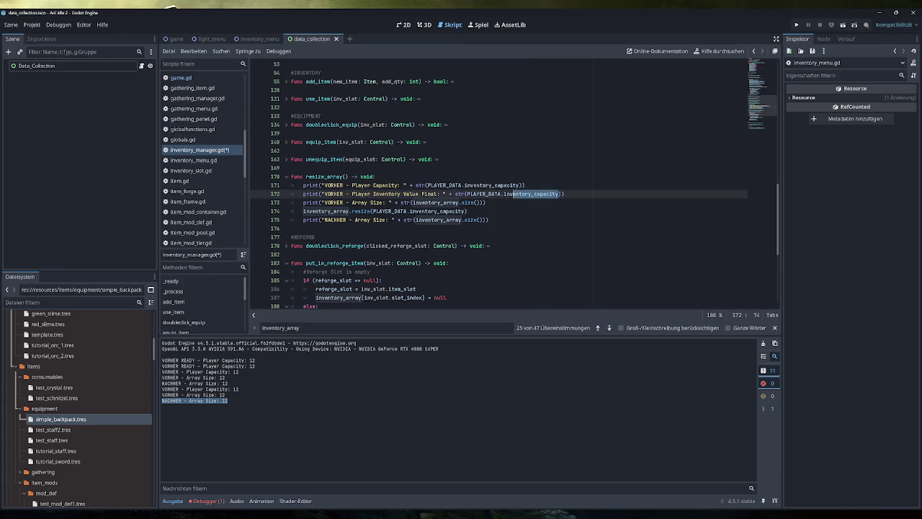
text(stats)
text([Globals.Attri)
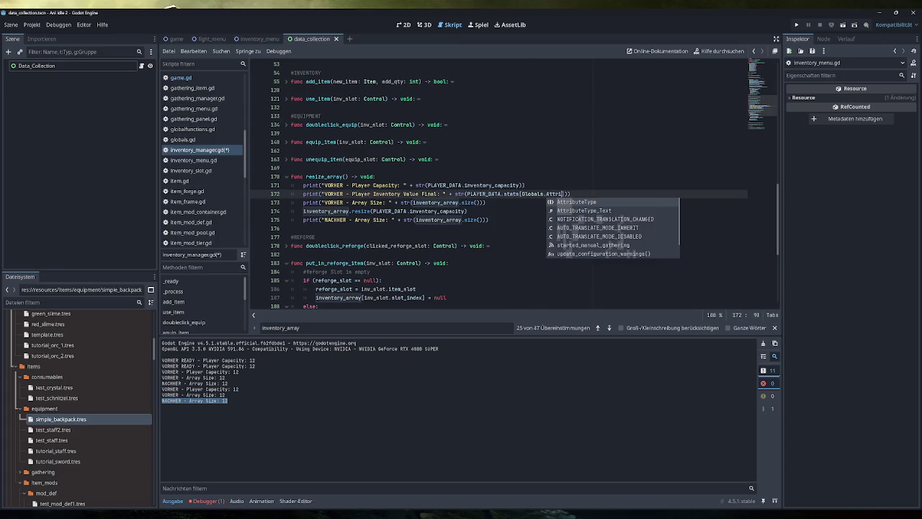
key(Return)
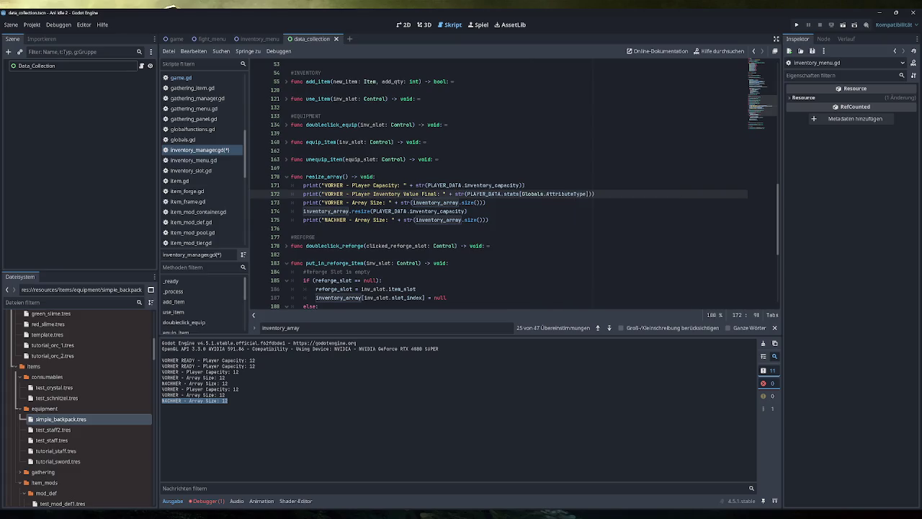
text(.AttributeType.)
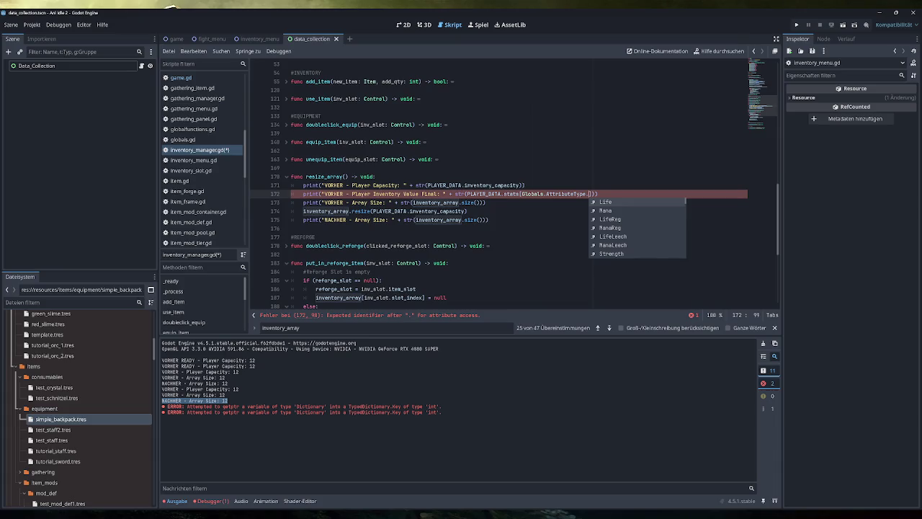
text(Inventory_Slots)
key(Return)
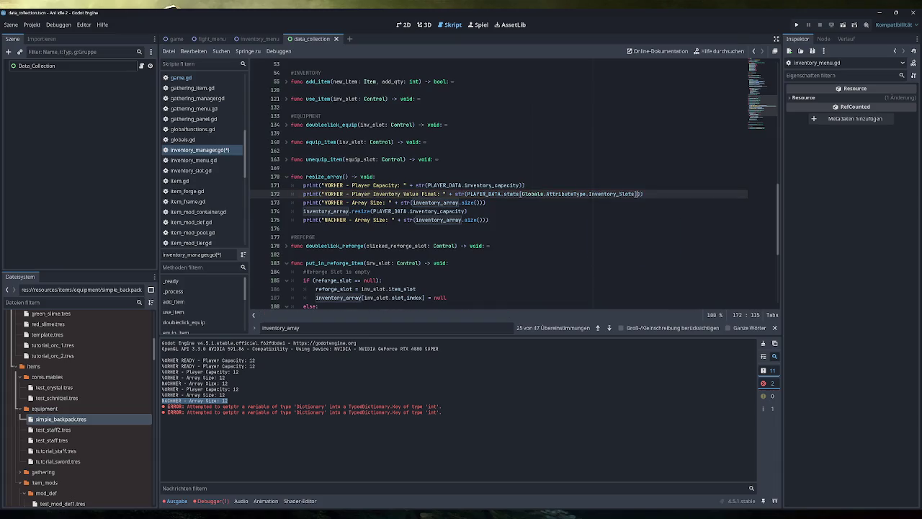
text(.Value_F1)
text(inal)
key(ctrl+s)
- Close the inventory_array search results and switch to attribute.gd
click(775, 328)
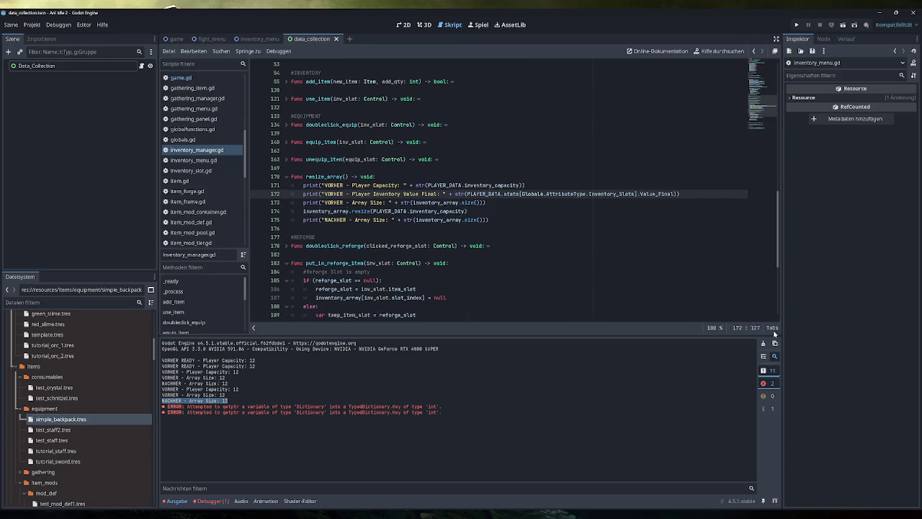
scroll(222, 156, up, 5)
click(202, 78)
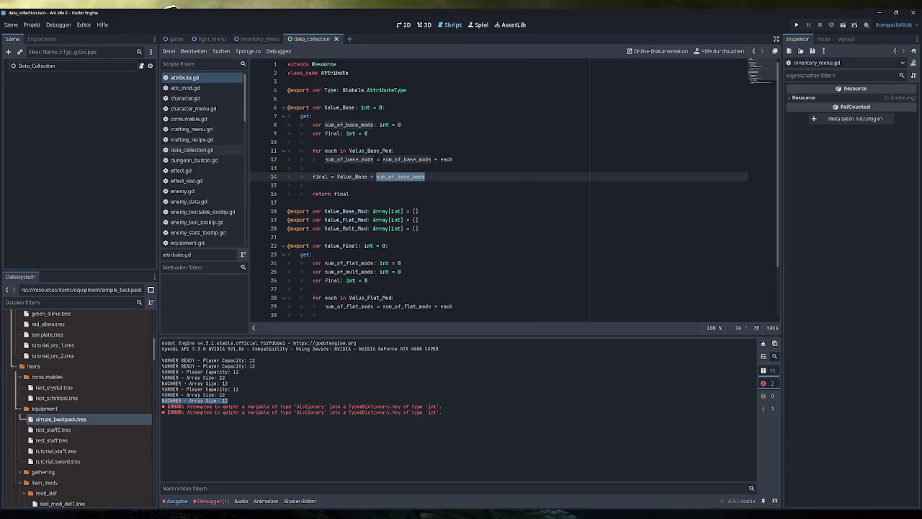
- Inspect the Value_Base getter: Value_Base, sum_of_base_mods and the Value_Base_Mod declaration
drag(385, 107, 288, 108)
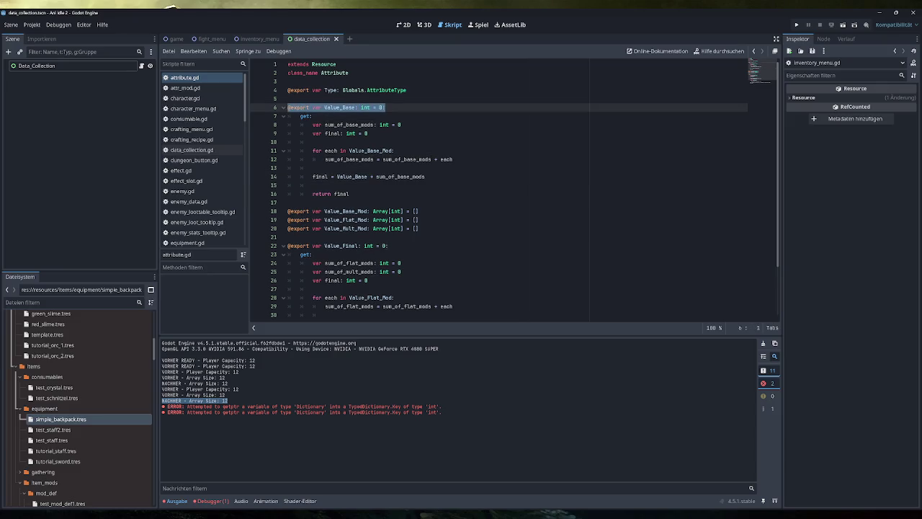
click(386, 107)
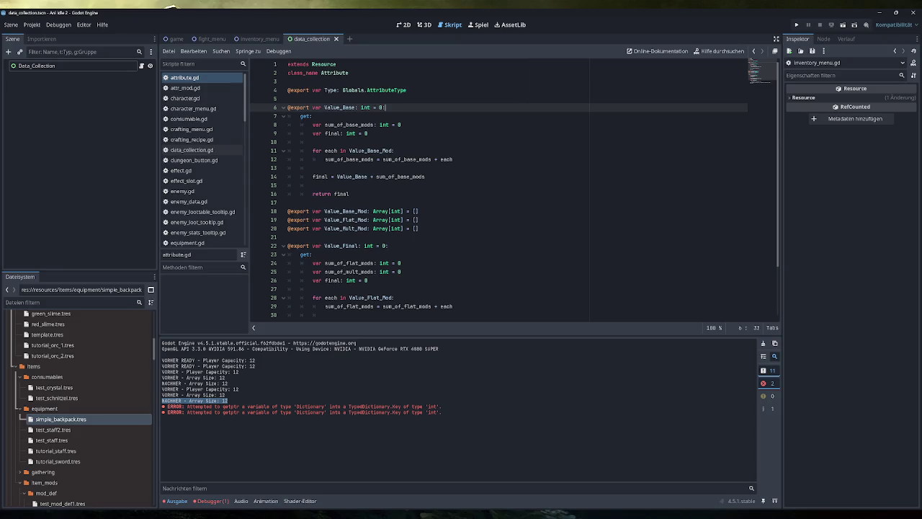
double_click(353, 177)
drag(382, 176, 425, 176)
double_click(400, 177)
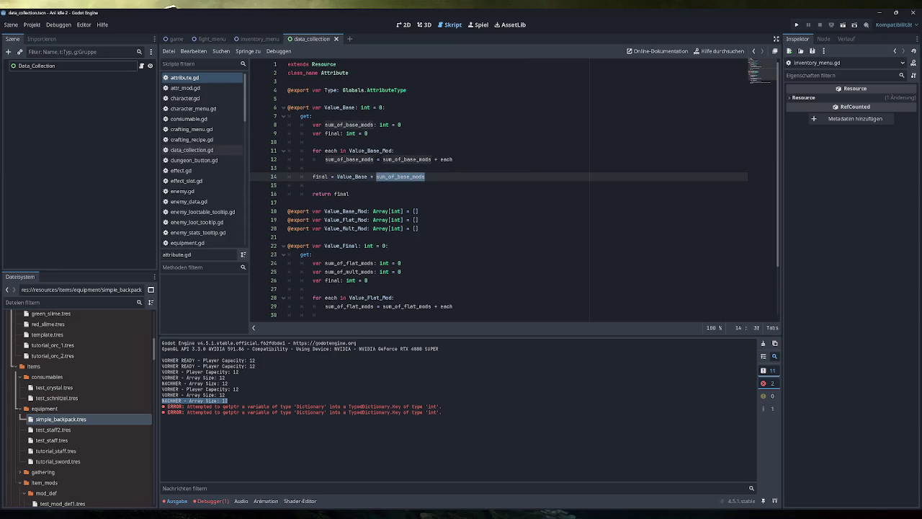
double_click(346, 211)
mouse_move(418, 211)
mouse_down()
mouse_move(288, 211)
mouse_move(403, 229)
mouse_move(285, 215)
mouse_up()
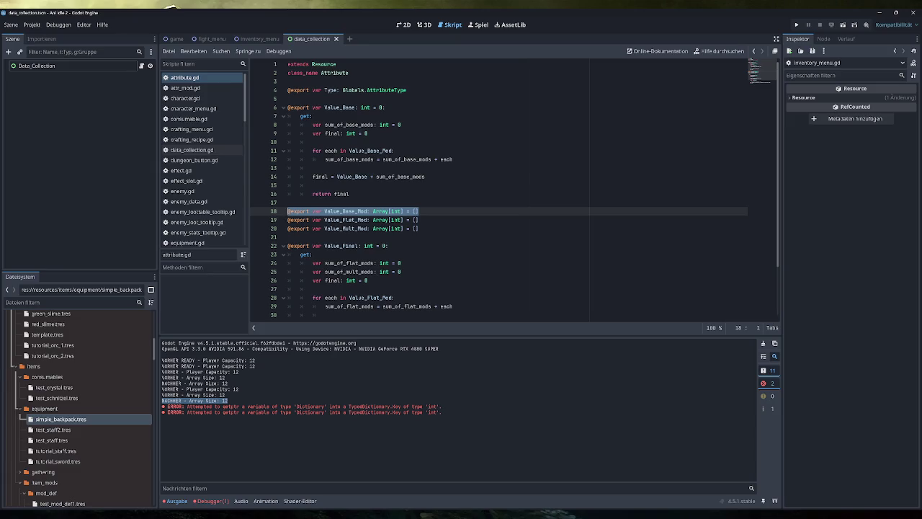
drag(418, 211, 287, 211)
double_click(346, 211)
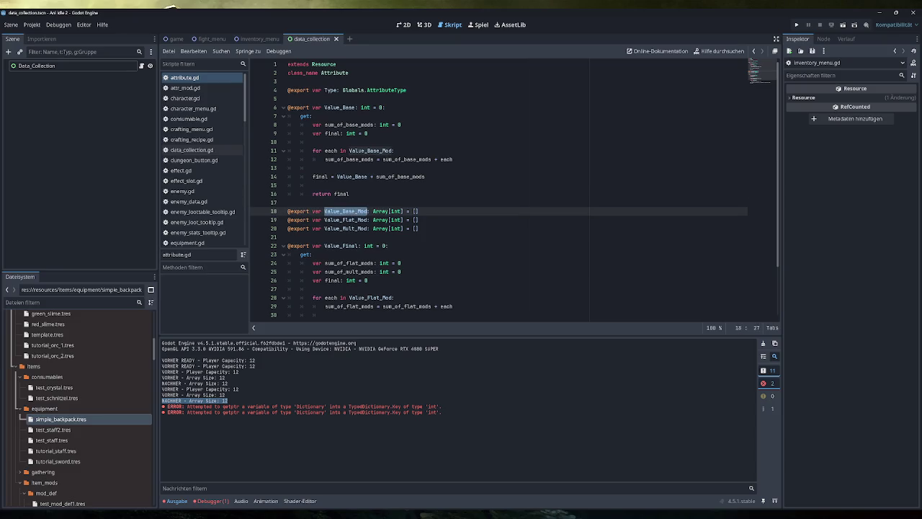
drag(425, 177, 312, 177)
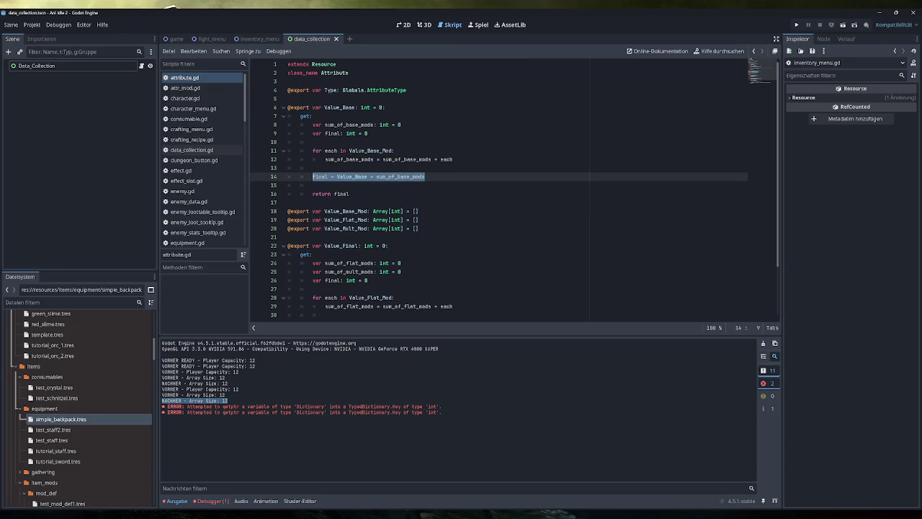
double_click(400, 177)
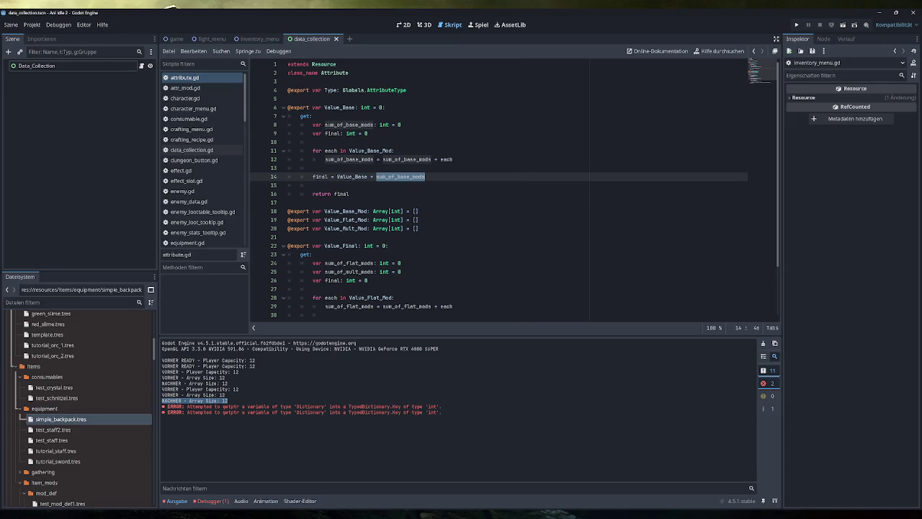
- Examine the Value_Final formula and its Value_Base term further down attribute.gd
scroll(432, 216, down, 2)
drag(567, 288, 348, 289)
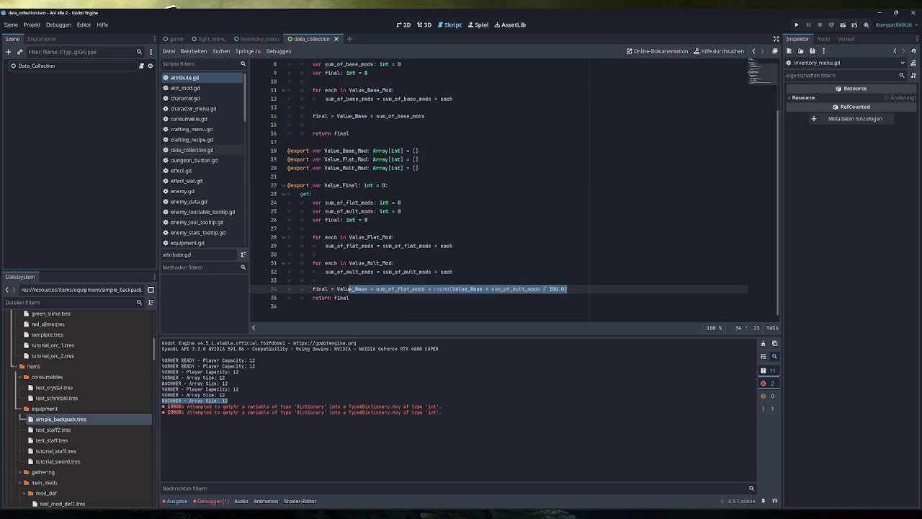
double_click(349, 289)
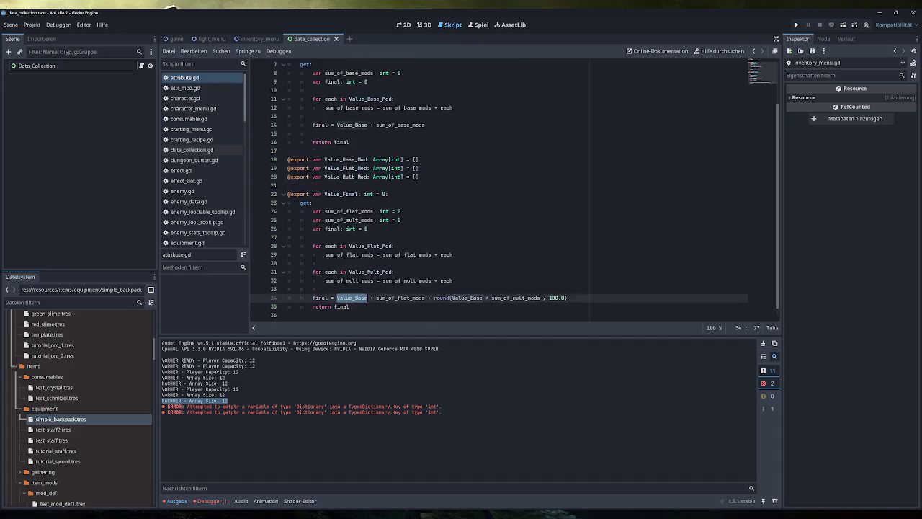
double_click(340, 185)
scroll(504, 188, up, 2)
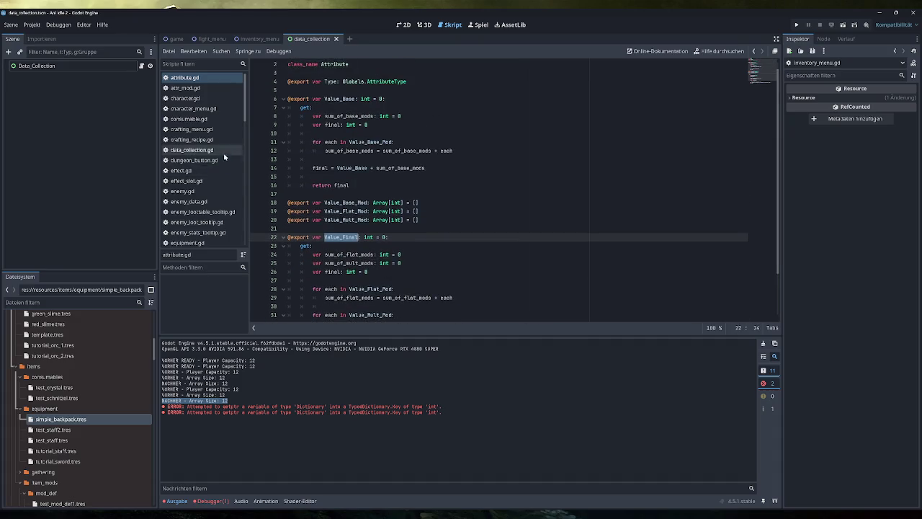
scroll(209, 180, down, 8)
scroll(202, 158, down, 5)
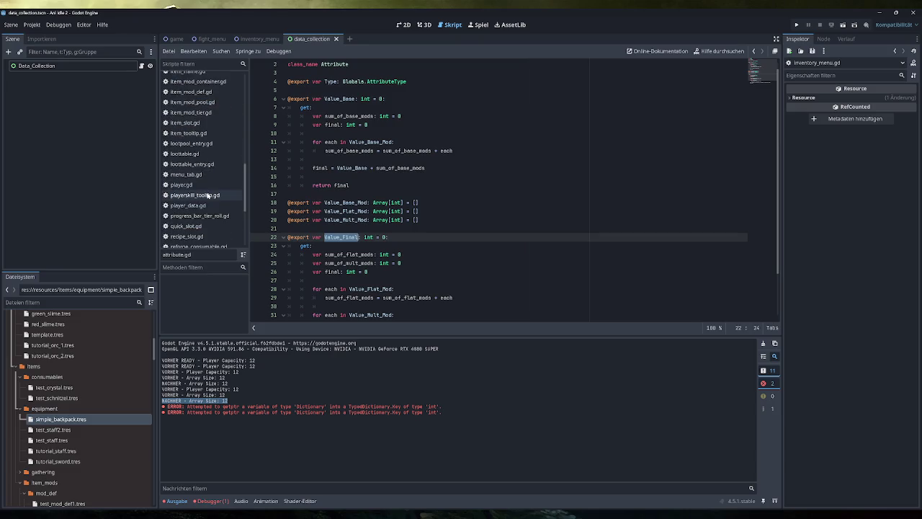
- Open player_data.gd and select the inventory_capacity getter returning Inventory_Slots Value_Final
click(207, 205)
drag(397, 160, 287, 159)
drag(504, 177, 314, 177)
click(504, 176)
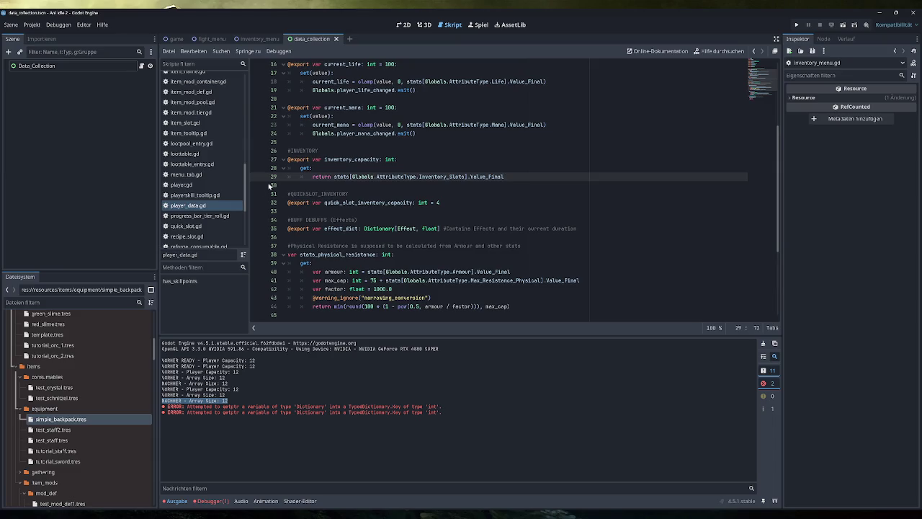
- Return to inventory_manager.gd and run the game to see the new debug print
scroll(202, 181, up, 5)
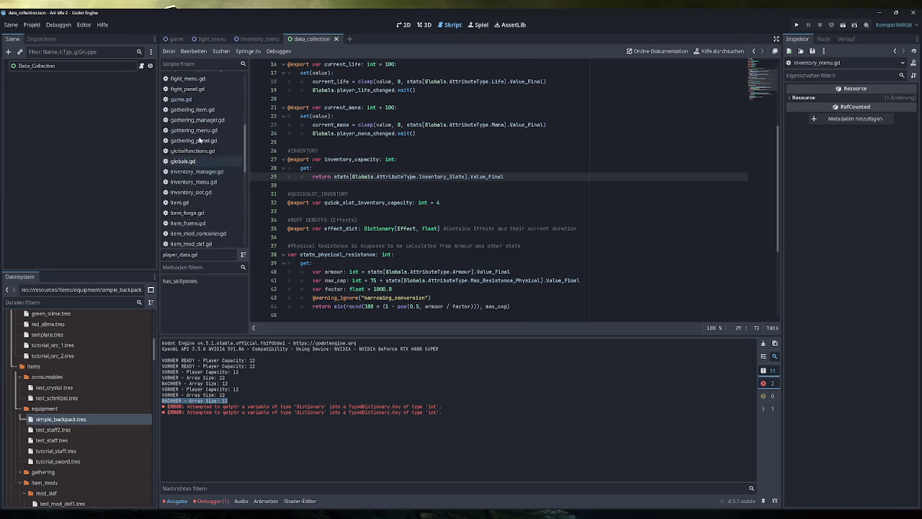
click(196, 171)
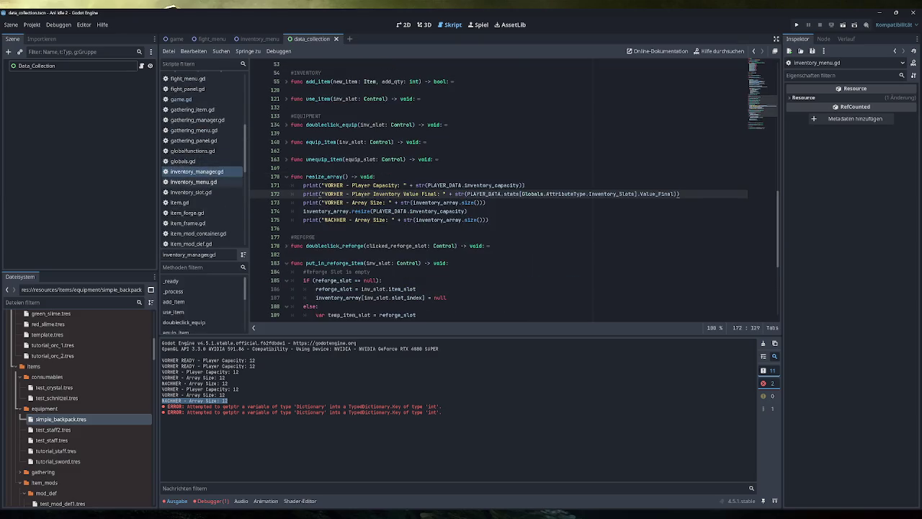
click(796, 25)
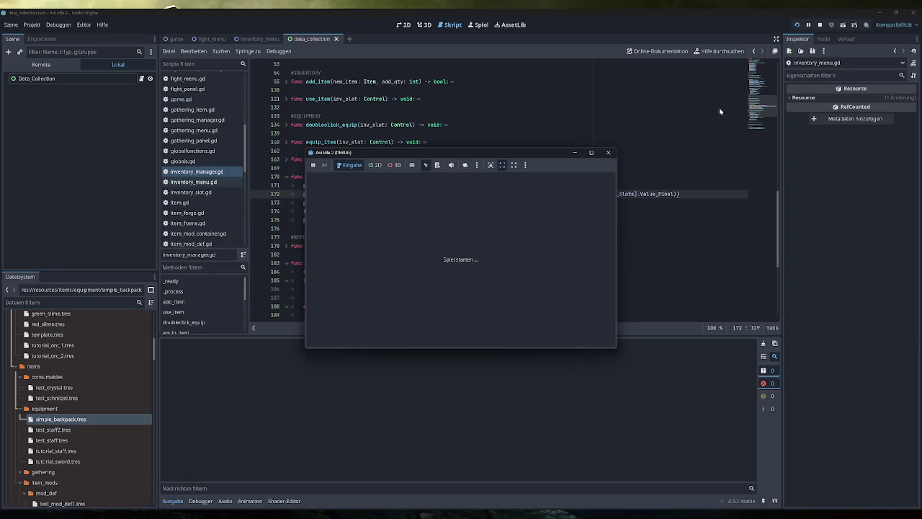